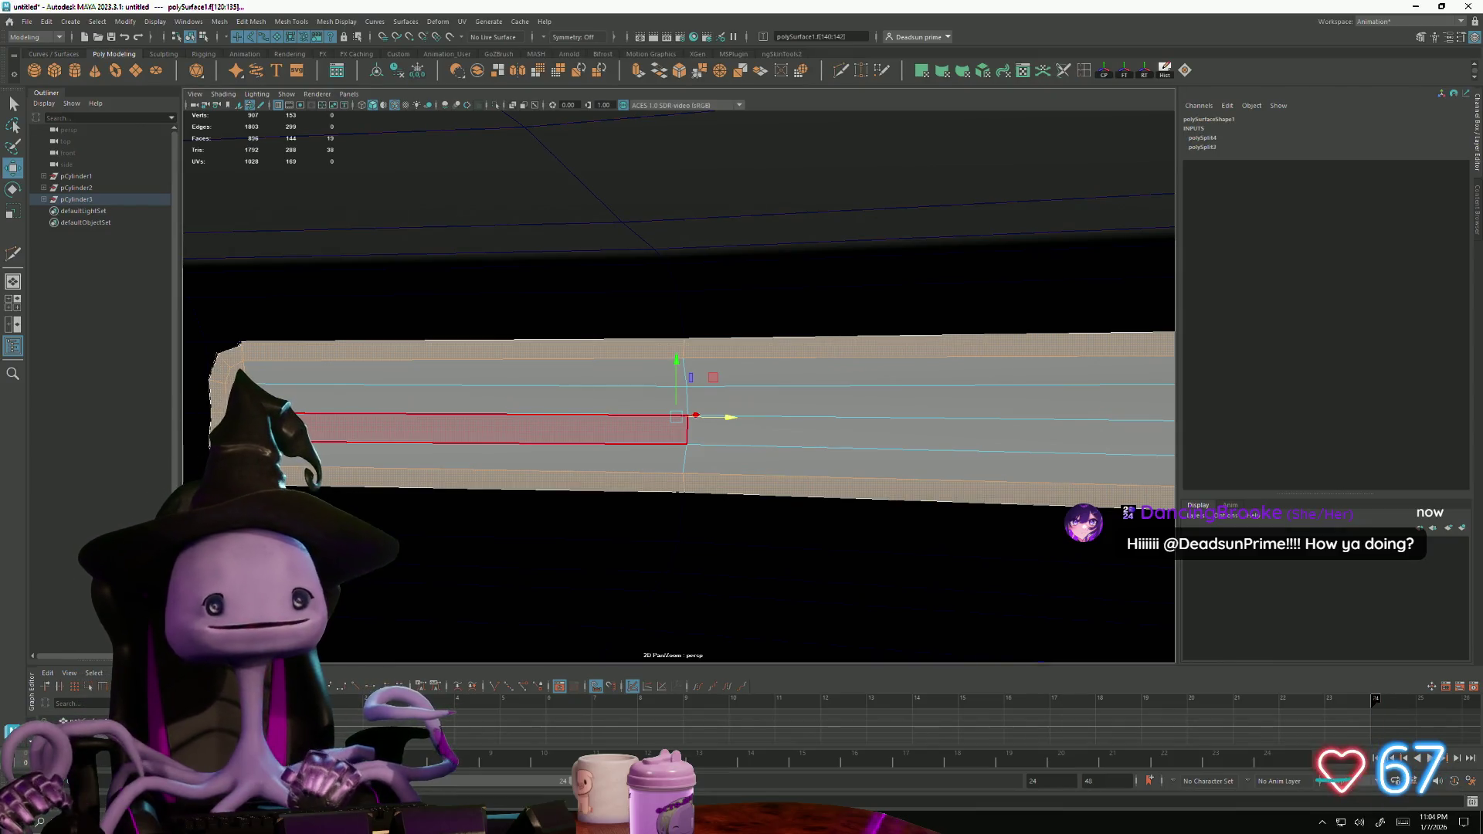
# Add the tube's end face and six long face strips to the face selection
pyautogui.keyDown('shift'); pyautogui.click(919, 417); pyautogui.keyUp('shift')
pyautogui.keyDown('alt'); pyautogui.moveTo(918, 417); pyautogui.dragTo(757, 420, button='middle'); pyautogui.keyUp('alt')
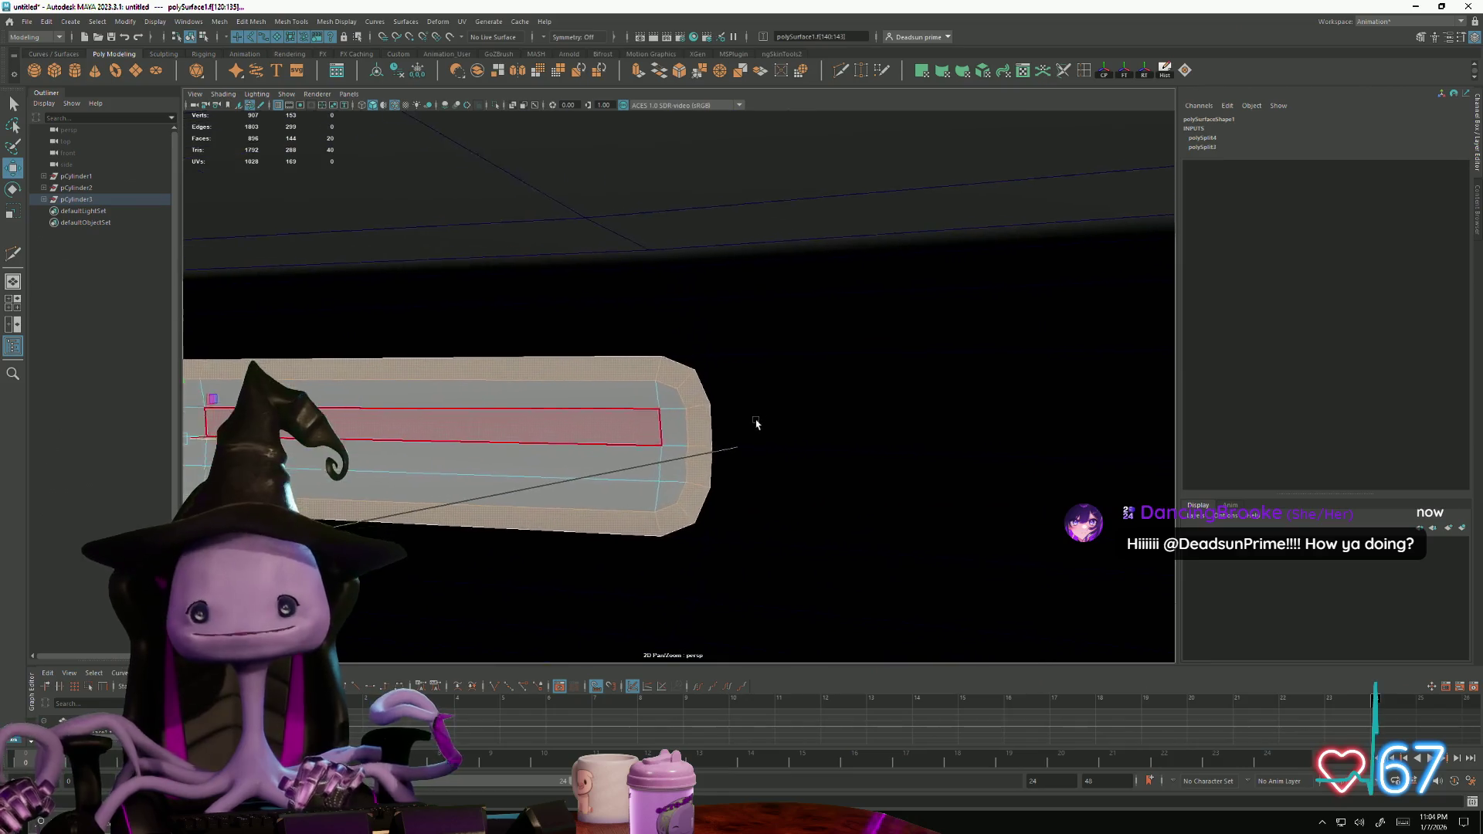
pyautogui.keyDown('shift'); pyautogui.click(681, 471); pyautogui.keyUp('shift')
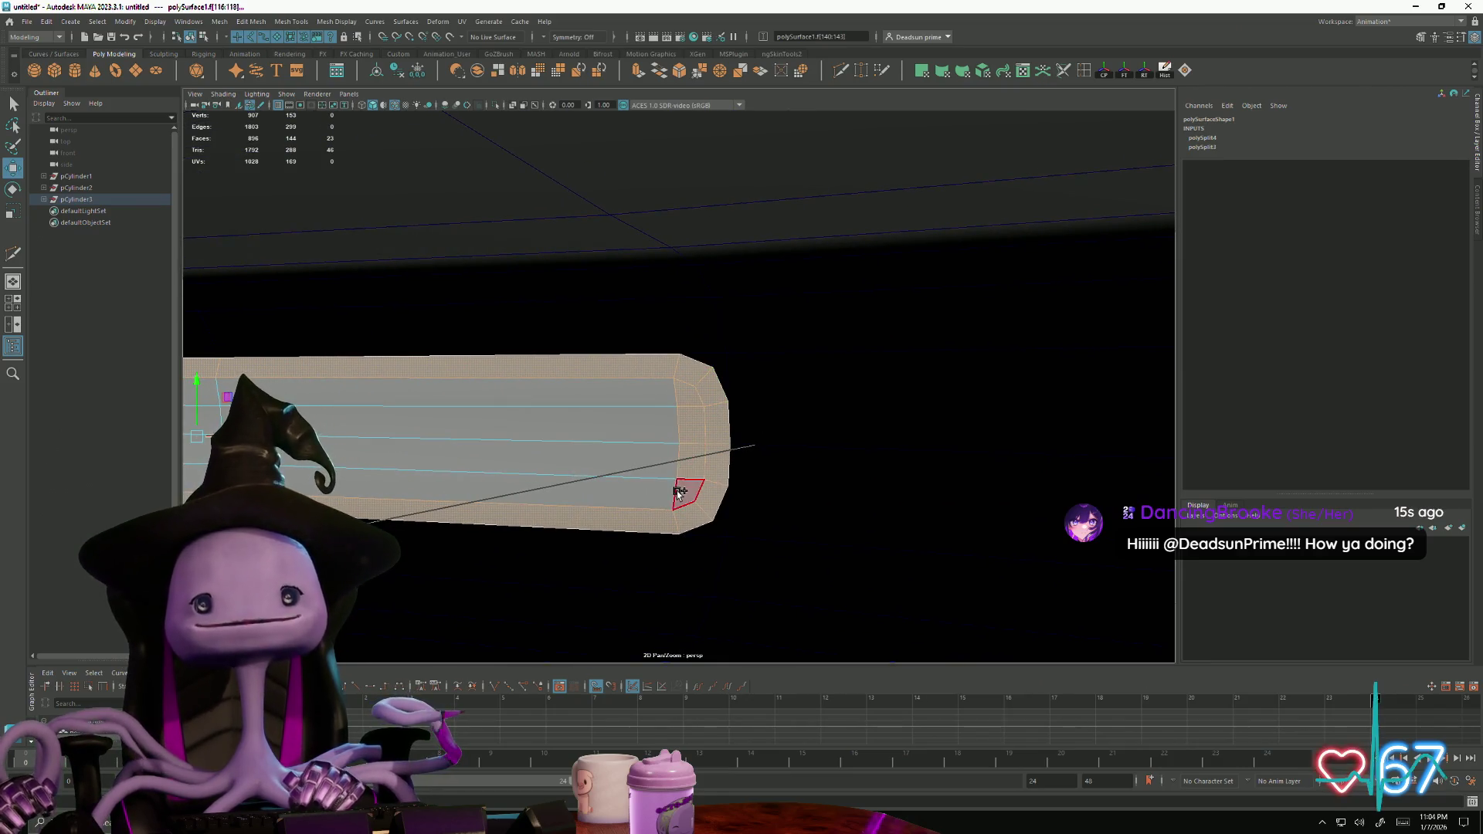
pyautogui.keyDown('shift'); pyautogui.click(582, 496); pyautogui.keyUp('shift')
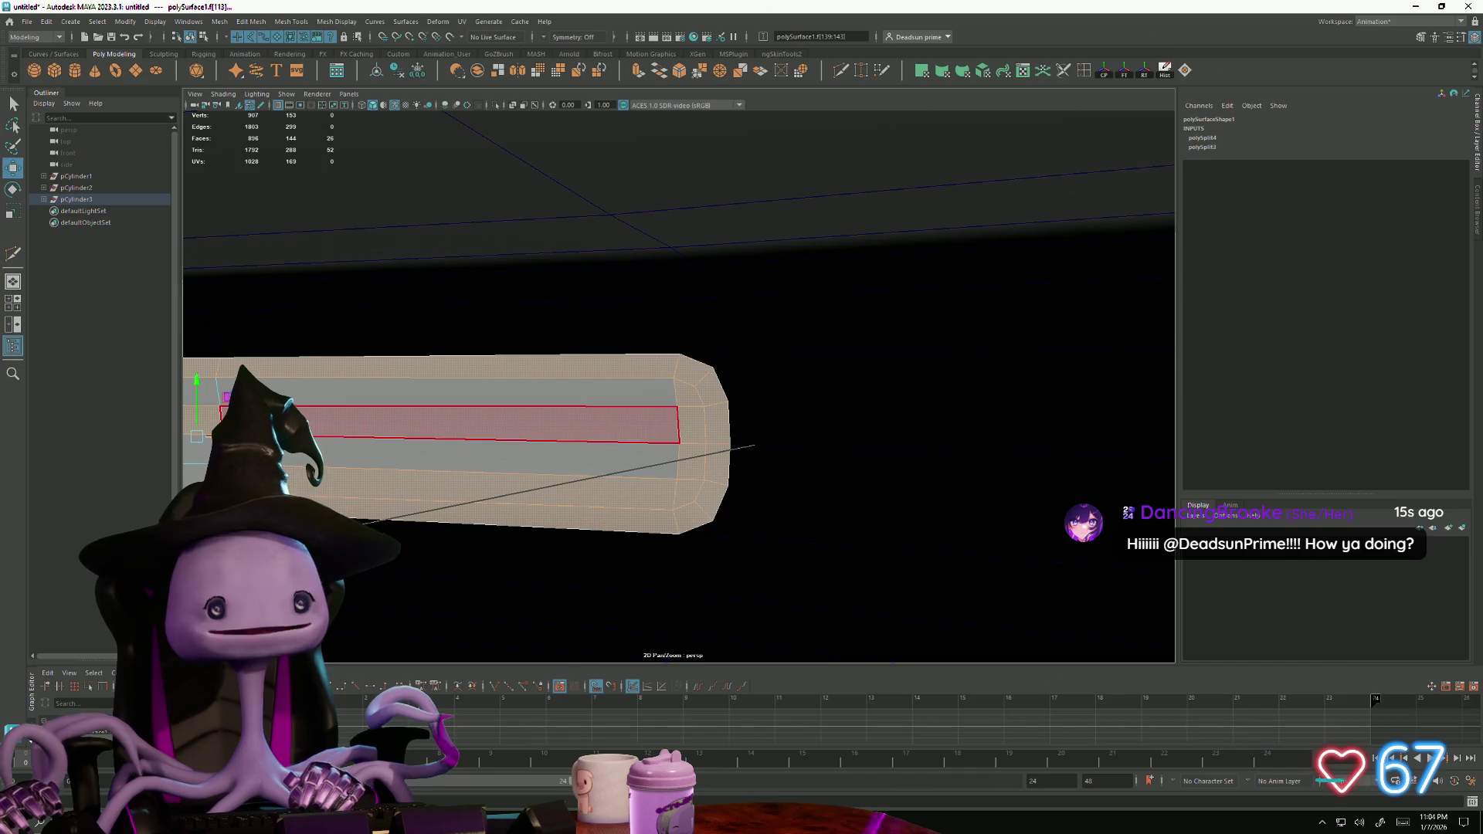
pyautogui.keyDown('shift'); pyautogui.click(227, 425); pyautogui.keyUp('shift')
pyautogui.keyDown('shift'); pyautogui.click(228, 390); pyautogui.keyUp('shift')
pyautogui.keyDown('shift'); pyautogui.click(228, 460); pyautogui.keyUp('shift')
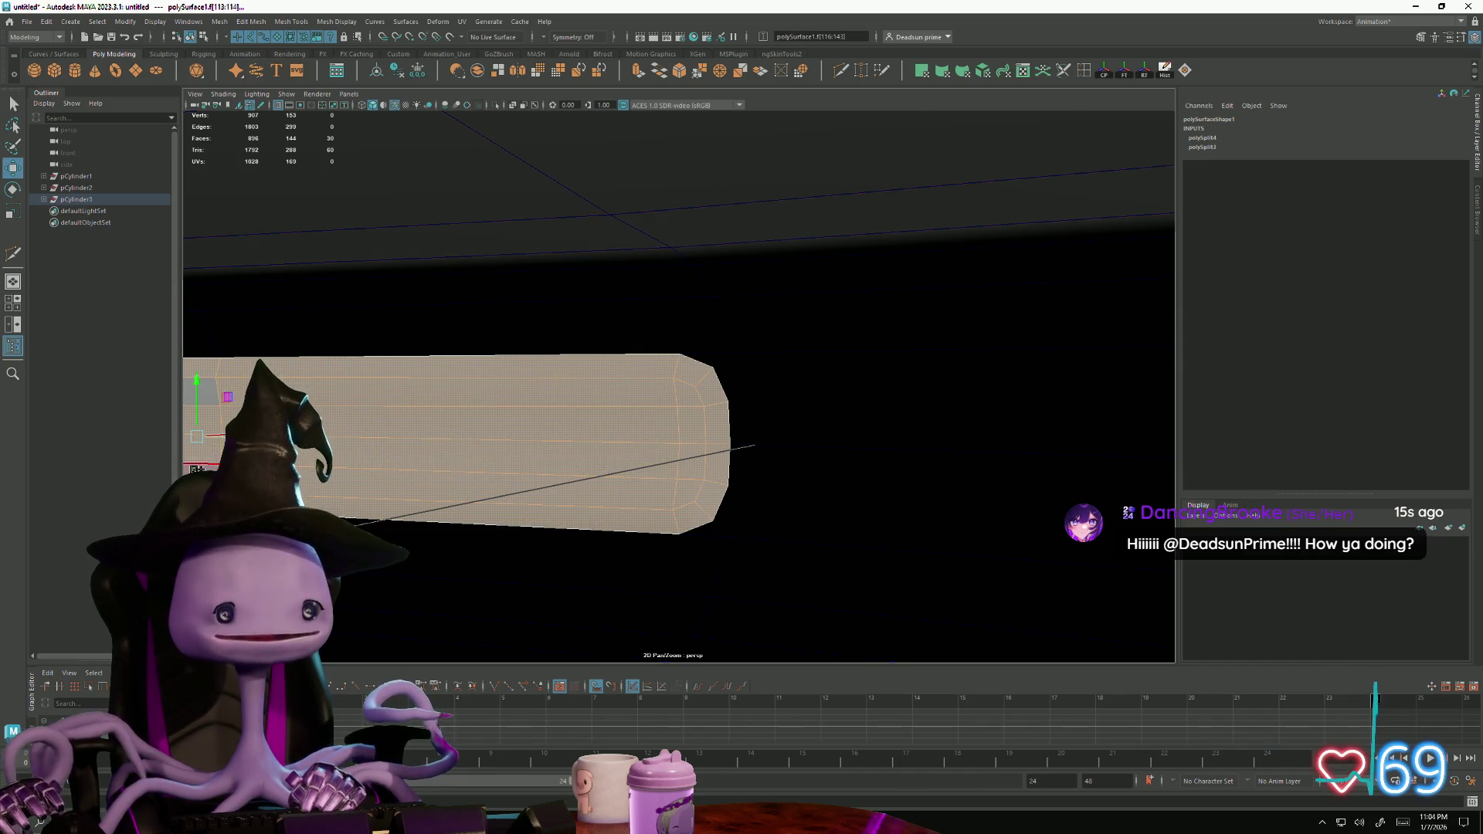
pyautogui.keyDown('shift'); pyautogui.click(207, 443); pyautogui.keyUp('shift')
pyautogui.moveTo(207, 443)
pyautogui.keyDown('alt'); pyautogui.mouseDown()
pyautogui.moveTo(540, 402)
pyautogui.moveTo(510, 424)
pyautogui.mouseUp(); pyautogui.keyUp('alt')
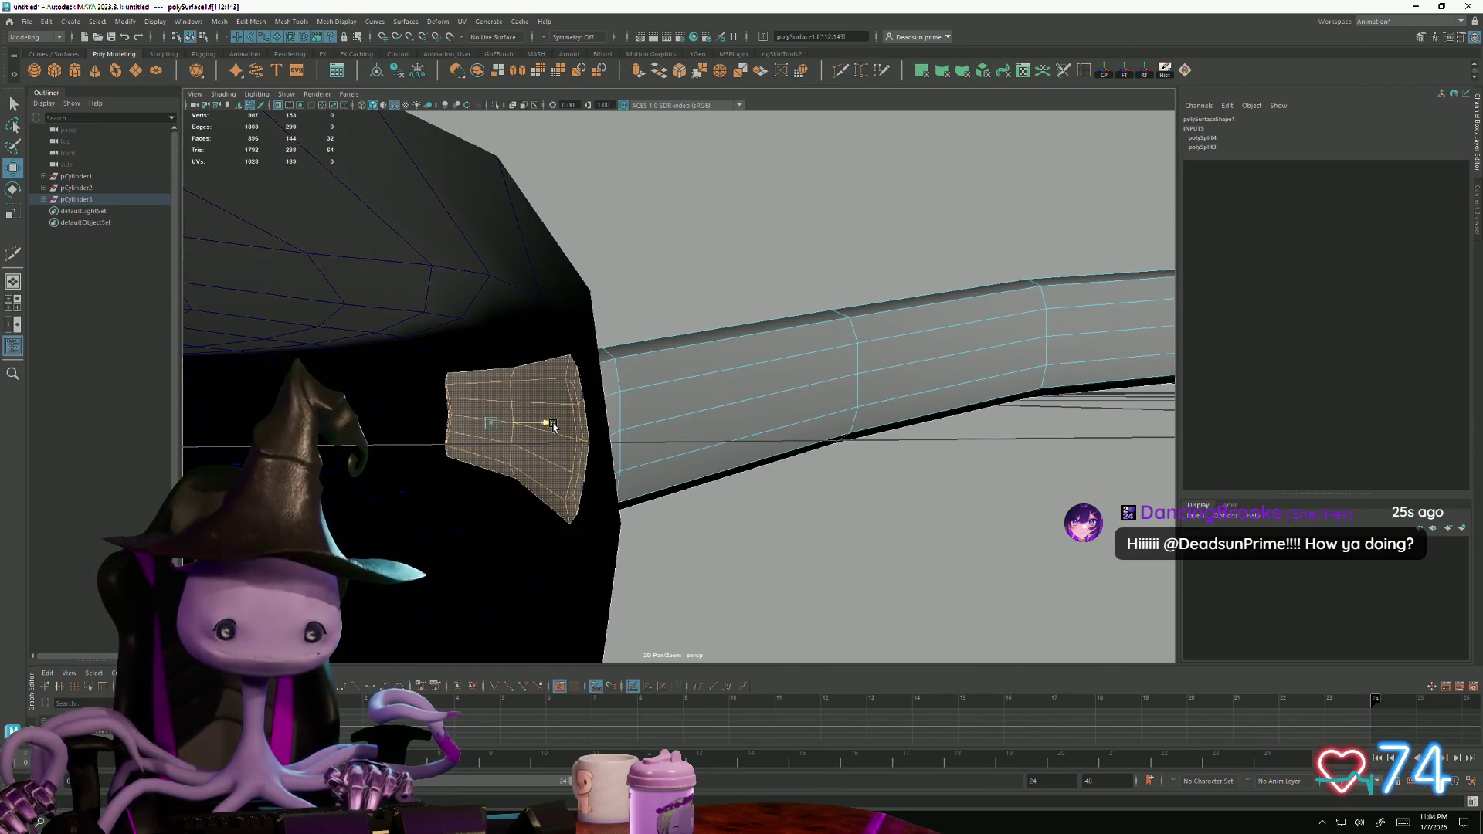
# Slide the selected faces along X, then pull the tube's left end vertices inward
pyautogui.moveTo(552, 426)
pyautogui.mouseDown()
pyautogui.moveTo(494, 424)
pyautogui.moveTo(490, 460)
pyautogui.moveTo(436, 461)
pyautogui.moveTo(599, 447)
pyautogui.mouseUp()
pyautogui.moveTo(728, 312); pyautogui.dragTo(706, 312, button='right')
pyautogui.click(662, 306)
pyautogui.click(669, 386)
pyautogui.moveTo(714, 388)
pyautogui.mouseDown()
pyautogui.moveTo(788, 423)
pyautogui.moveTo(708, 414)
pyautogui.moveTo(741, 386)
pyautogui.mouseUp()
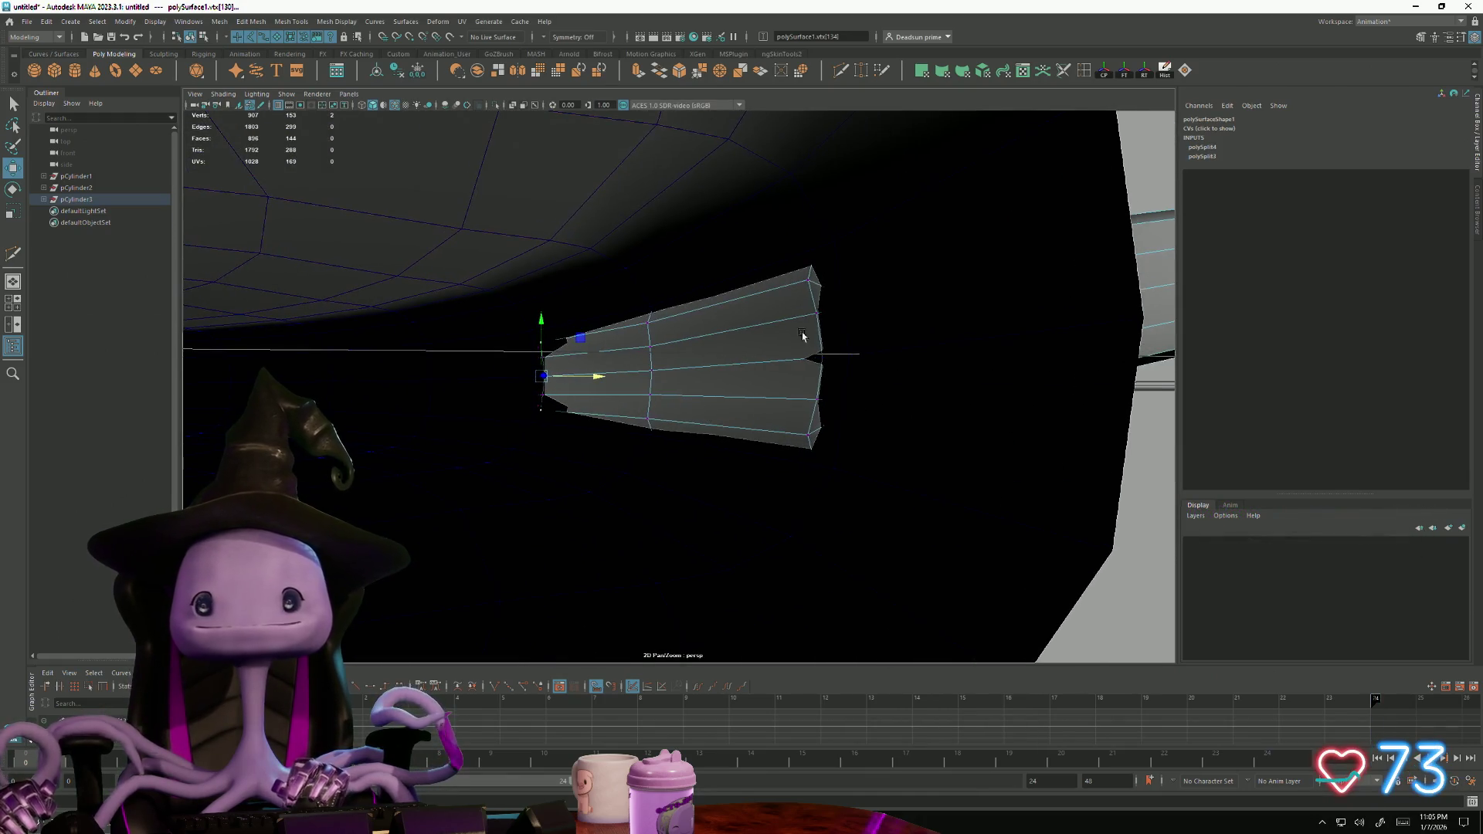
# Slide the two right-end vertices left along X and push the middle vertex right
pyautogui.click(810, 276)
pyautogui.keyDown('shift'); pyautogui.click(807, 438); pyautogui.keyUp('shift')
pyautogui.moveTo(860, 357); pyautogui.dragTo(869, 360)
pyautogui.click(647, 370)
pyautogui.moveTo(698, 373); pyautogui.dragTo(705, 371)
# Select the left-end vertices plus two right-side vertices and scale them inward along X
pyautogui.scroll(3, 510, 348)
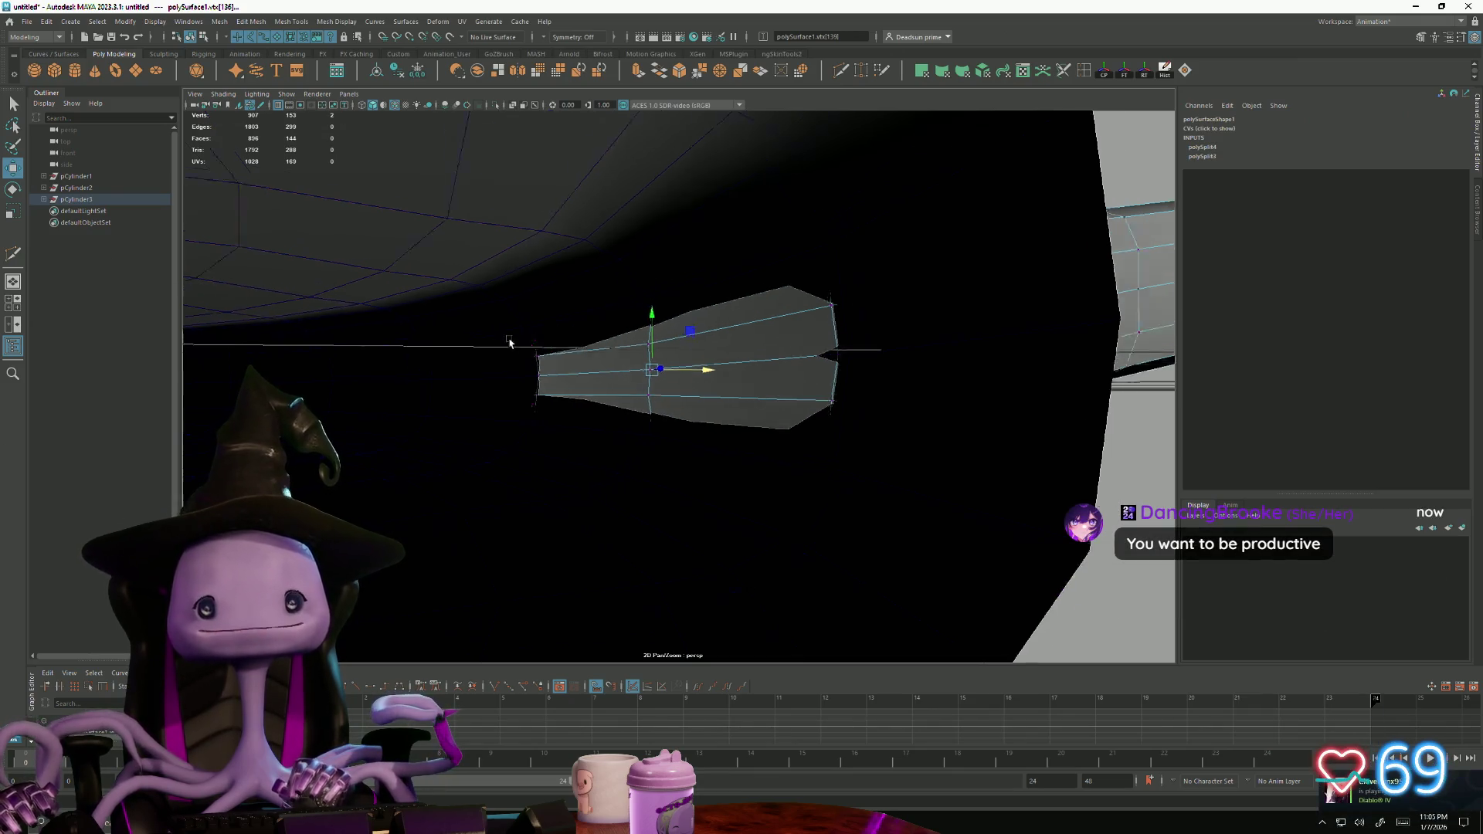
pyautogui.click(510, 352)
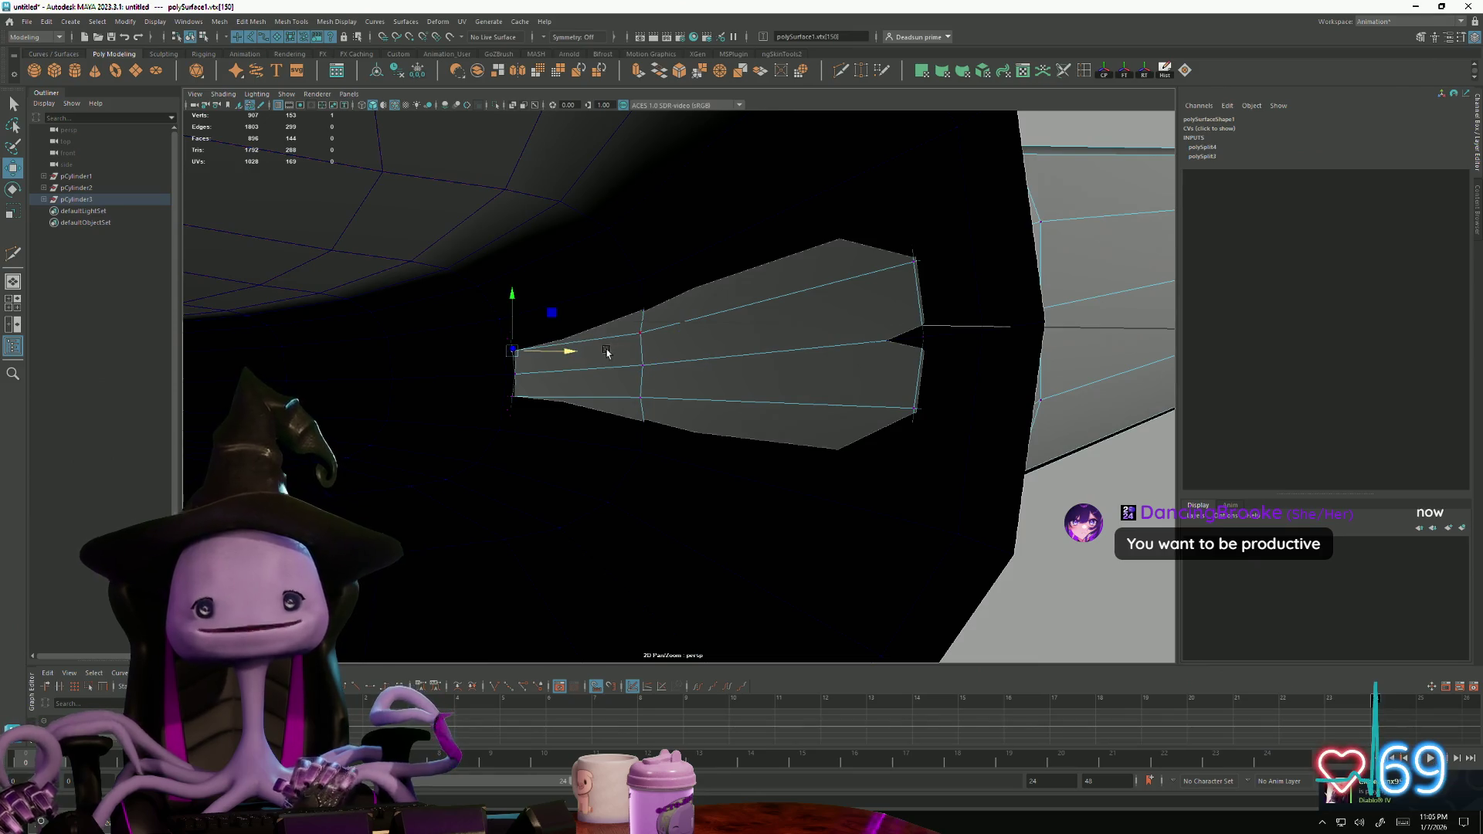
pyautogui.keyDown('shift'); pyautogui.click(515, 380); pyautogui.keyUp('shift')
pyautogui.keyDown('shift'); pyautogui.moveTo(506, 389); pyautogui.dragTo(536, 409); pyautogui.keyUp('shift')
pyautogui.keyDown('shift'); pyautogui.click(914, 408); pyautogui.keyUp('shift')
pyautogui.keyDown('shift'); pyautogui.click(912, 264); pyautogui.keyUp('shift')
pyautogui.press('r')
pyautogui.moveTo(669, 364); pyautogui.dragTo(667, 366)
# Move the remaining selected vertices left, undo the last three edits, and select the right-end vertex
pyautogui.press('w')
pyautogui.keyDown('ctrl'); pyautogui.moveTo(440, 320); pyautogui.dragTo(556, 446); pyautogui.keyUp('ctrl')
pyautogui.moveTo(783, 355); pyautogui.dragTo(702, 366)
pyautogui.hotkey('ctrl', 'z')
pyautogui.hotkey('ctrl', 'z')
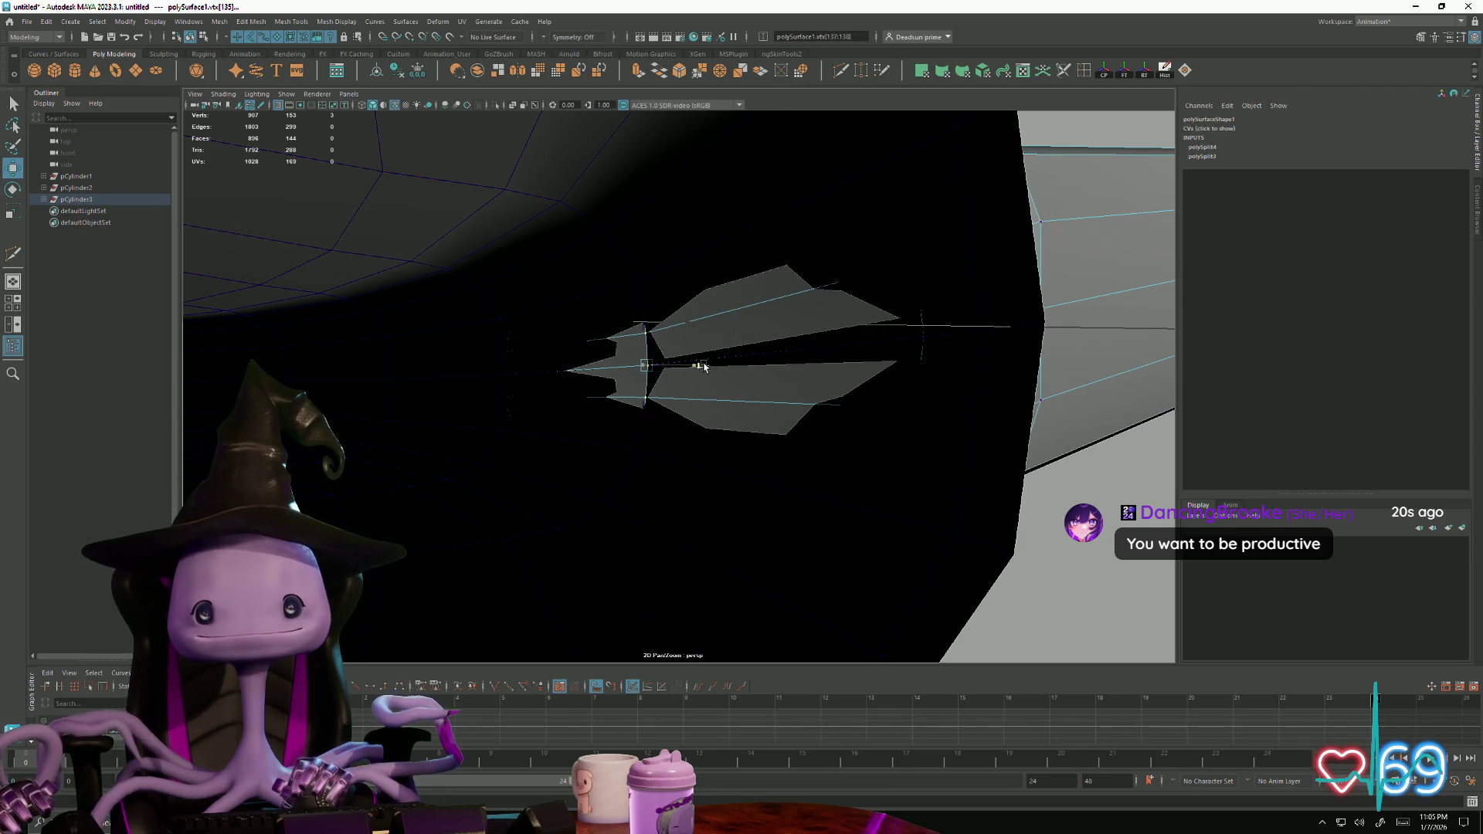
pyautogui.hotkey('ctrl', 'z')
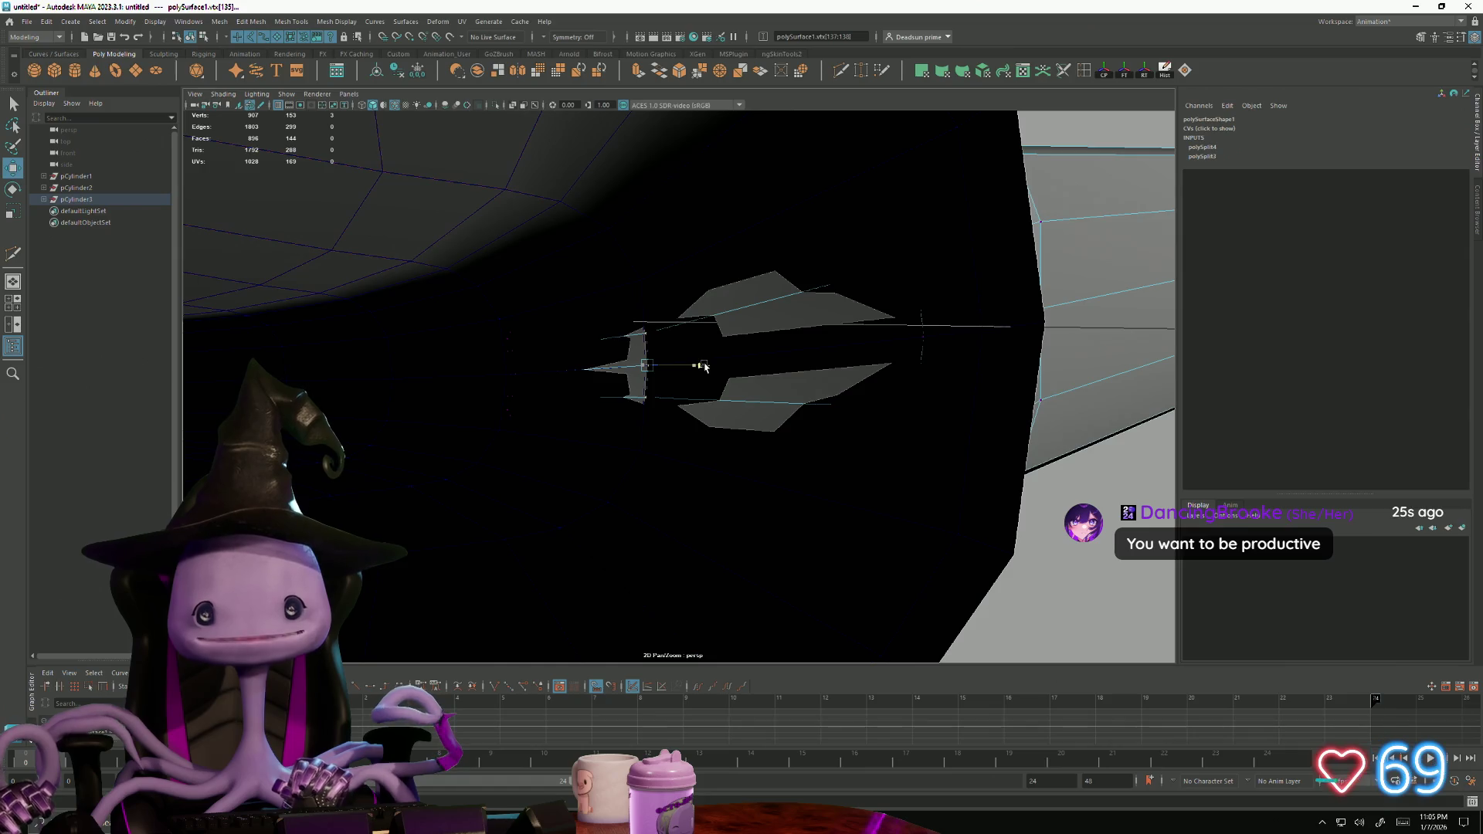
pyautogui.hotkey('ctrl', 'z')
pyautogui.hotkey('ctrl', 'z')
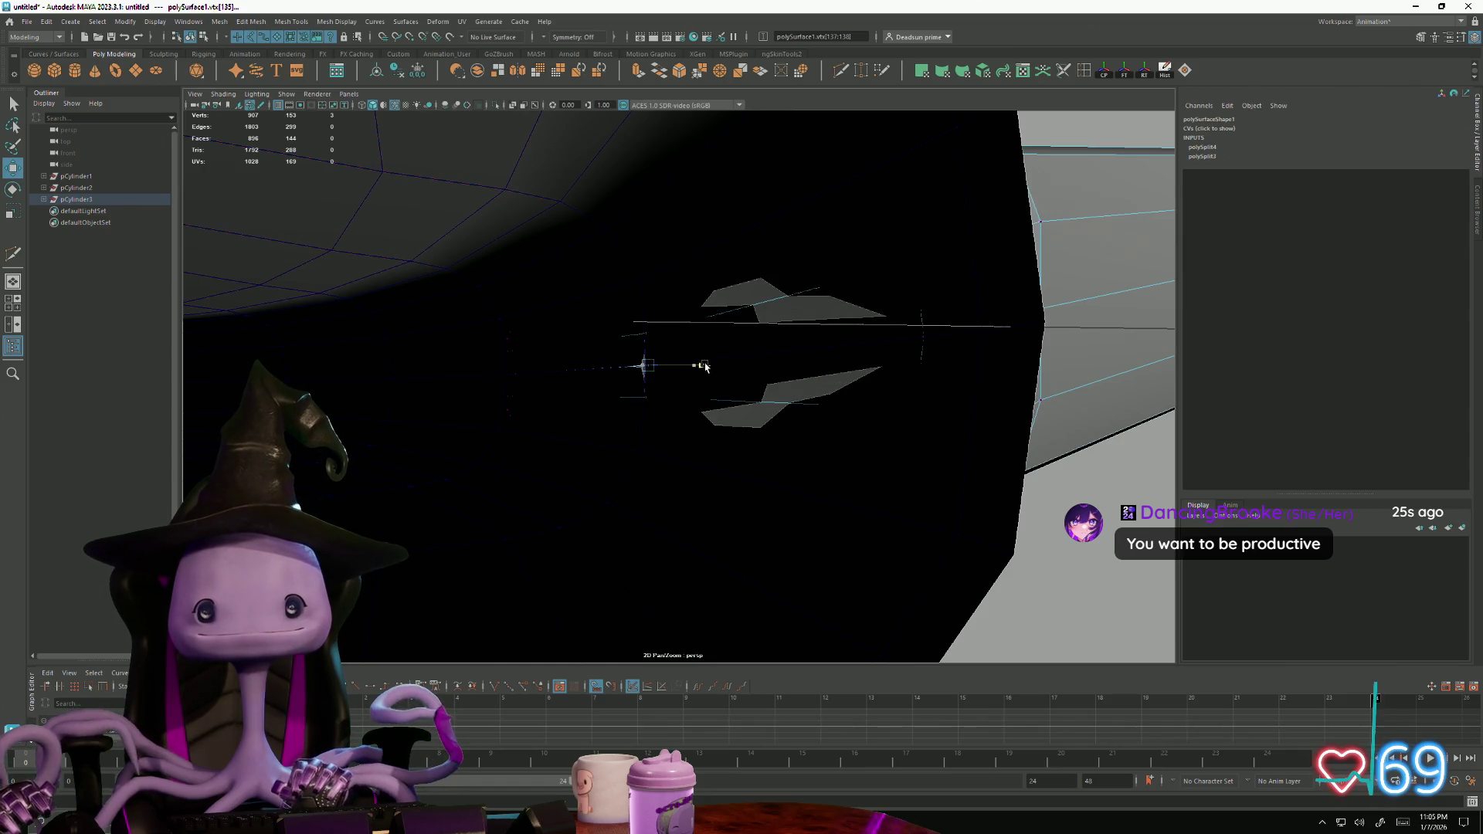
pyautogui.click(924, 336)
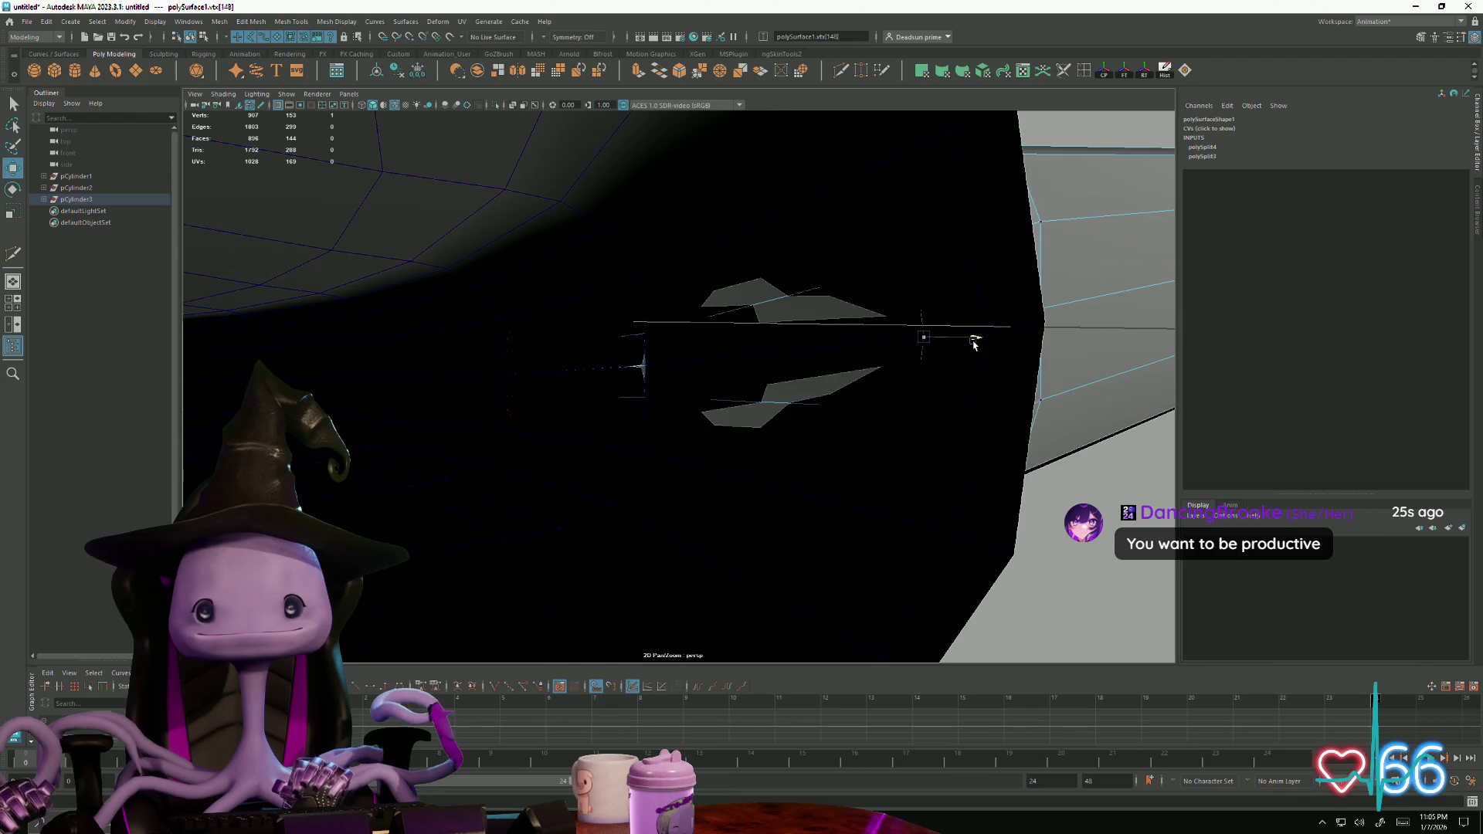
# Zoom out, switch polySurface1 back to Object Mode, and orbit to see the whole disc
pyautogui.moveTo(958, 350)
pyautogui.keyDown('alt'); pyautogui.mouseDown(button='right')
pyautogui.moveTo(638, 424)
pyautogui.moveTo(605, 387)
pyautogui.mouseUp(button='right'); pyautogui.keyUp('alt')
pyautogui.moveTo(731, 285); pyautogui.dragTo(786, 260, button='right')
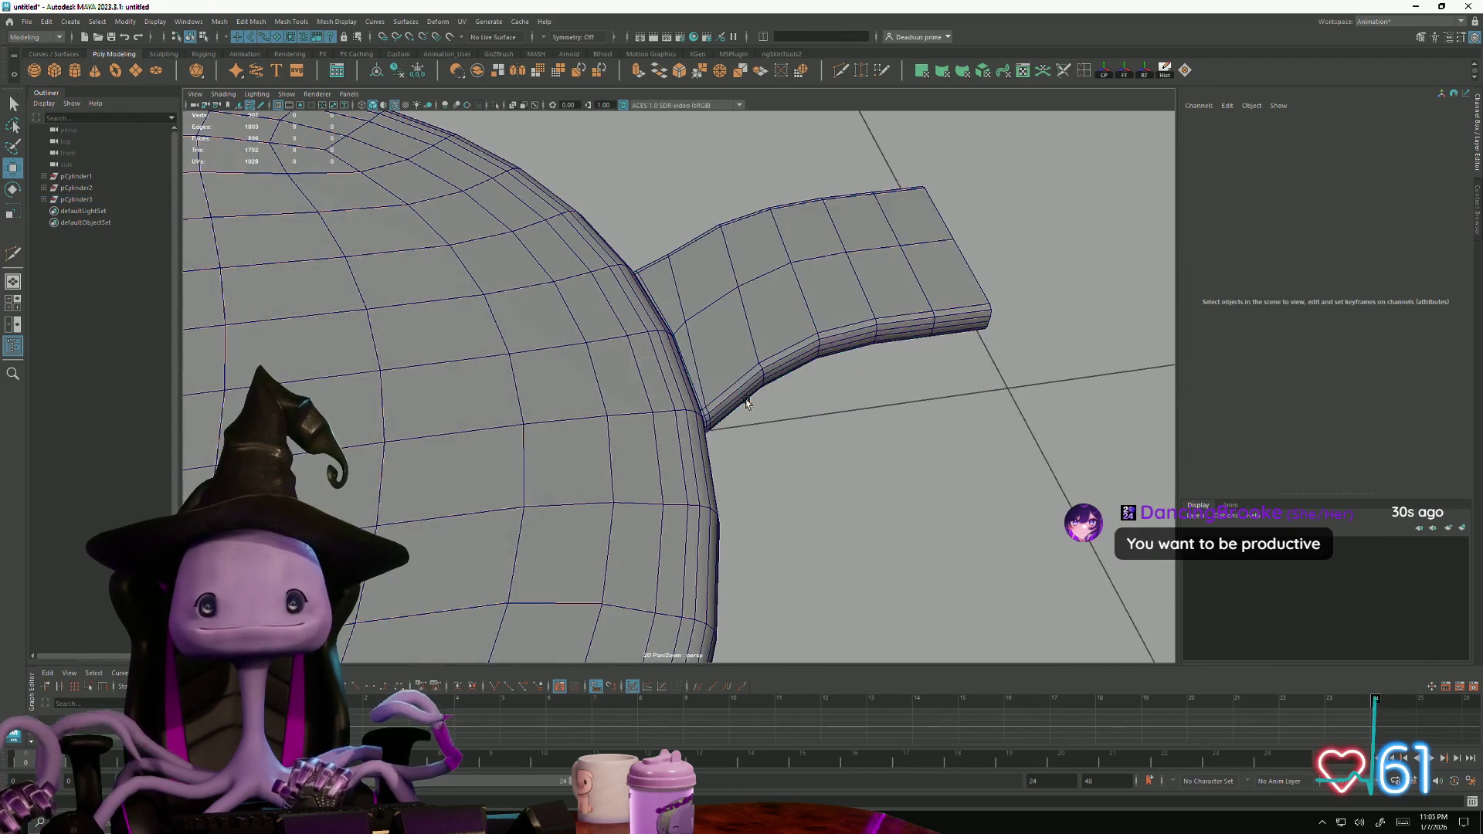
pyautogui.keyDown('alt'); pyautogui.moveTo(605, 391); pyautogui.dragTo(513, 407, button='right'); pyautogui.keyUp('alt')
pyautogui.moveTo(512, 407)
pyautogui.keyDown('alt'); pyautogui.mouseDown()
pyautogui.moveTo(470, 229)
pyautogui.moveTo(508, 430)
pyautogui.moveTo(499, 383)
pyautogui.moveTo(473, 364)
pyautogui.moveTo(404, 378)
pyautogui.moveTo(401, 392)
pyautogui.moveTo(513, 390)
pyautogui.moveTo(490, 404)
pyautogui.mouseUp(); pyautogui.keyUp('alt')
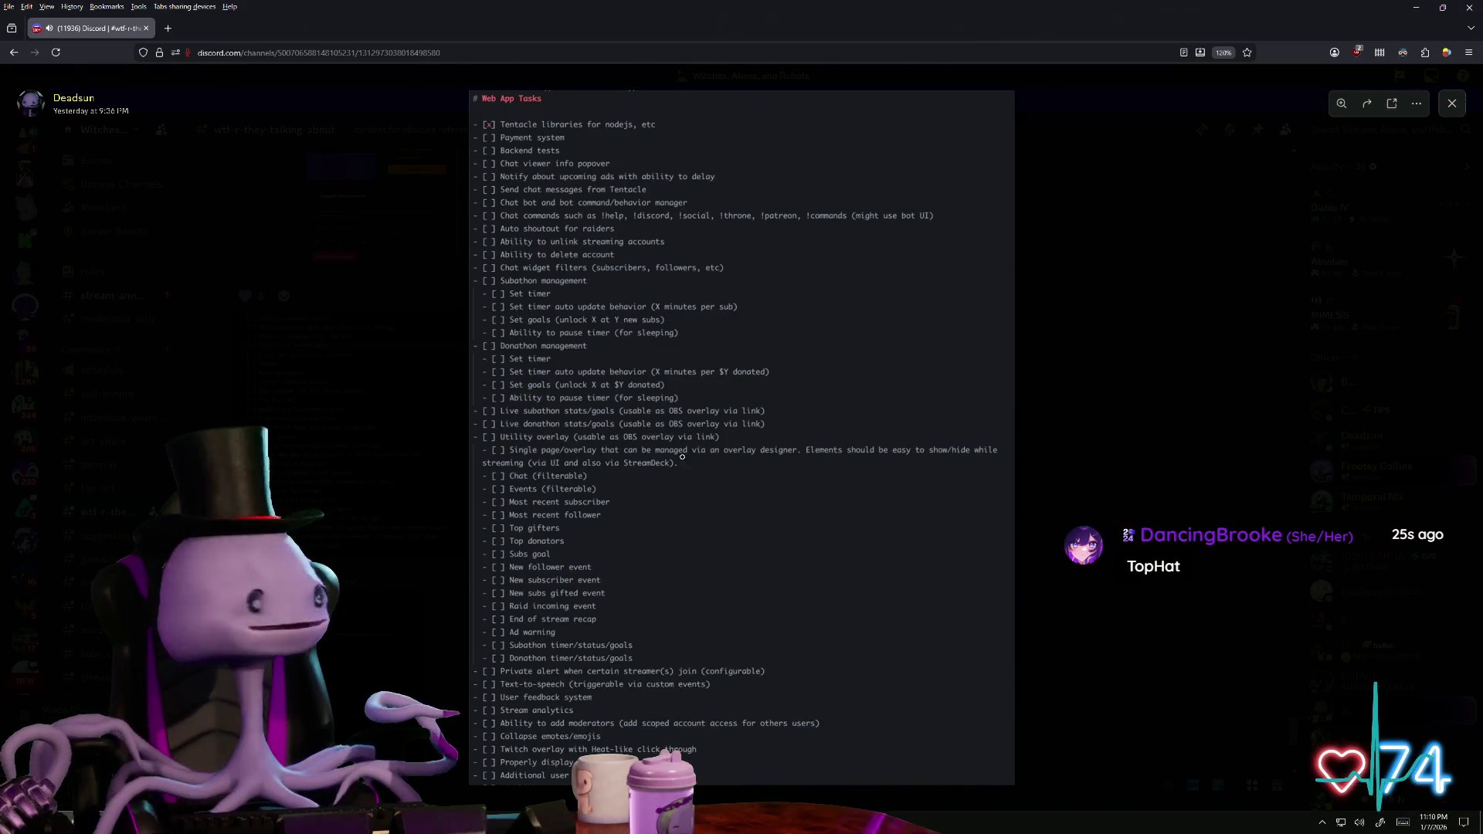
# View the shared Web App Tasks image enlarged, then close it back to the channel
pyautogui.click(490, 502)
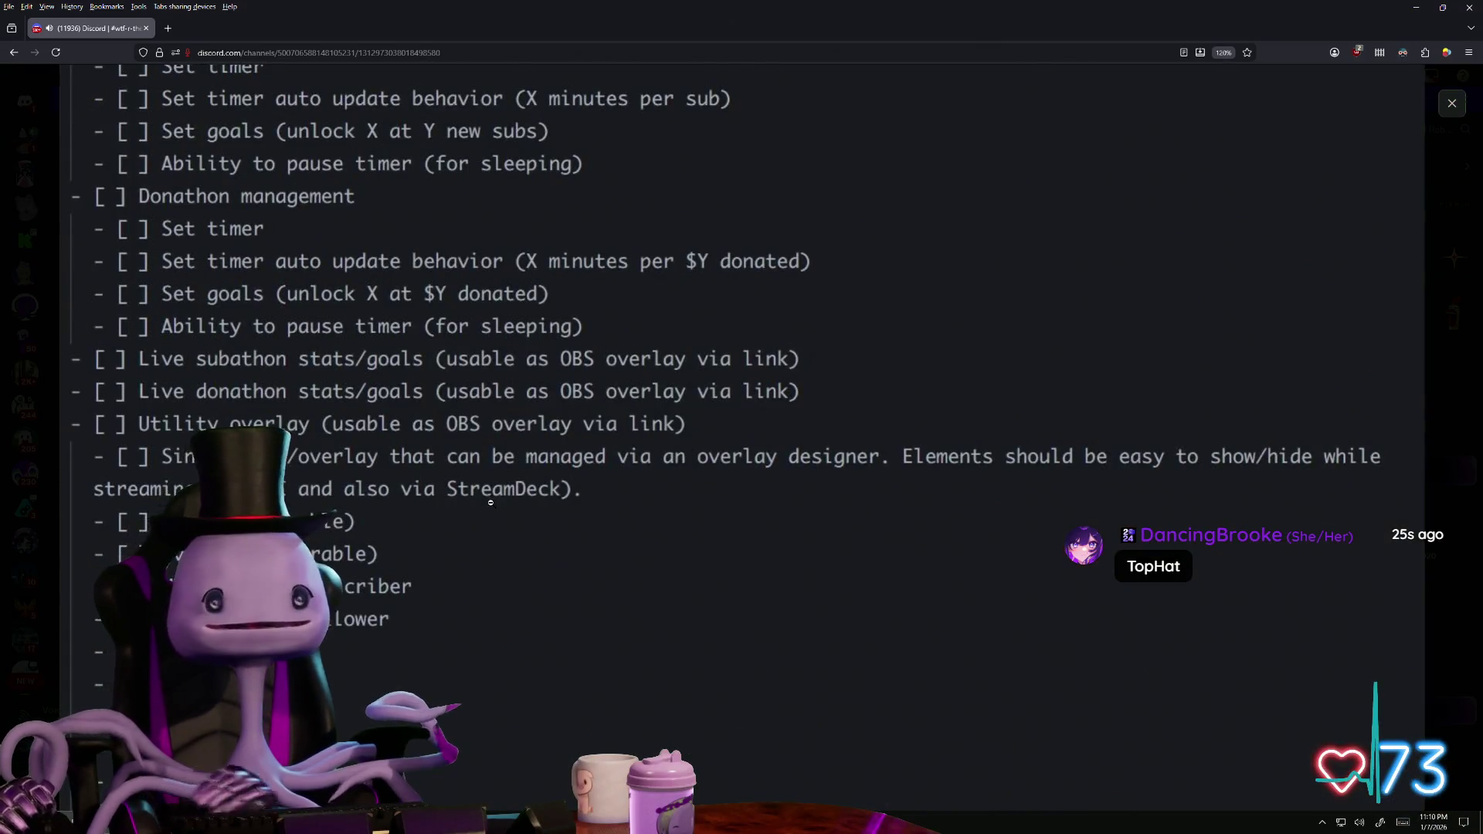
pyautogui.scroll(5, 490, 503)
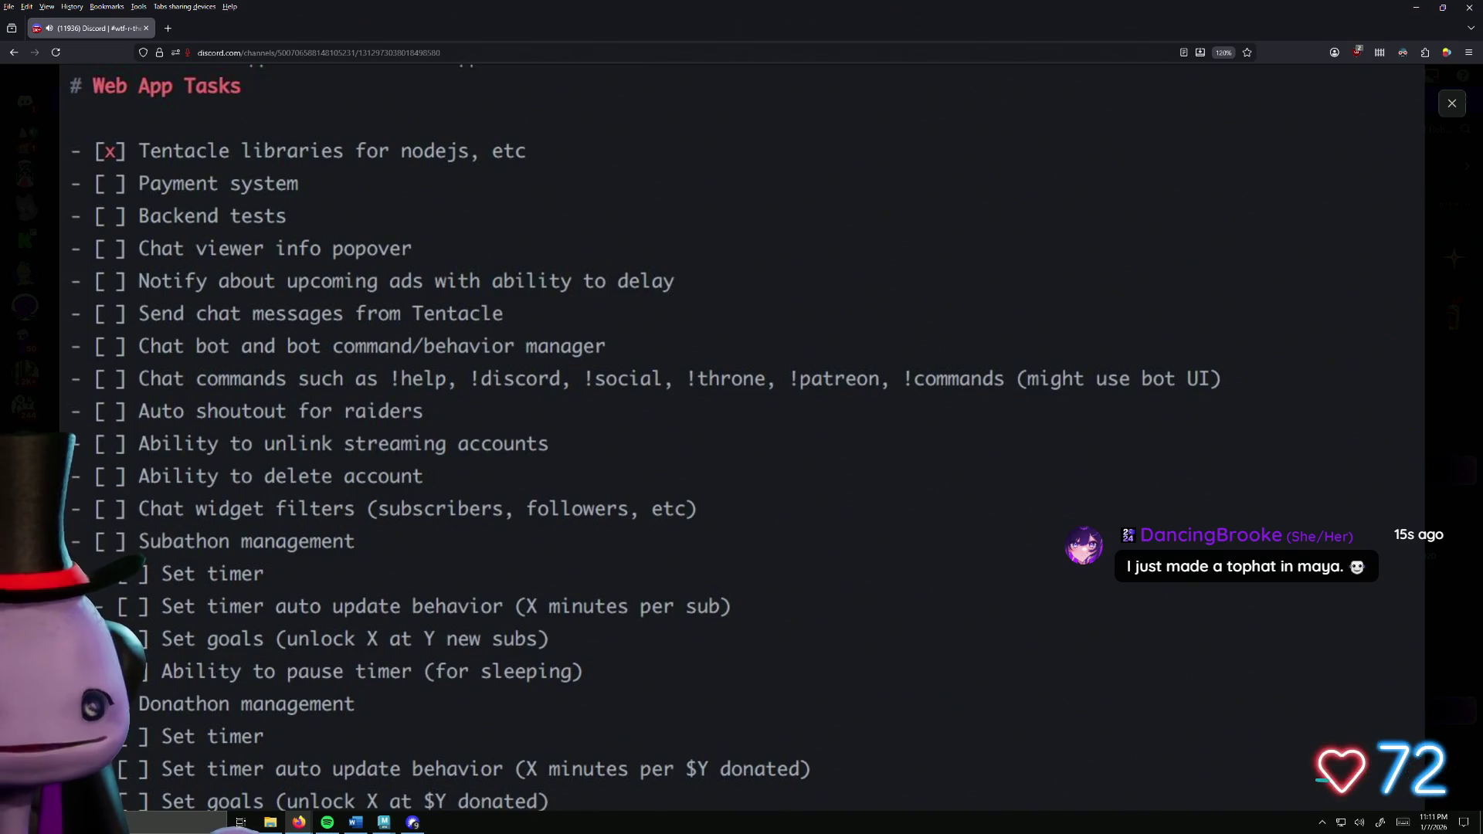
pyautogui.press('Escape')
pyautogui.scroll(3, 354, 523)
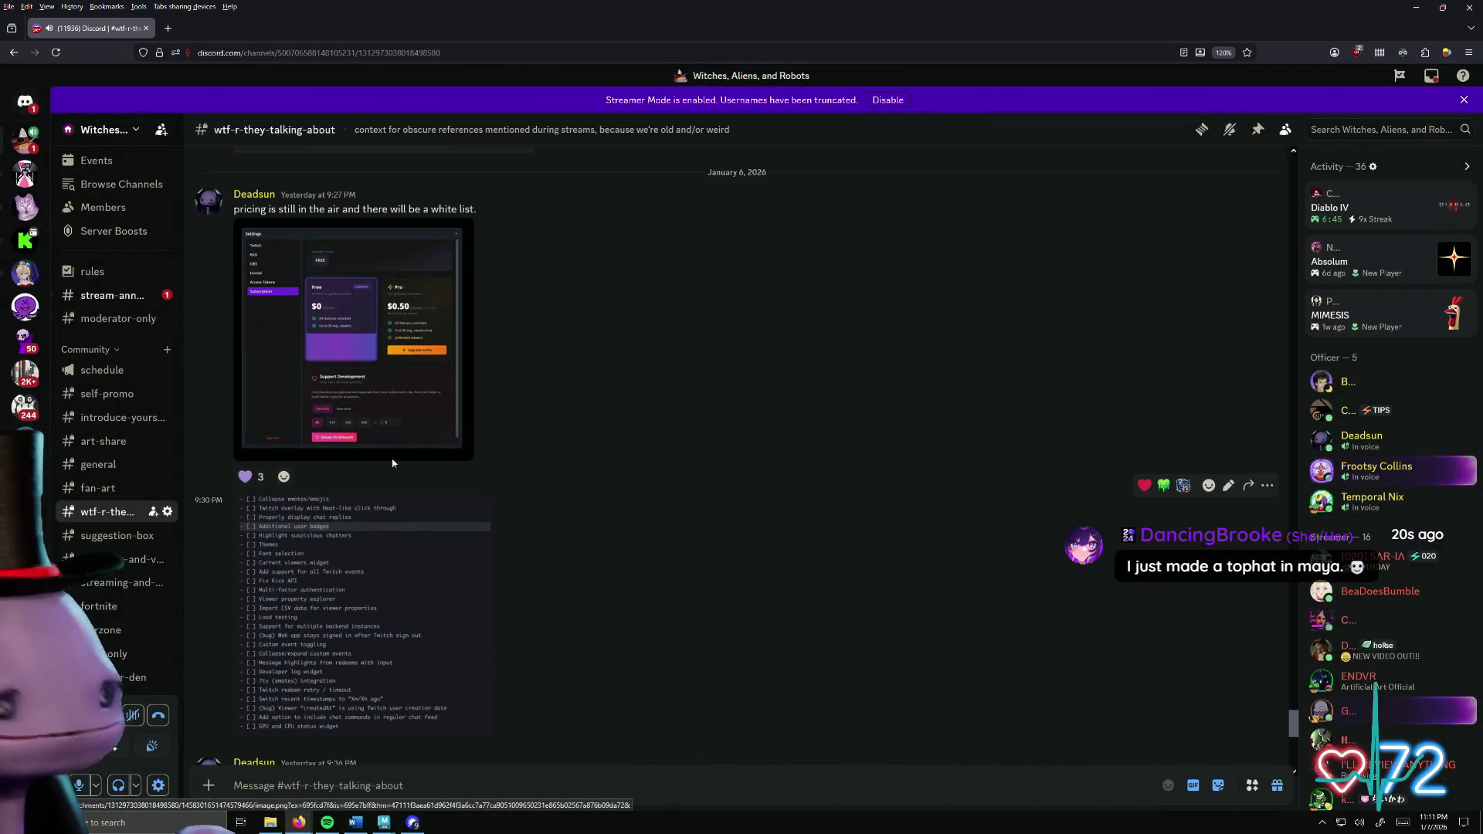
# Enlarge the pricing settings screenshot and the to-do list image, then close them
pyautogui.click(387, 347)
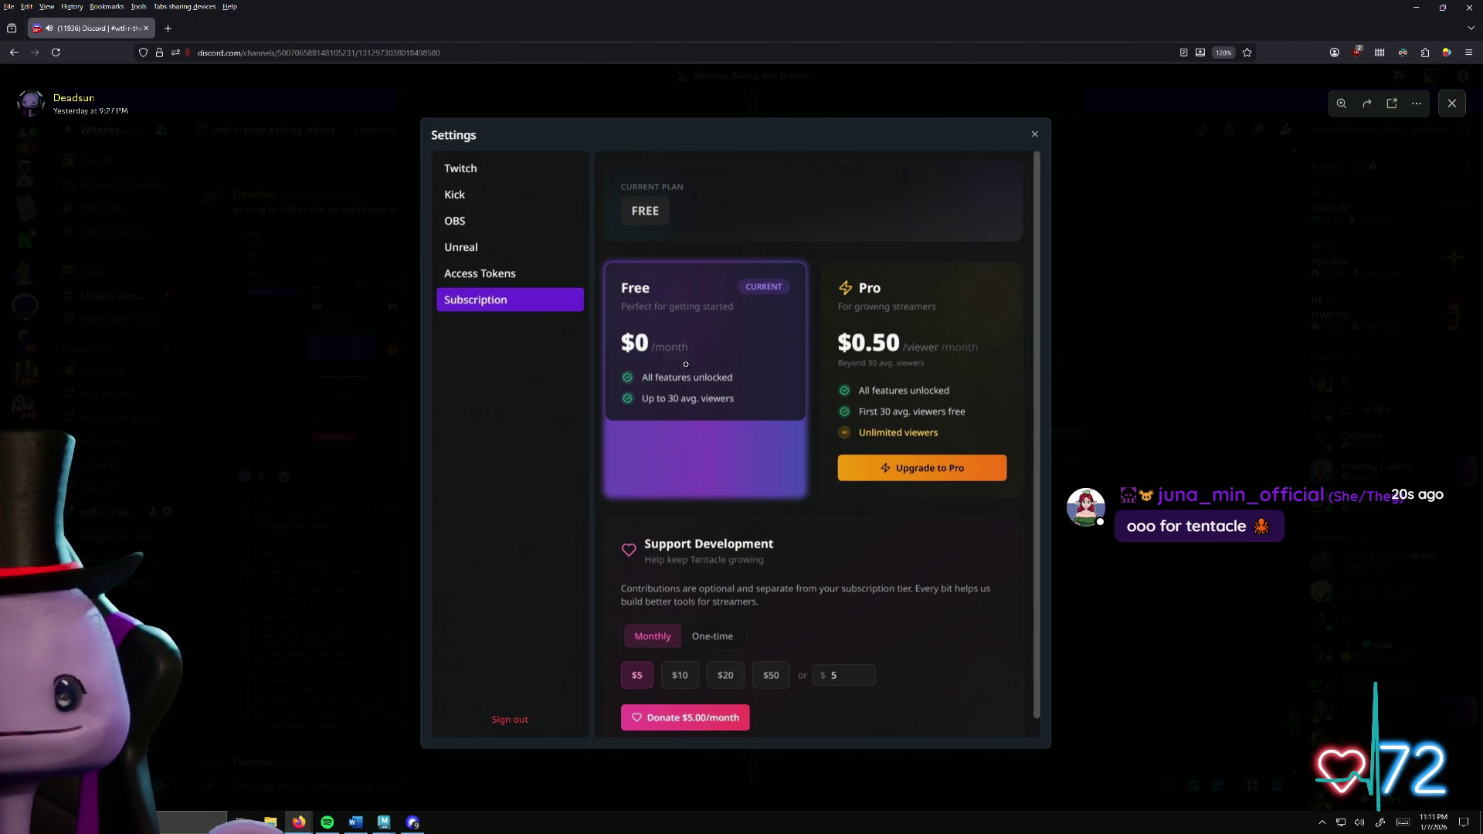
pyautogui.click(336, 585)
pyautogui.click(302, 533)
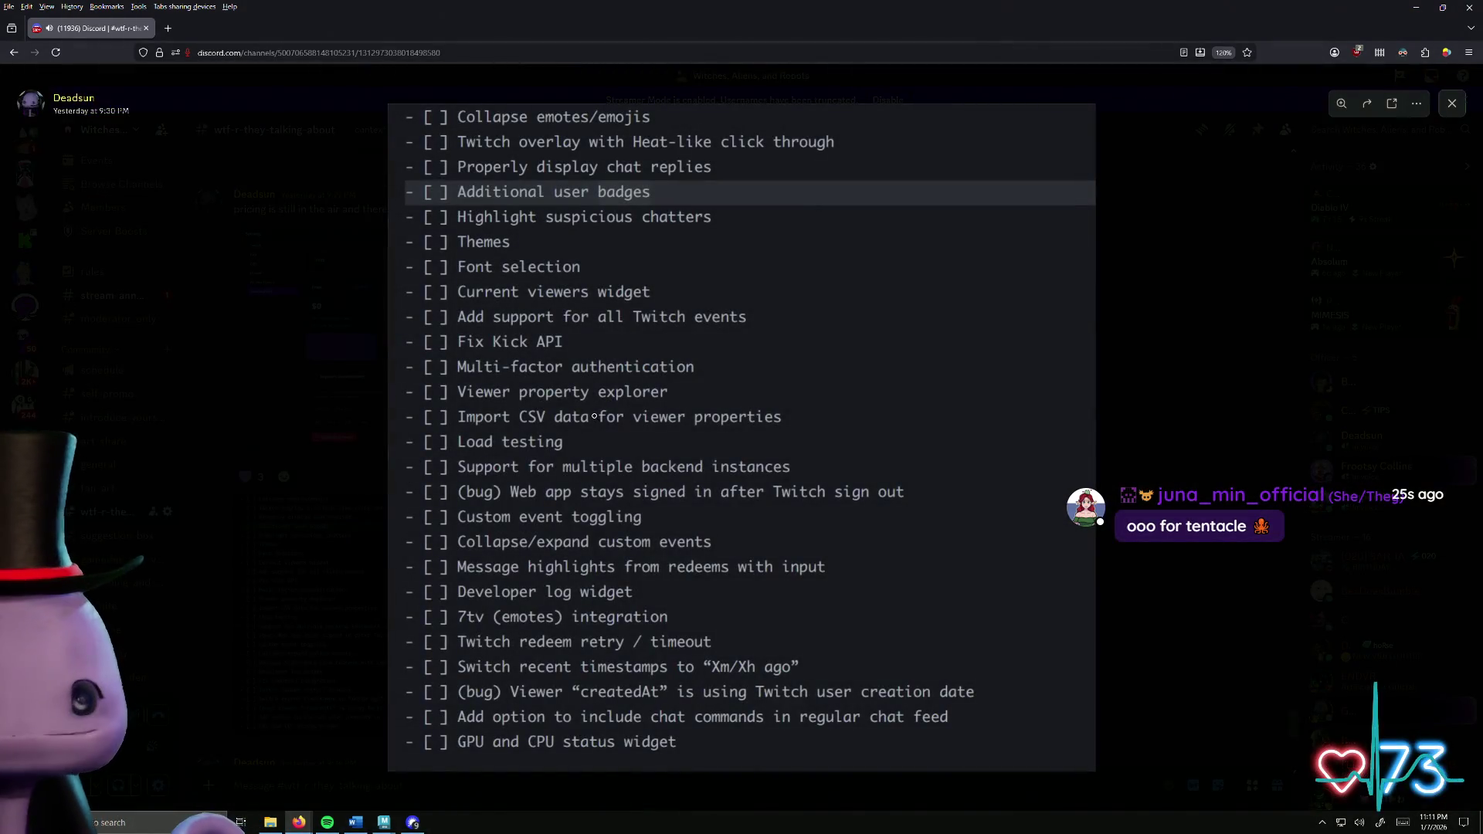
pyautogui.click(349, 495)
# Scroll down and open the Web App Tasks list image at full width
pyautogui.scroll(-3, 332, 587)
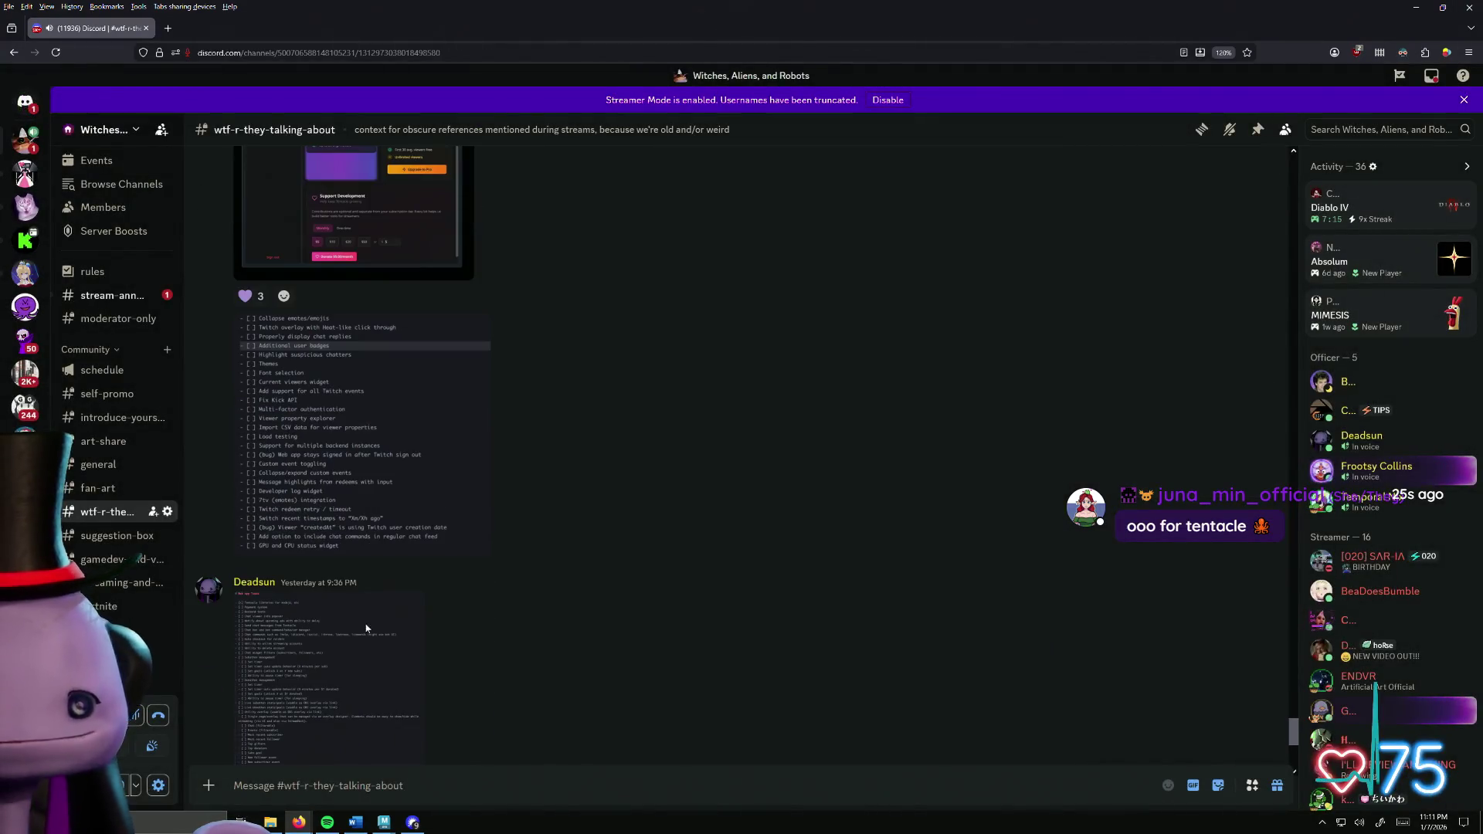
pyautogui.click(318, 662)
pyautogui.click(569, 102)
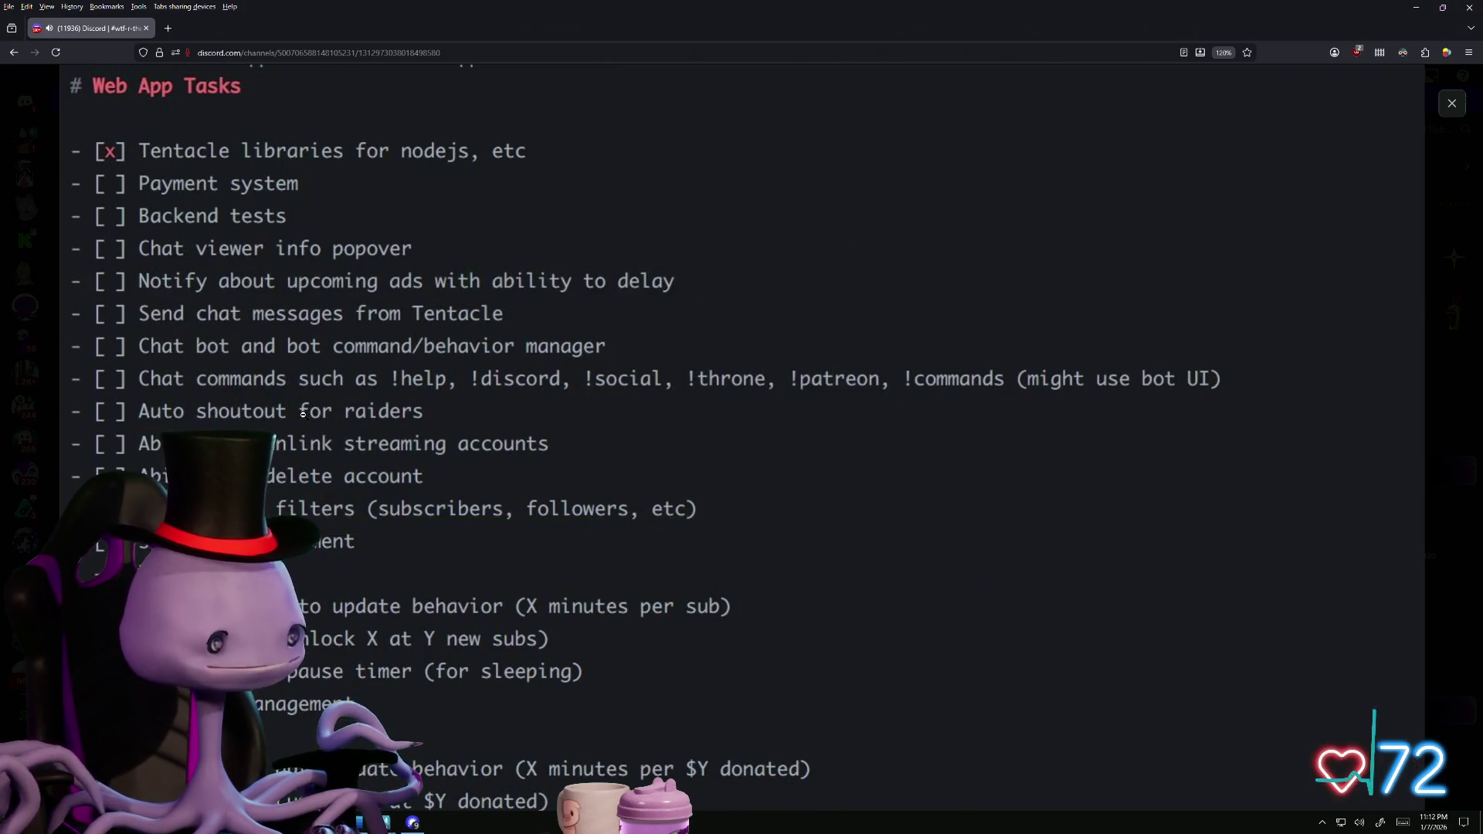
# Drag the Tentacle dashboard browser window into place over Discord
pyautogui.moveTo(570, 157)
pyautogui.mouseDown()
pyautogui.moveTo(733, 197)
pyautogui.moveTo(888, 26)
pyautogui.moveTo(819, 72)
pyautogui.mouseUp()
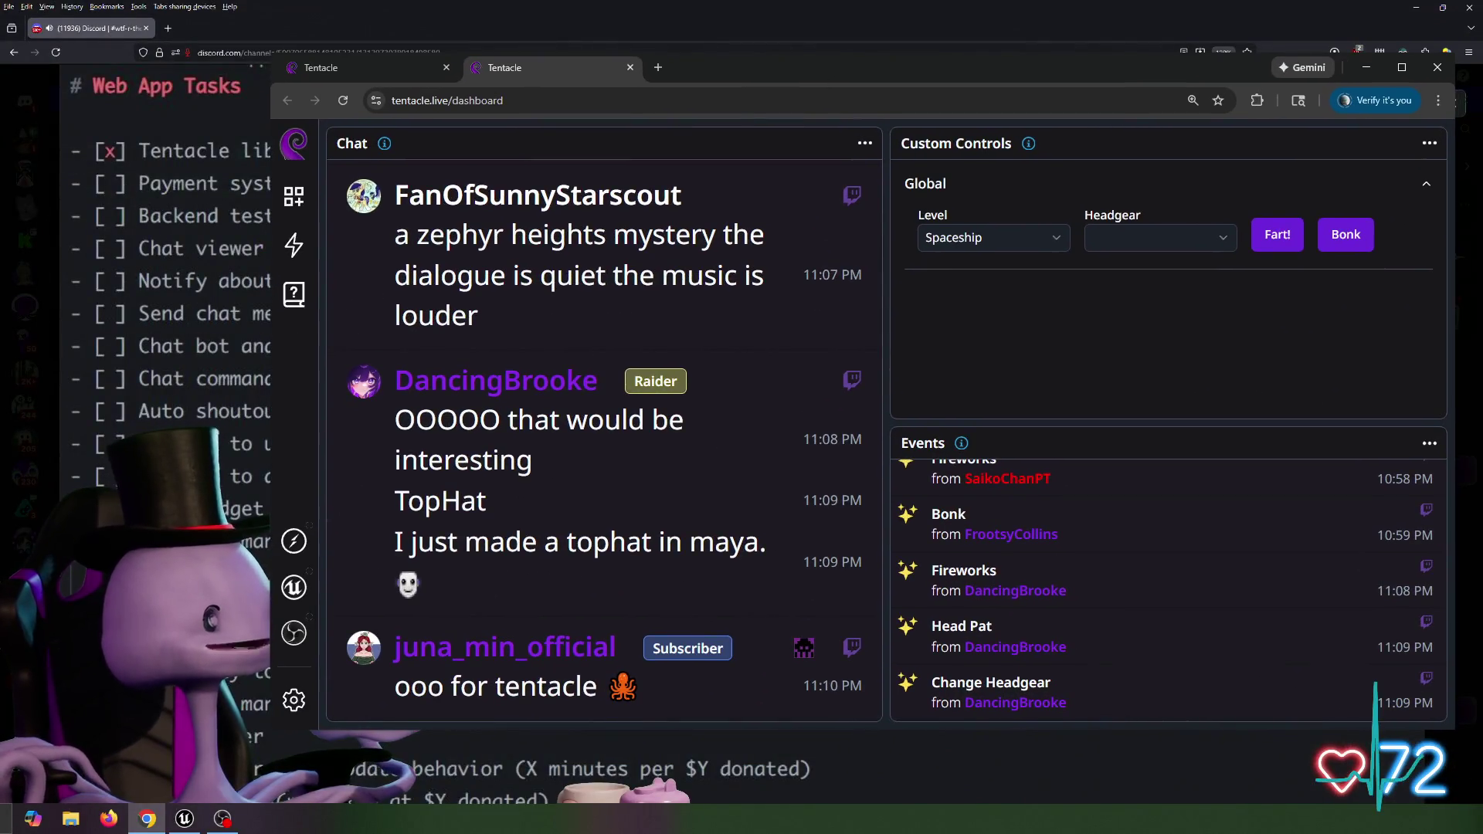
# Open Tentacle Settings, scroll through the Twitch chat highlight toggles, then close the dialog
pyautogui.click(293, 699)
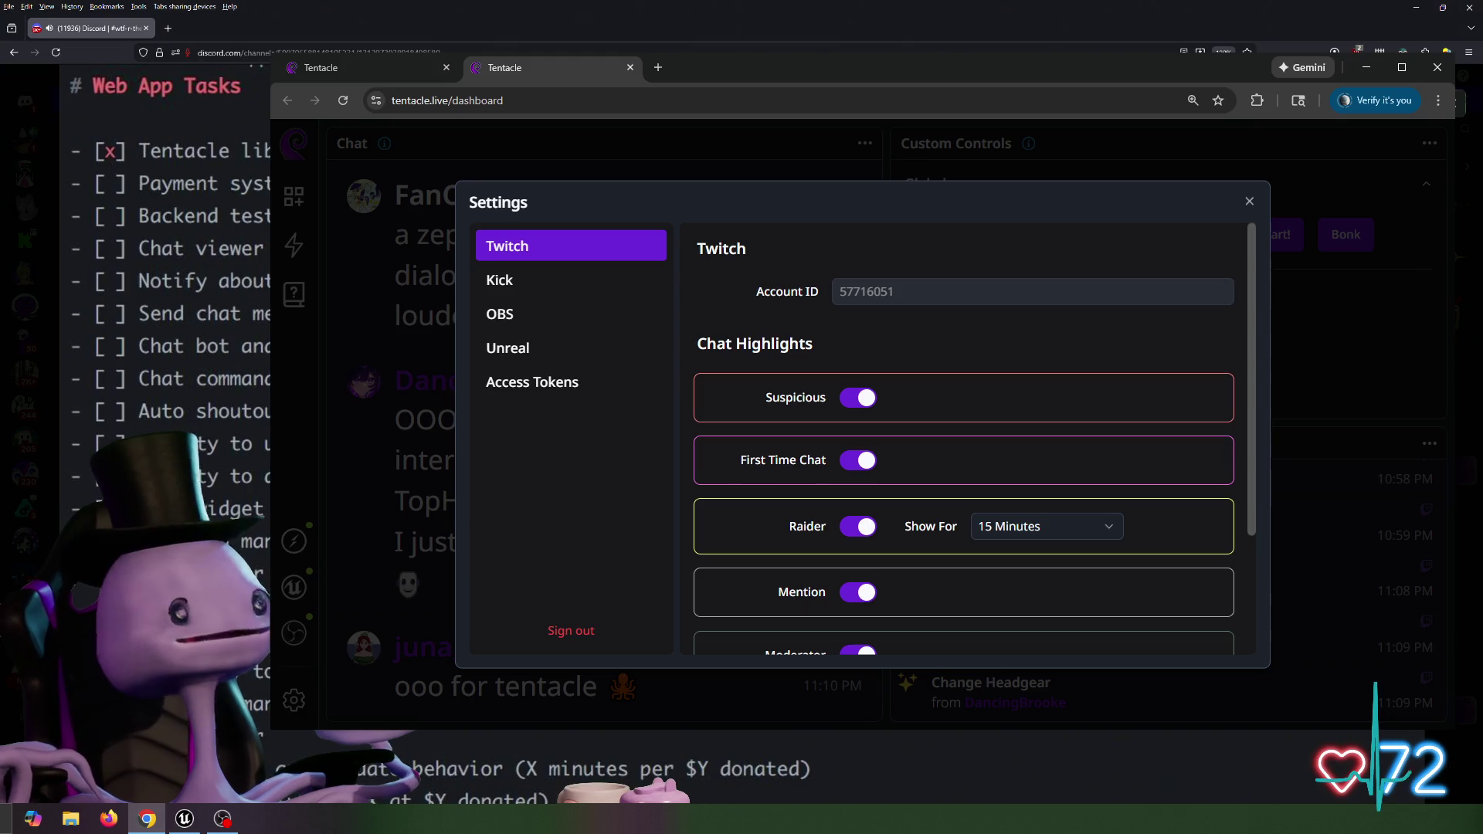
pyautogui.scroll(-1, 966, 440)
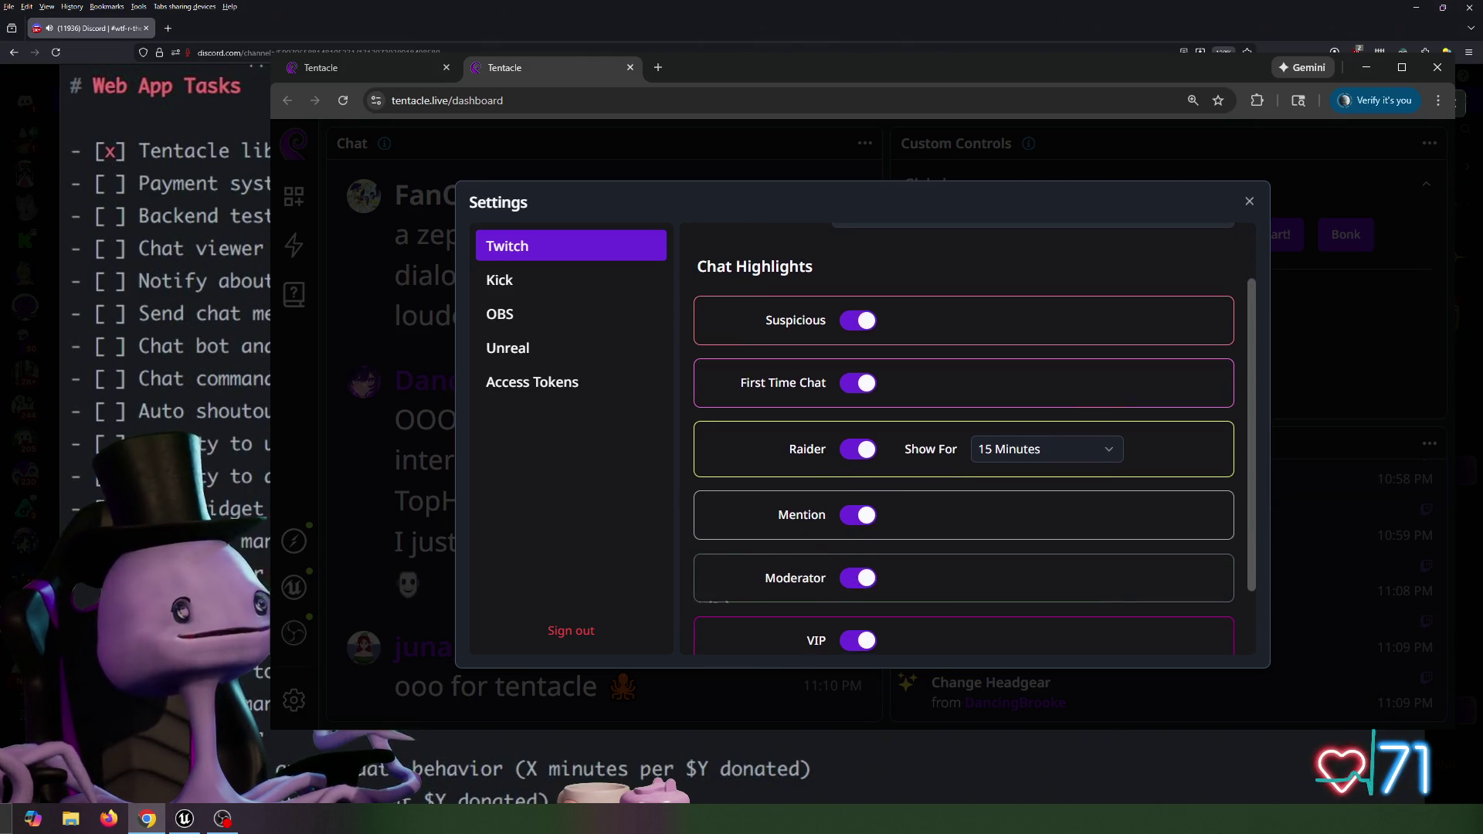
pyautogui.scroll(-1, 965, 440)
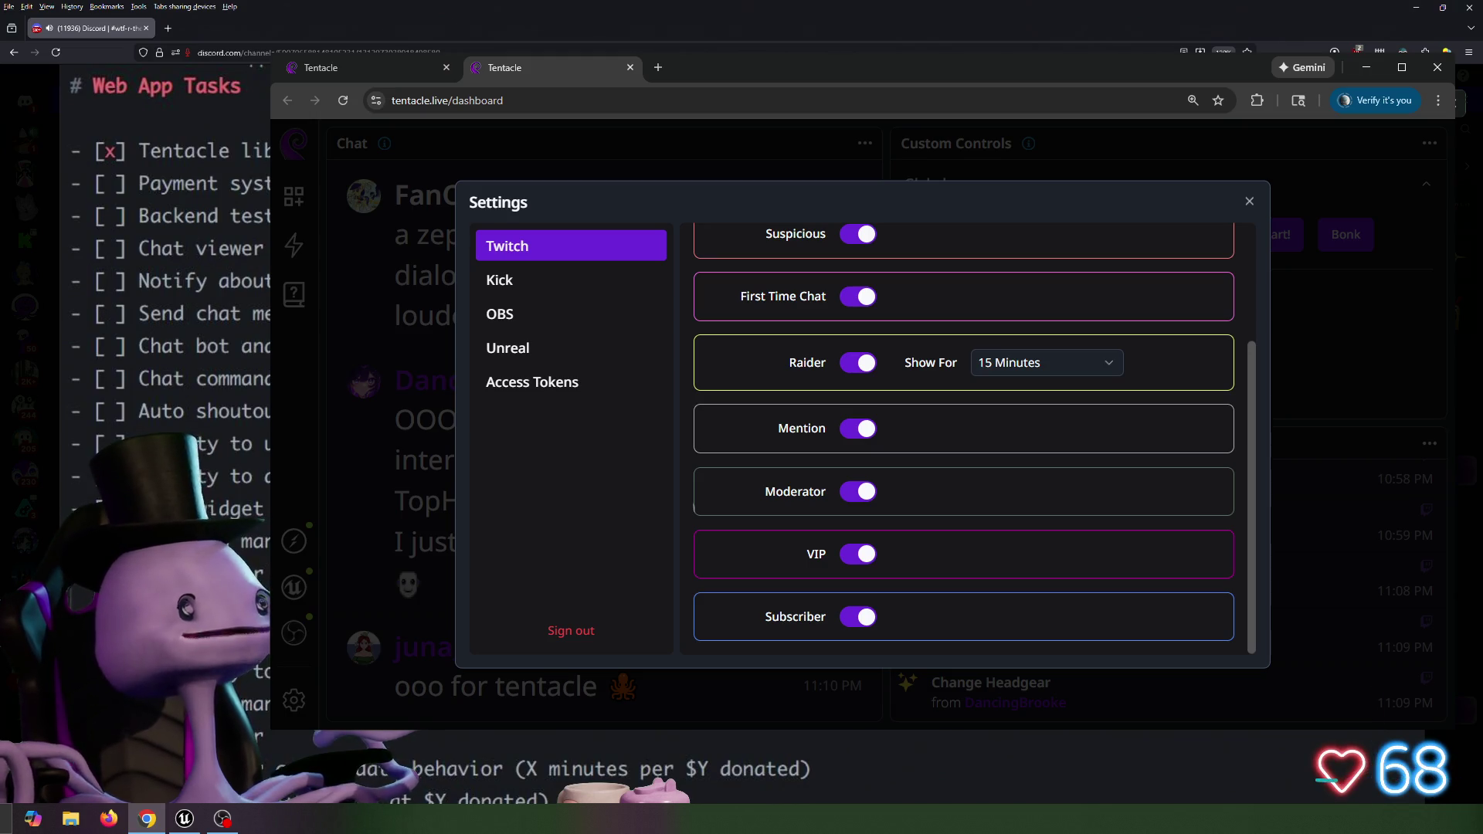
pyautogui.click(1249, 200)
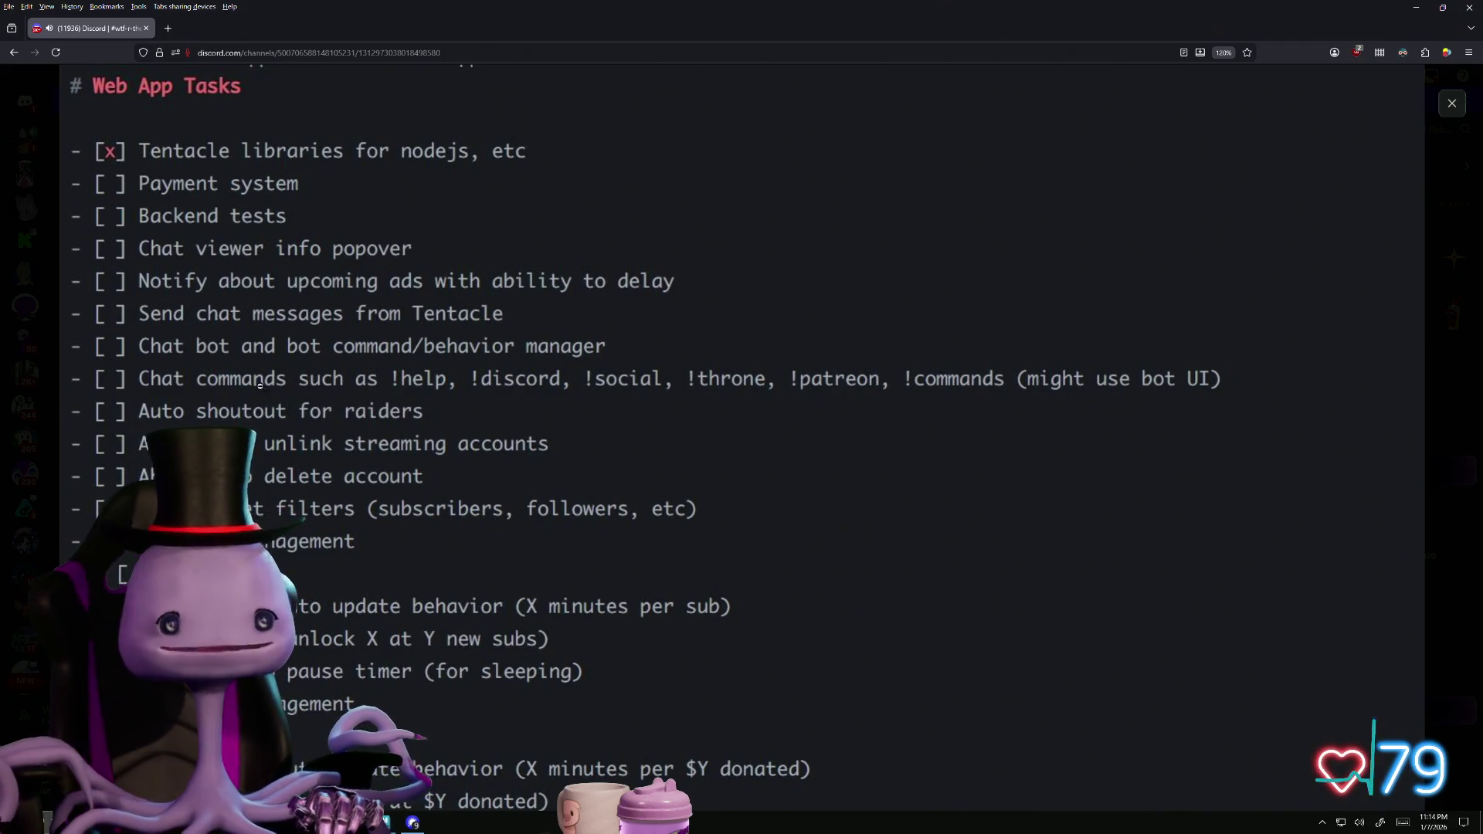
# Scroll down to the Subathon management items, then bring the Tentacle dashboard to the front
pyautogui.scroll(-1, 259, 384)
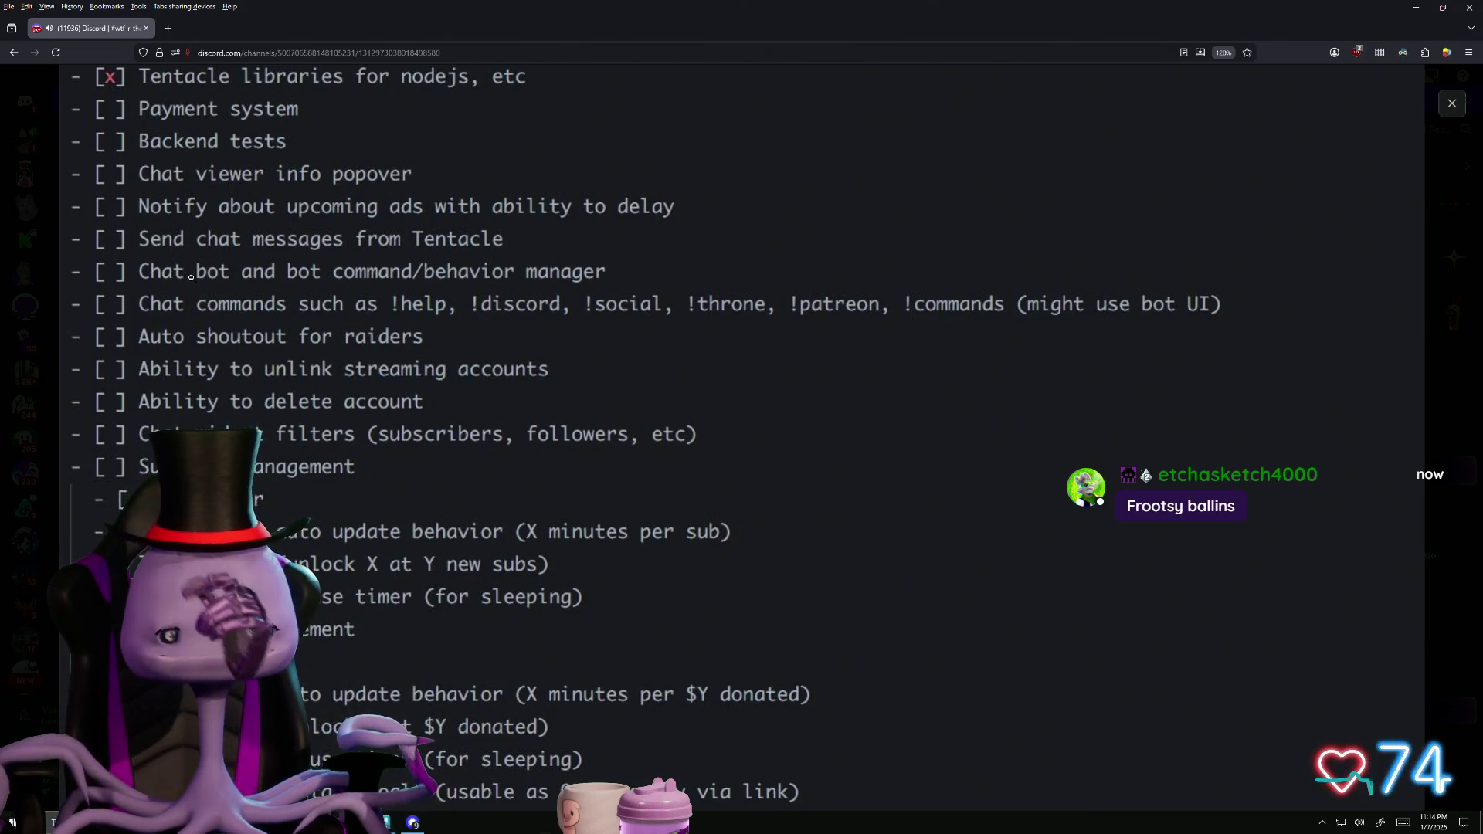
pyautogui.scroll(-3, 191, 276)
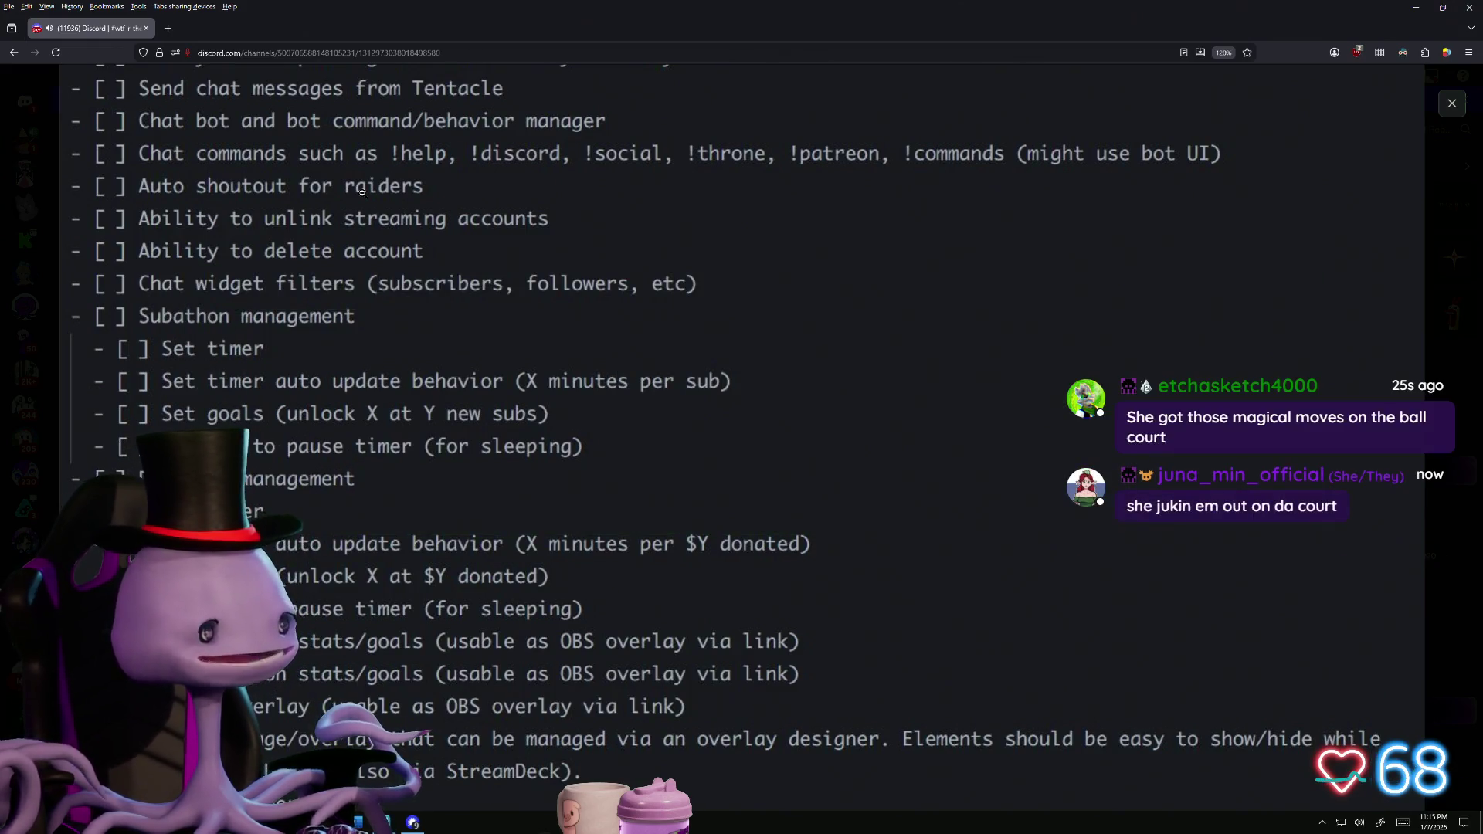
pyautogui.hotkey('alt', 'Tab')
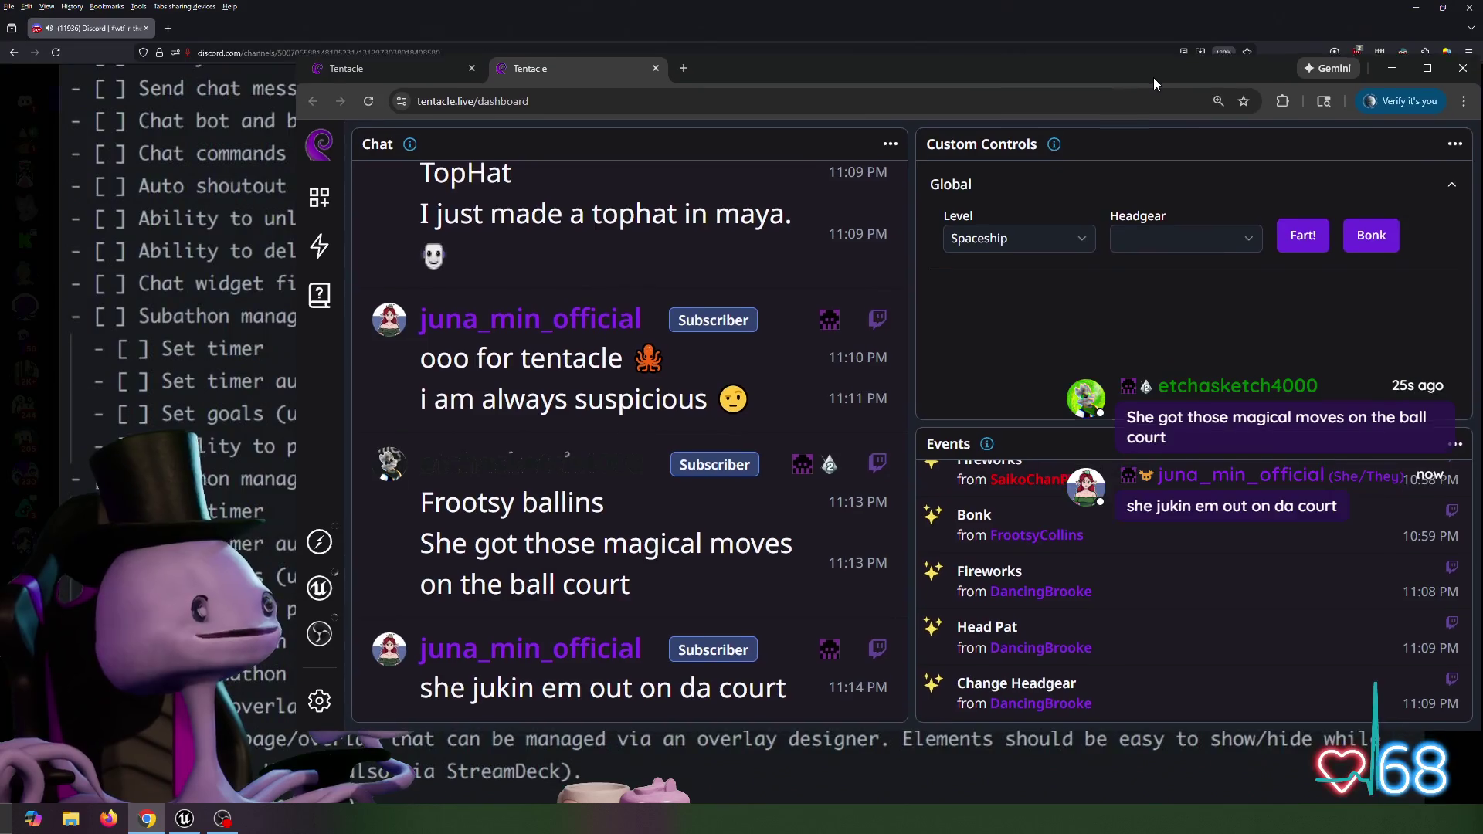
pyautogui.moveTo(1153, 77); pyautogui.dragTo(1145, 77)
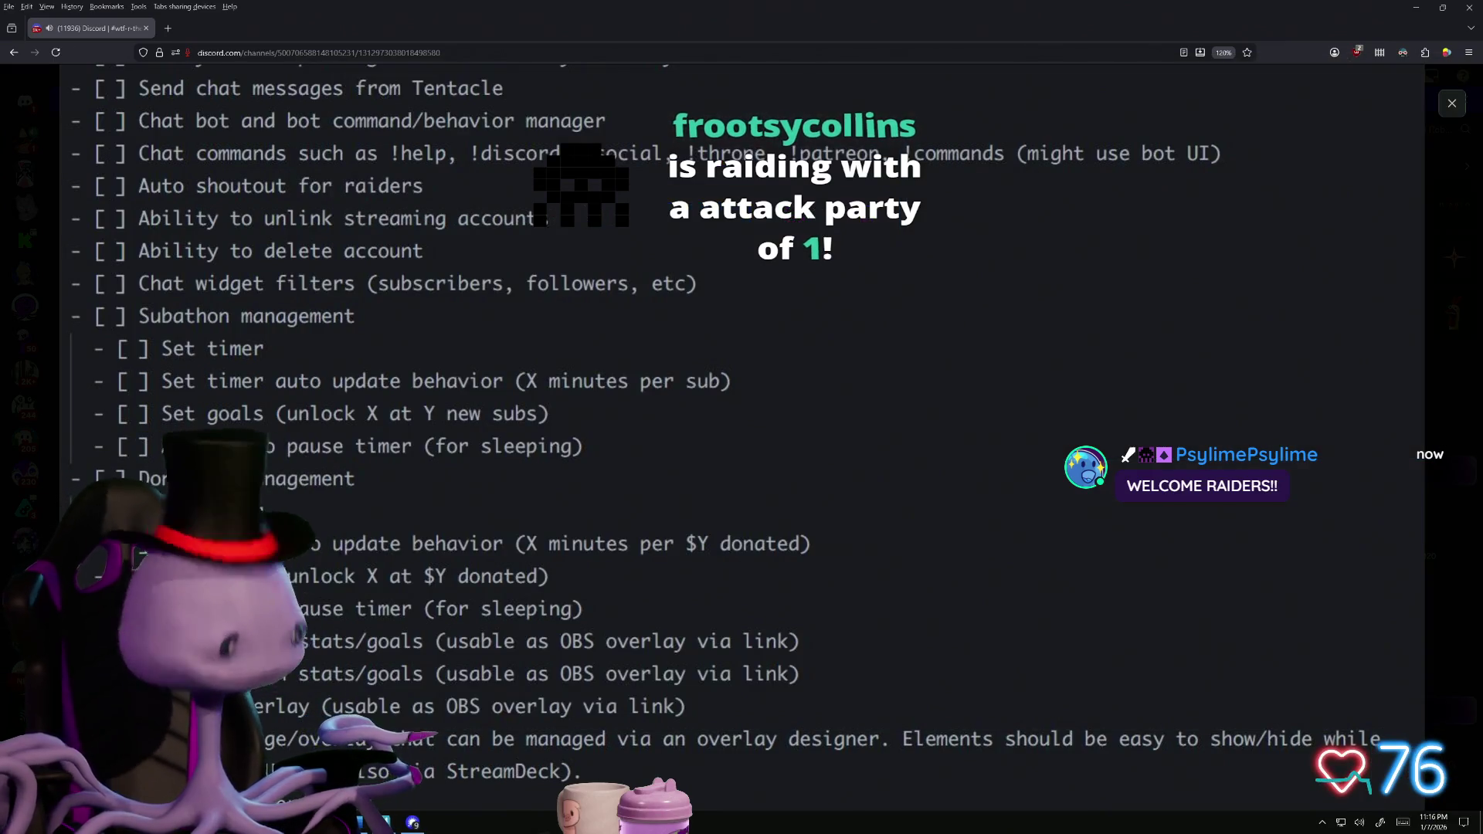
# Switch to the Tentacle dashboard window showing the incoming raid event
pyautogui.hotkey('alt', 'Tab')
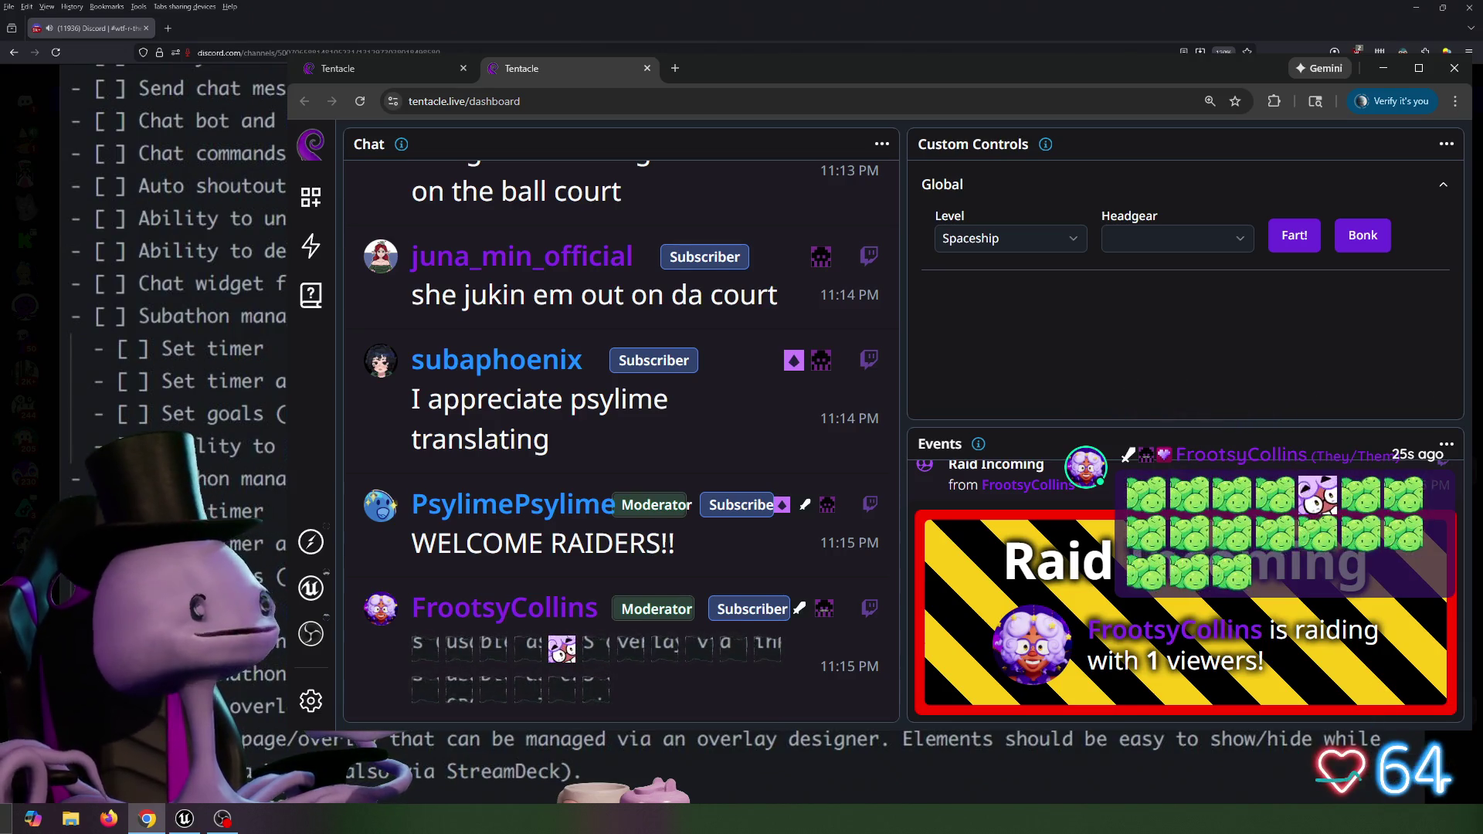
# Close the duplicate Tentacle tab, reload the dashboard, and reposition its window
pyautogui.moveTo(1159, 72)
pyautogui.mouseDown()
pyautogui.moveTo(804, 67)
pyautogui.moveTo(1077, 71)
pyautogui.mouseUp()
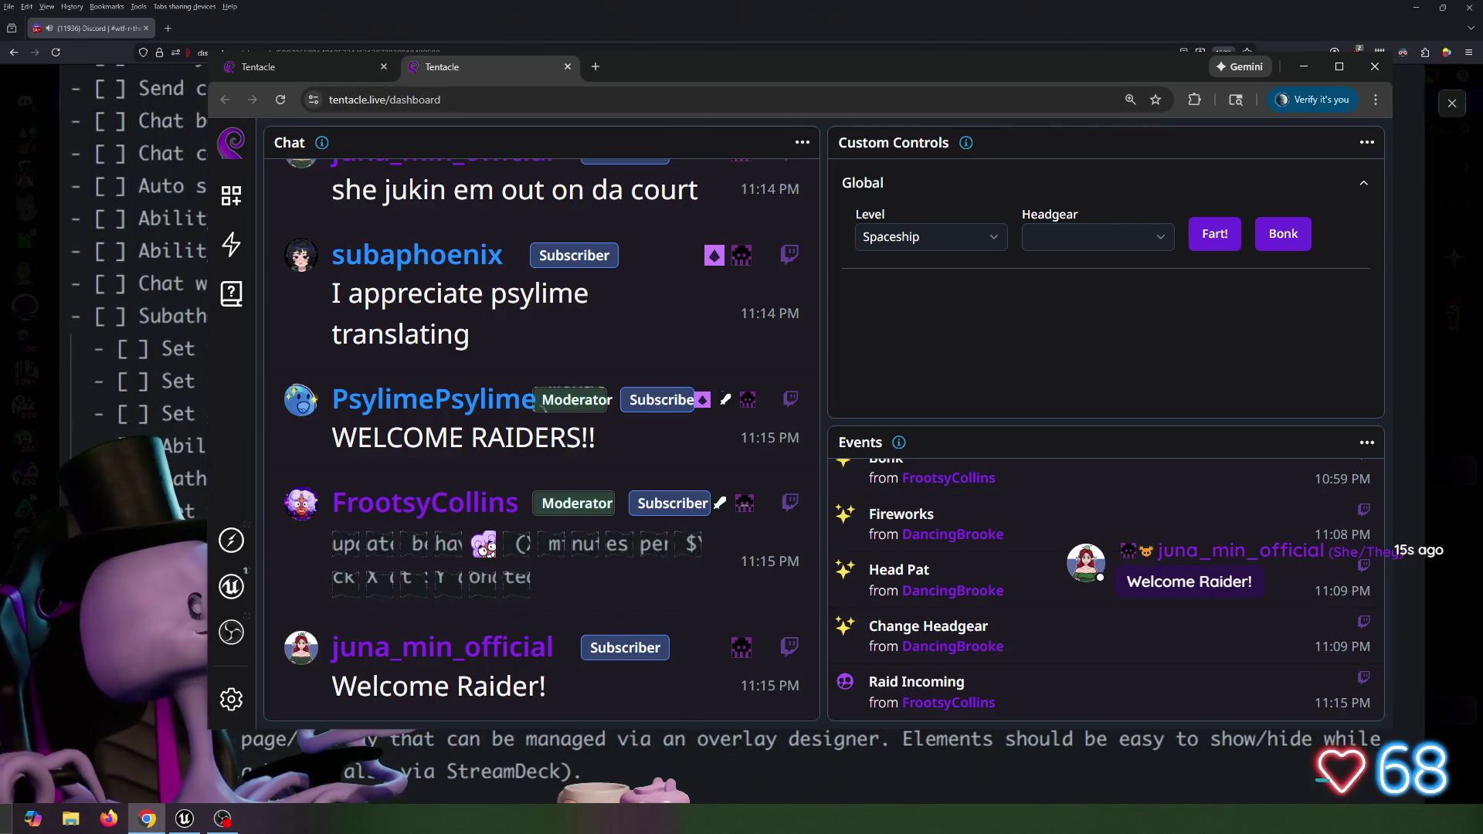
pyautogui.hotkey('ctrl', 'Tab')
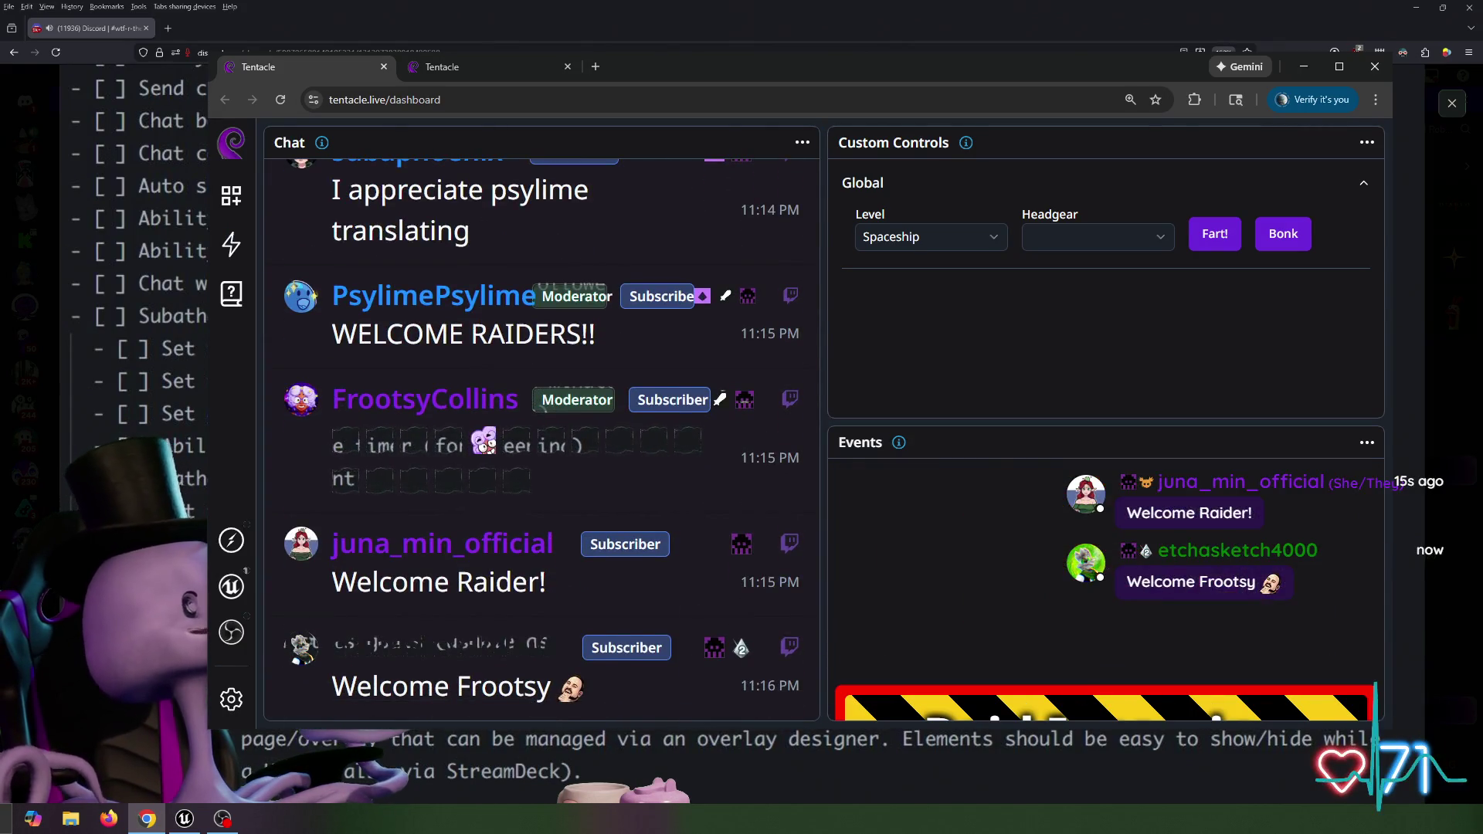
pyautogui.hotkey('ctrl', 'Tab')
pyautogui.hotkey('ctrl', 'w')
pyautogui.hotkey('ctrl', 'l')
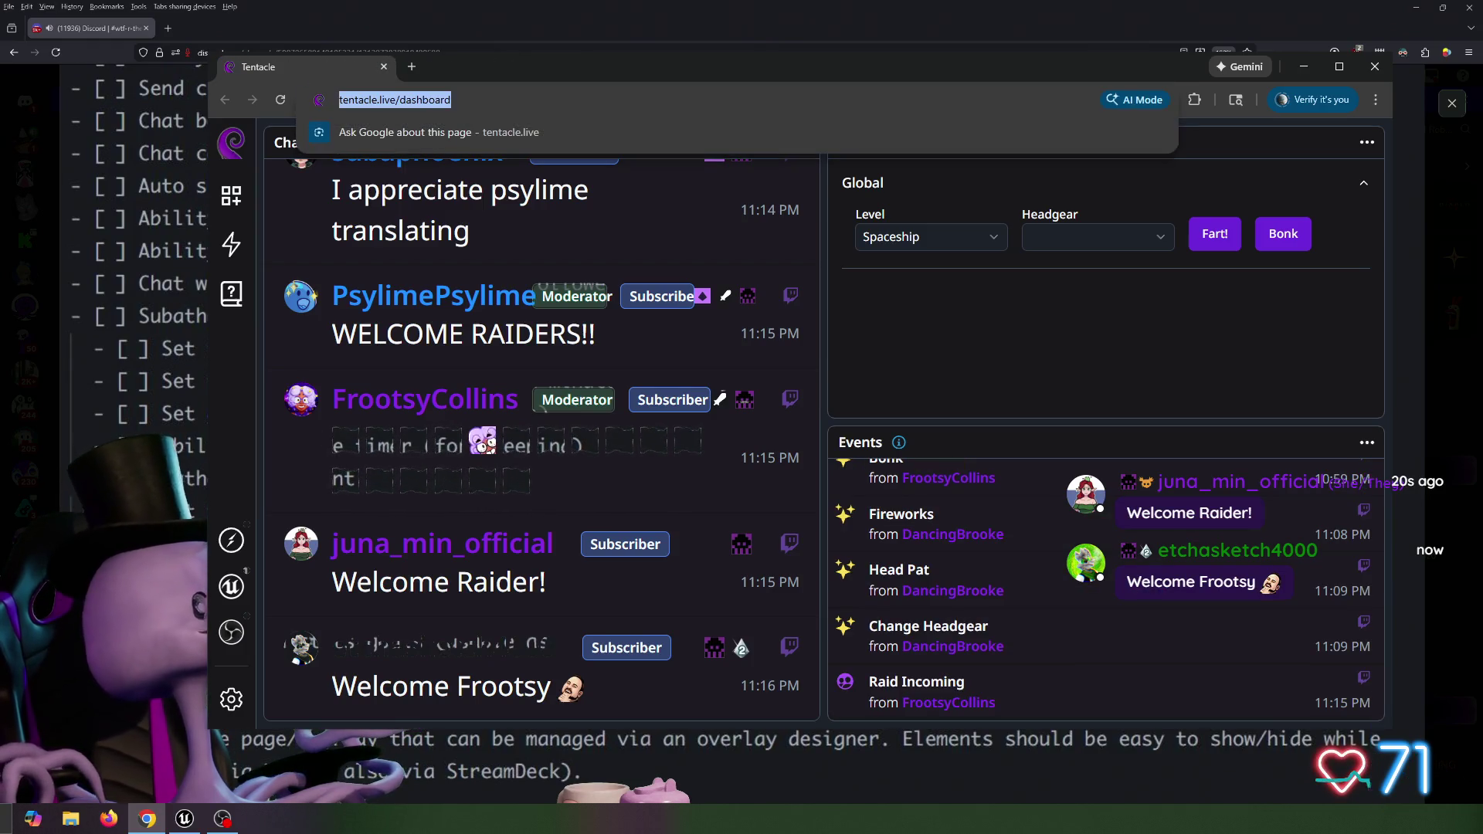
pyautogui.press('Return')
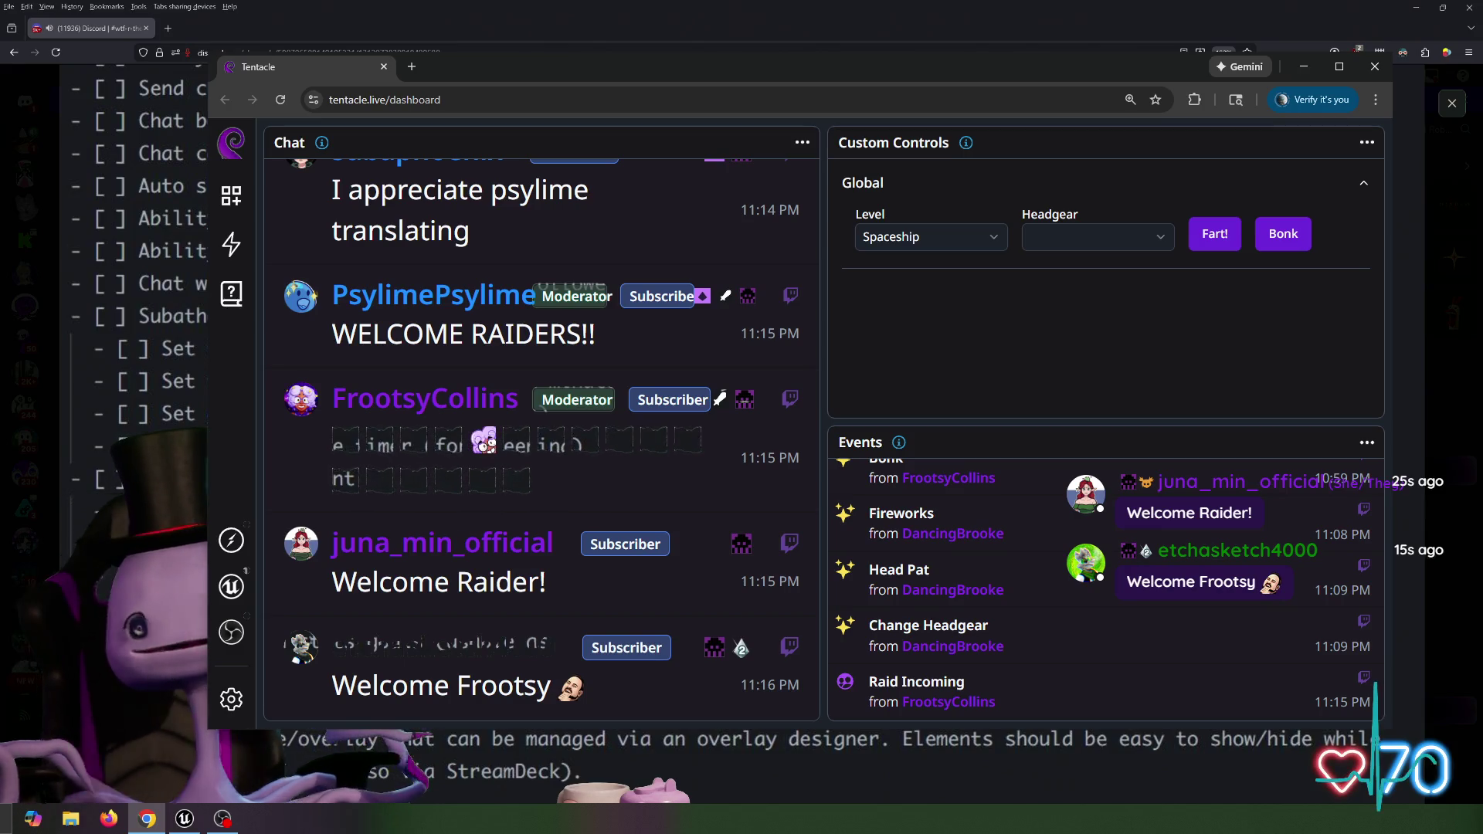
pyautogui.tripleClick(963, 701)
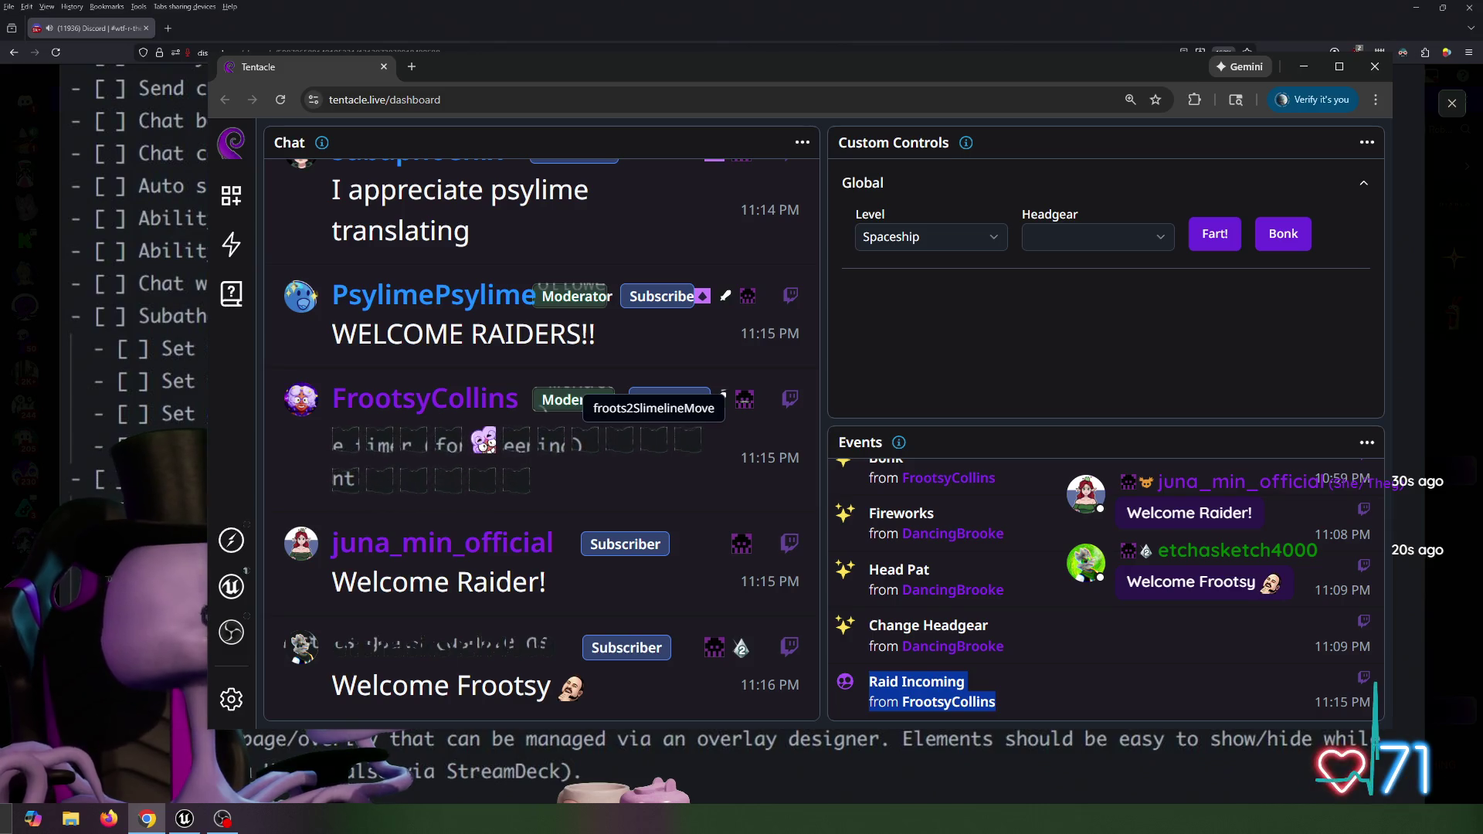
pyautogui.moveTo(889, 66)
pyautogui.mouseDown()
pyautogui.moveTo(872, 39)
pyautogui.moveTo(1012, 78)
pyautogui.moveTo(968, 48)
pyautogui.mouseUp()
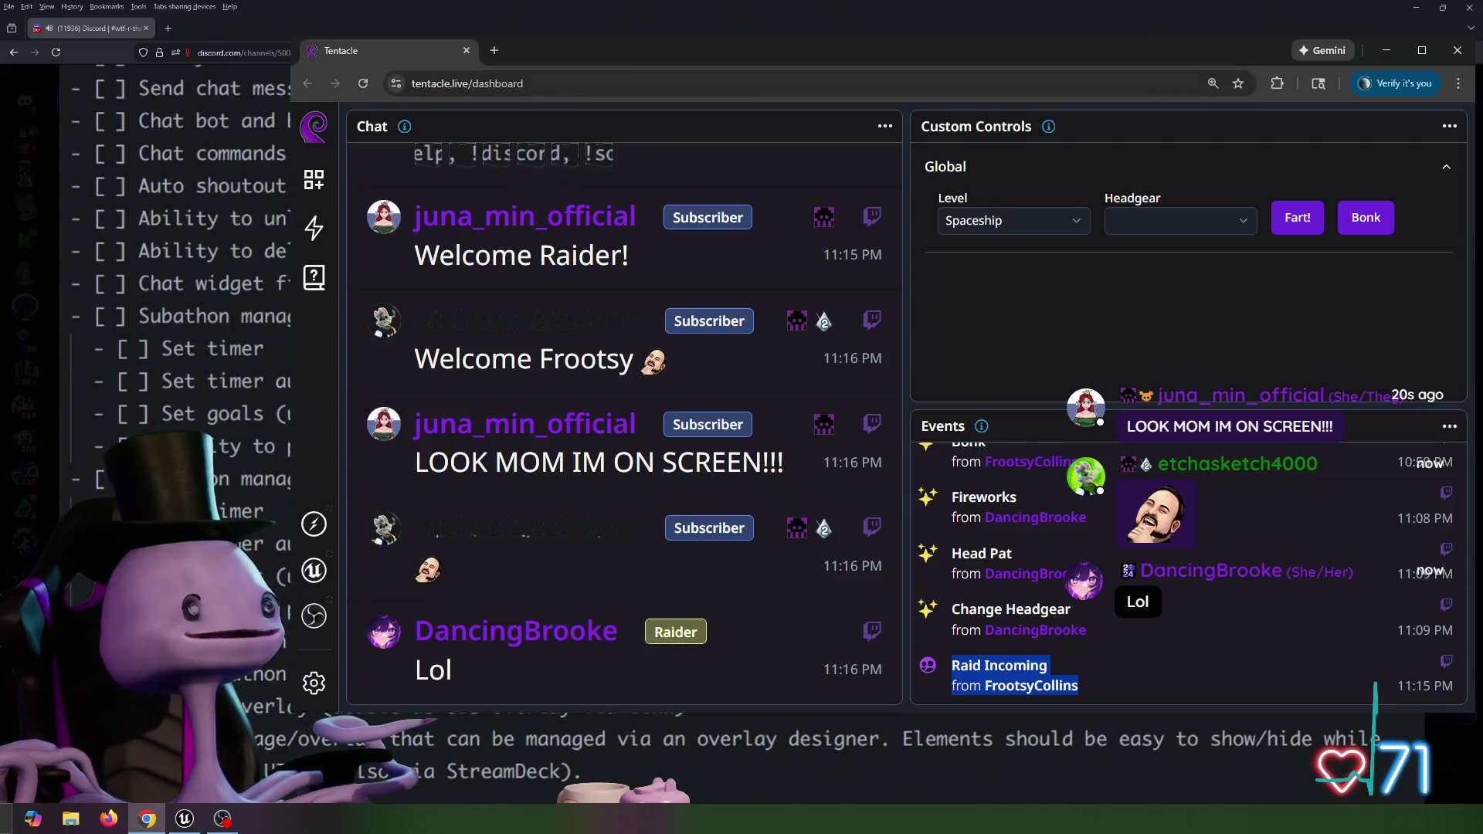
# Narrow the Tentacle dashboard window and drag it off-screen to uncover the Discord checklist
pyautogui.moveTo(293, 43); pyautogui.dragTo(416, 43)
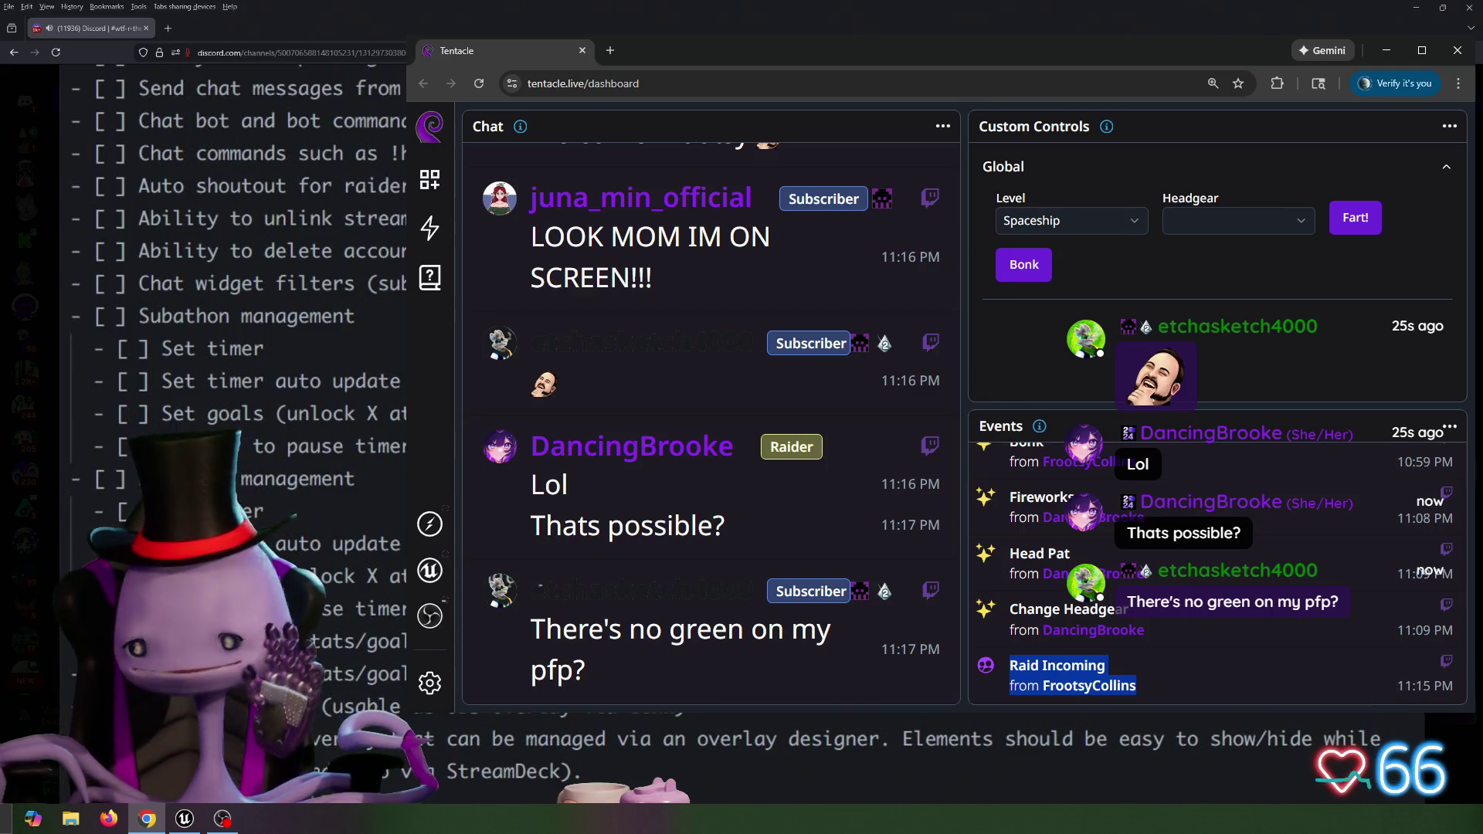
pyautogui.moveTo(832, 51)
pyautogui.mouseDown()
pyautogui.moveTo(837, 95)
pyautogui.moveTo(1482, 96)
pyautogui.mouseUp()
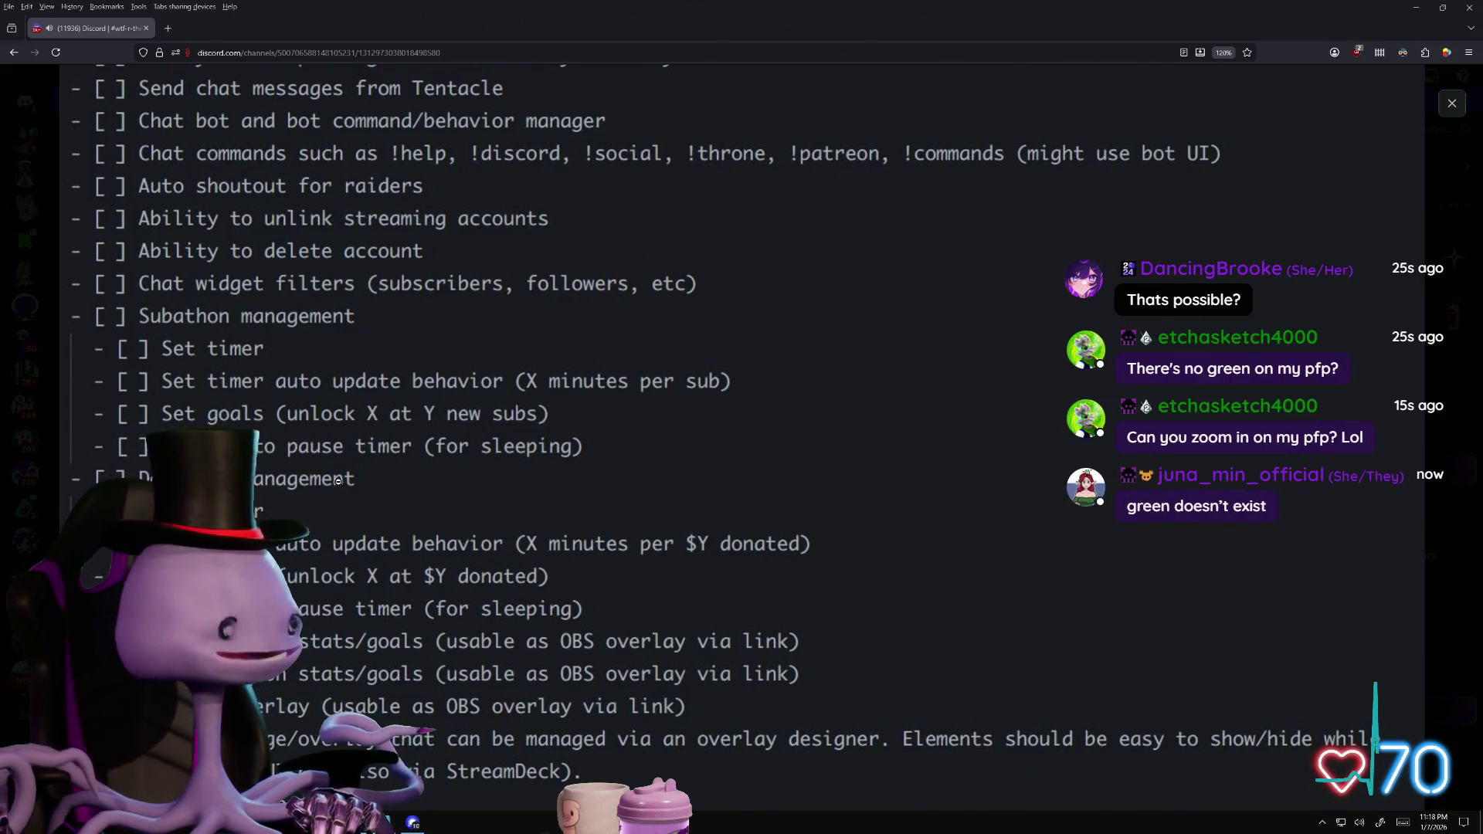
pyautogui.scroll(-2, 331, 483)
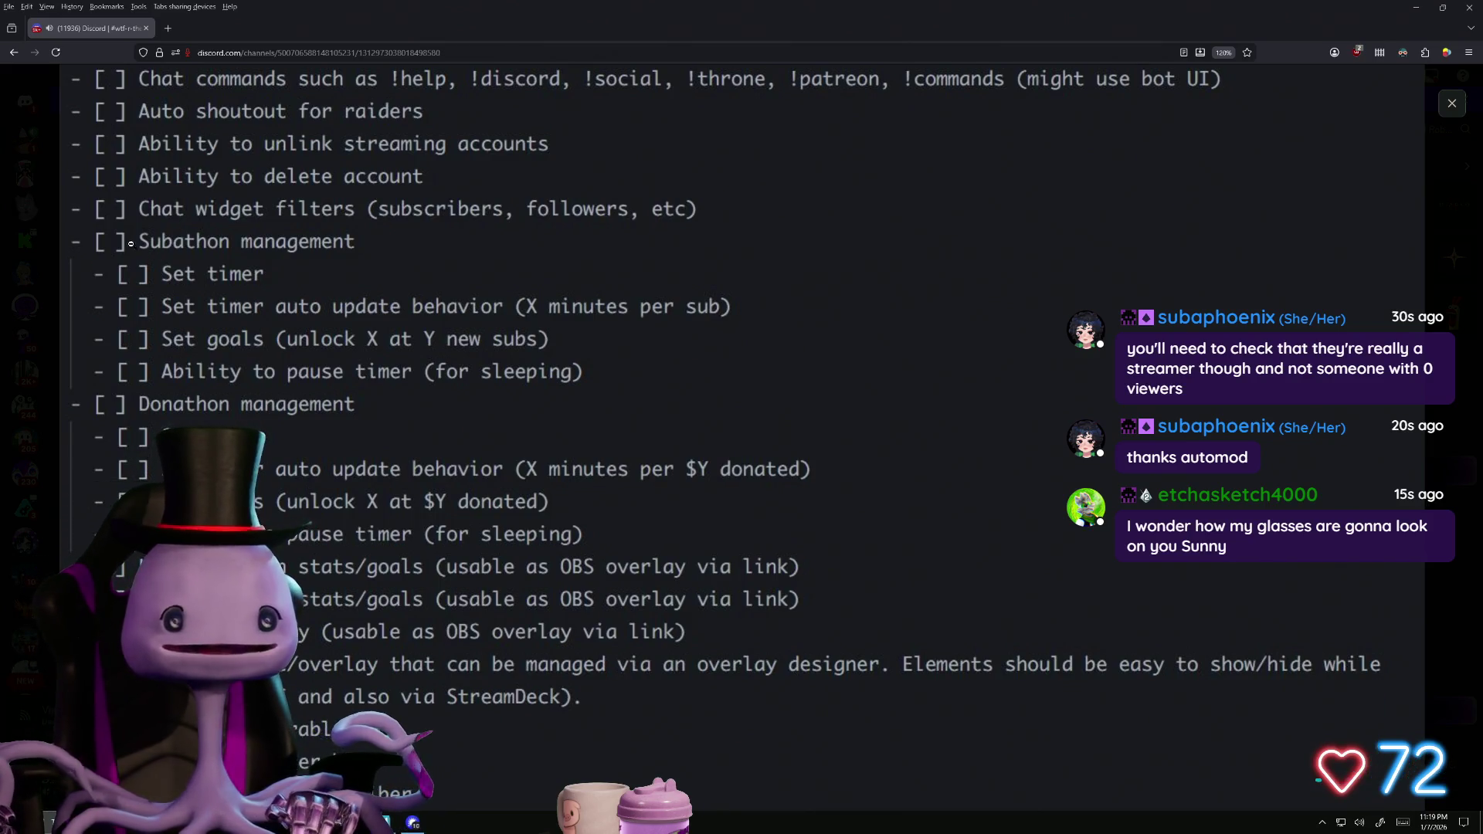
pyautogui.scroll(-1, 189, 272)
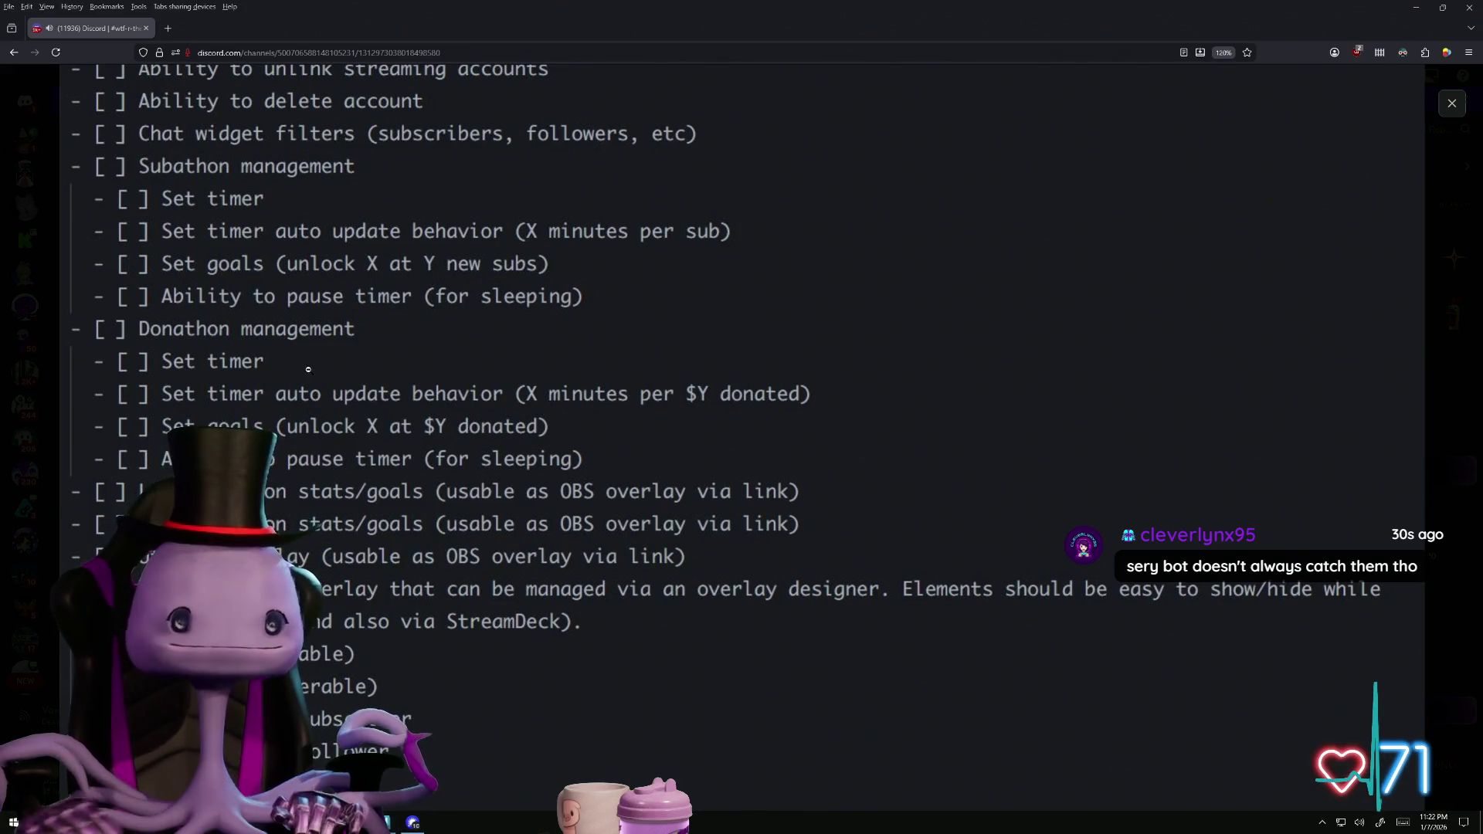
pyautogui.scroll(-1, 308, 369)
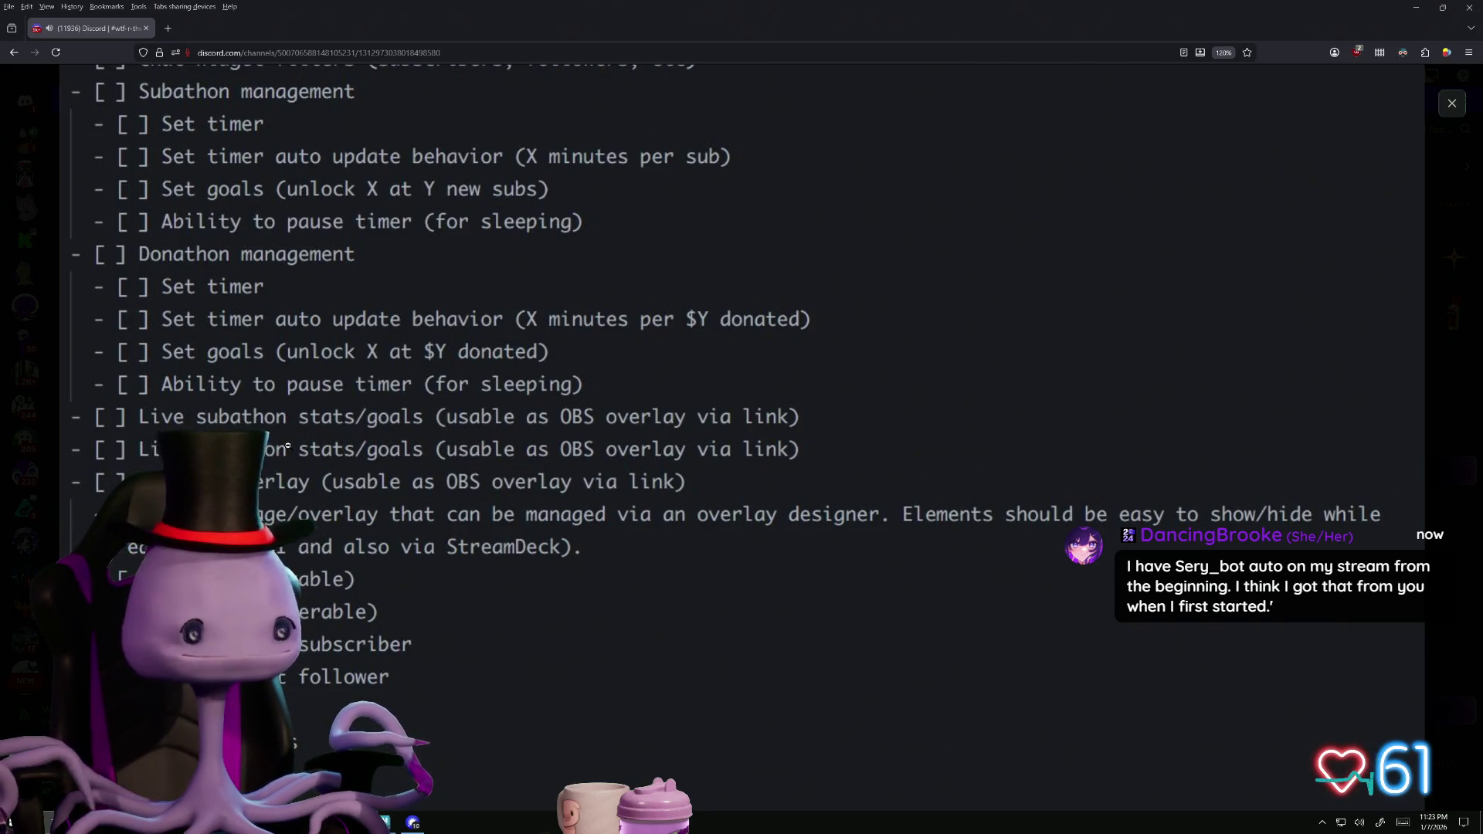
# Scroll down the Discord page, then bring the Tentacle window with its GitHub 404 tab forward
pyautogui.scroll(-3, 287, 445)
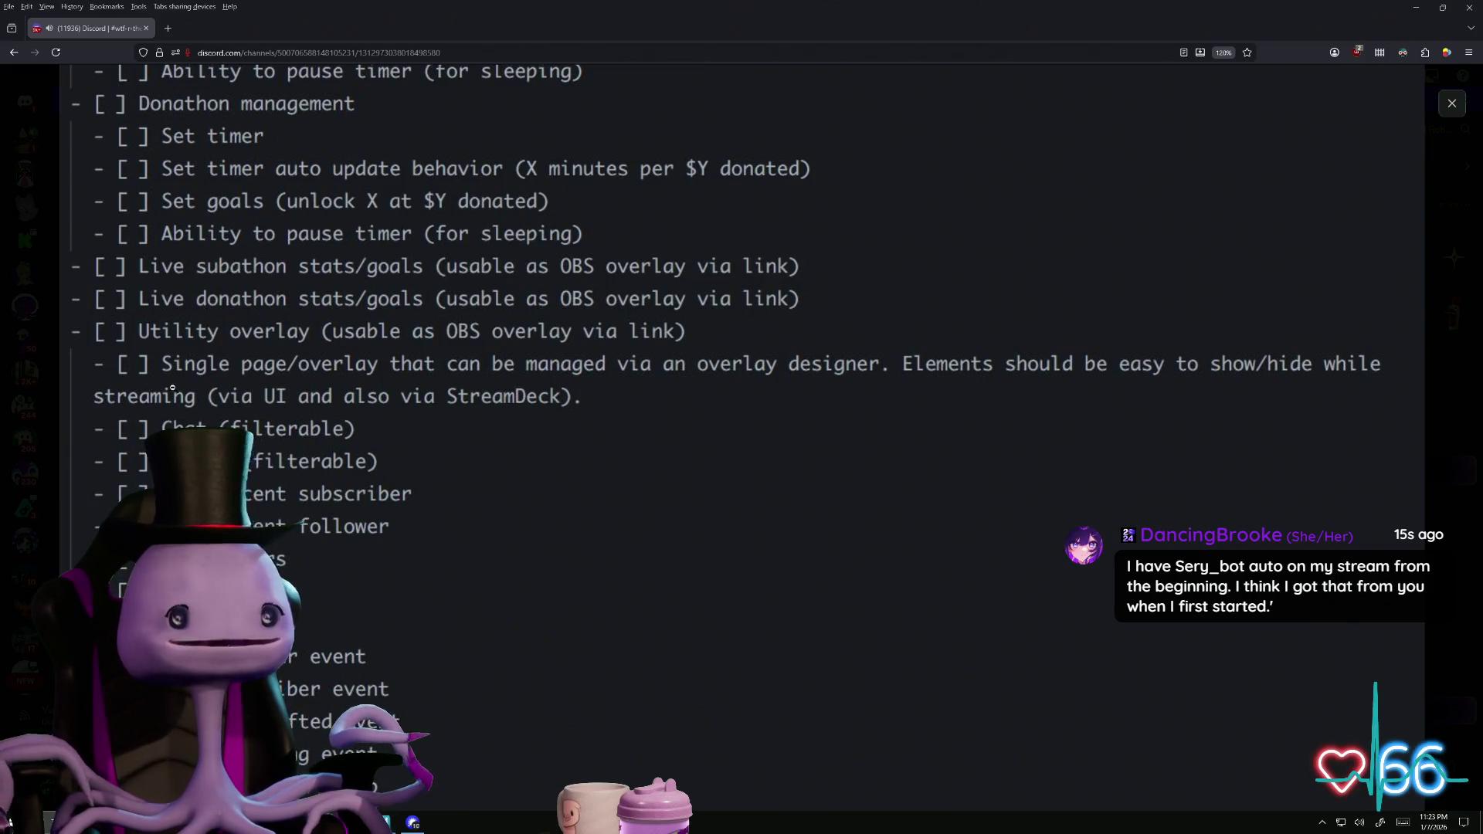
pyautogui.scroll(-4, 280, 424)
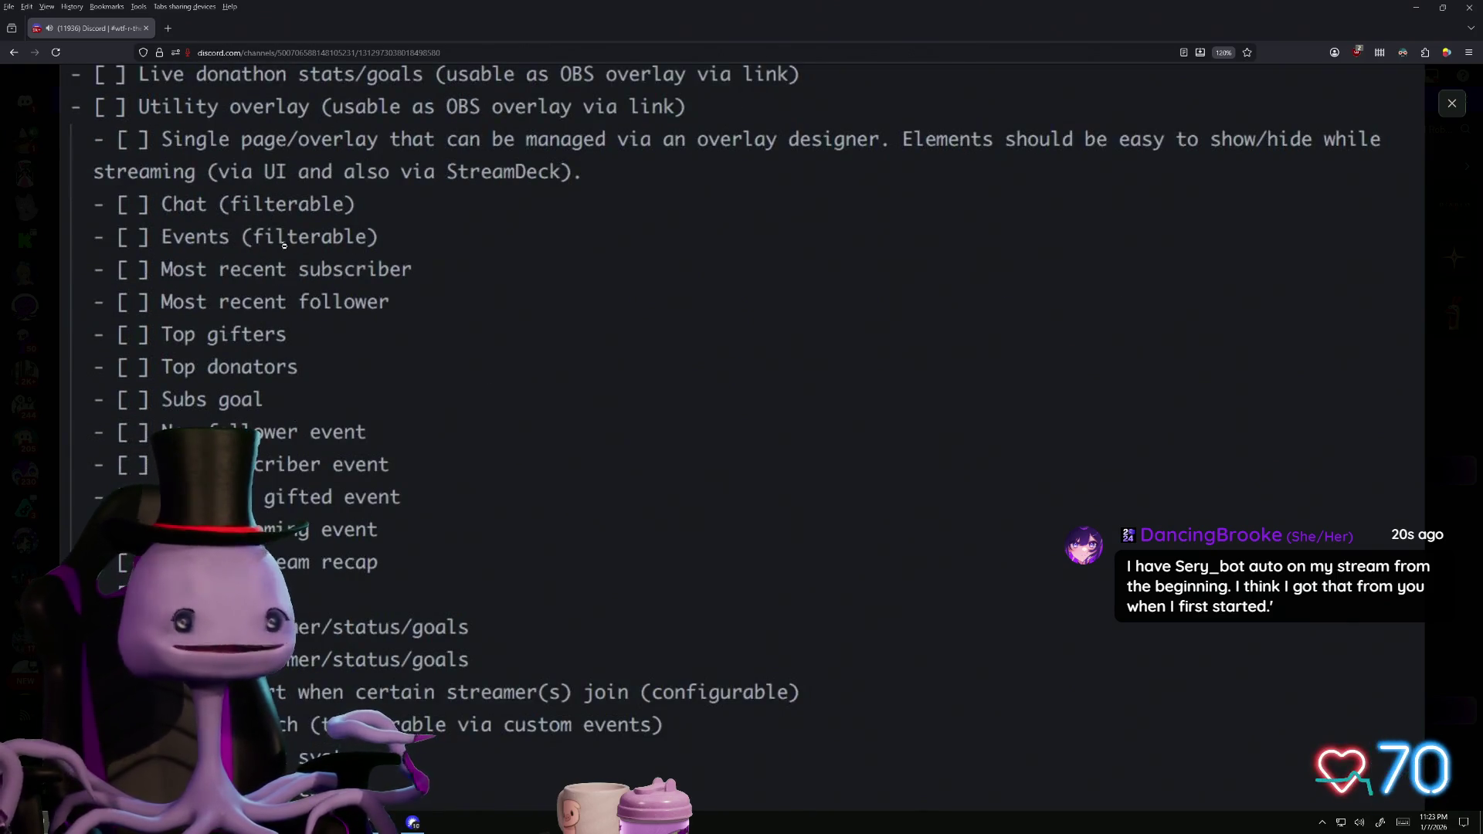
pyautogui.scroll(-3, 280, 463)
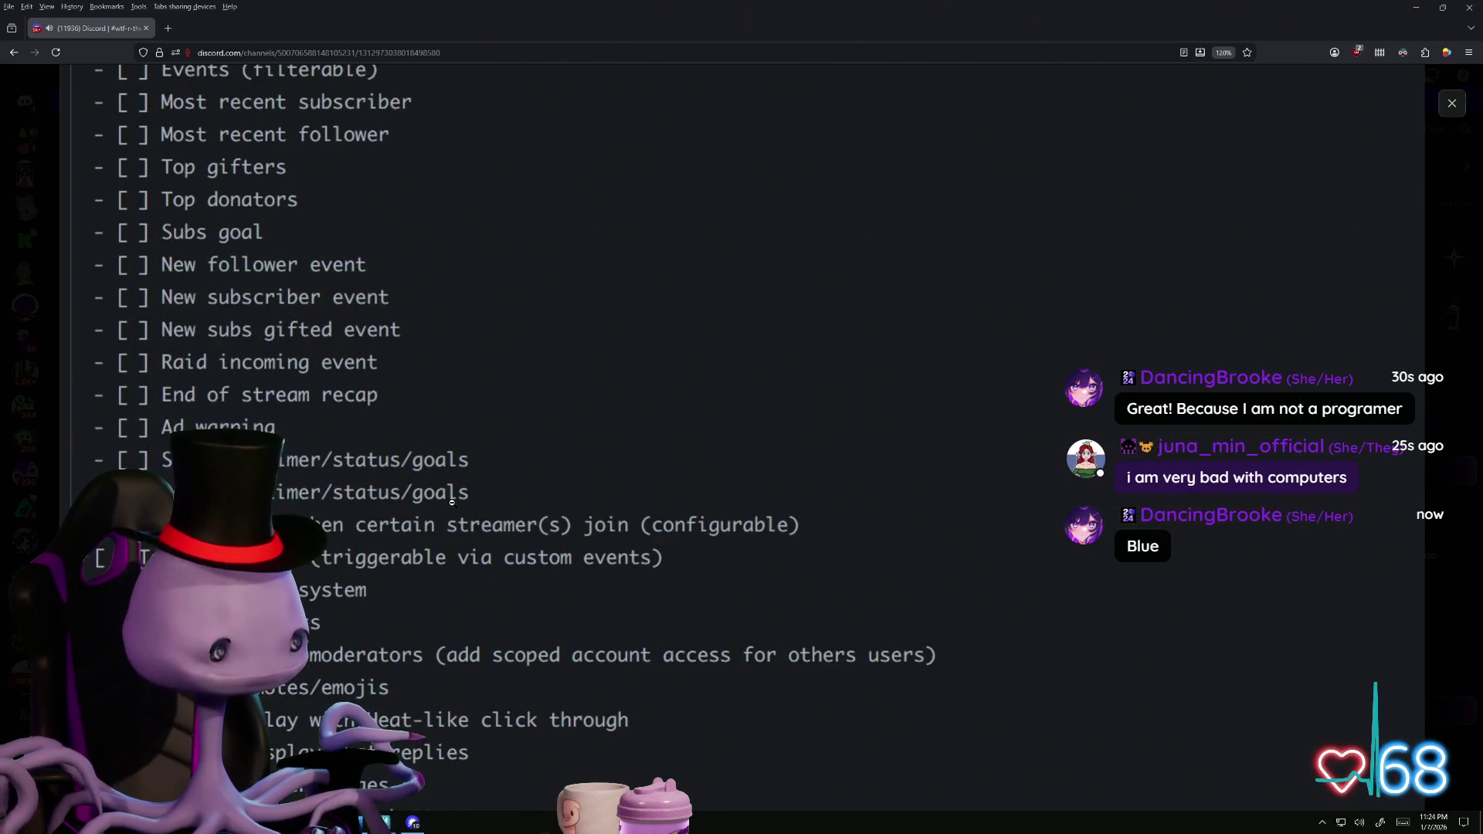
pyautogui.hotkey('alt', 'Tab')
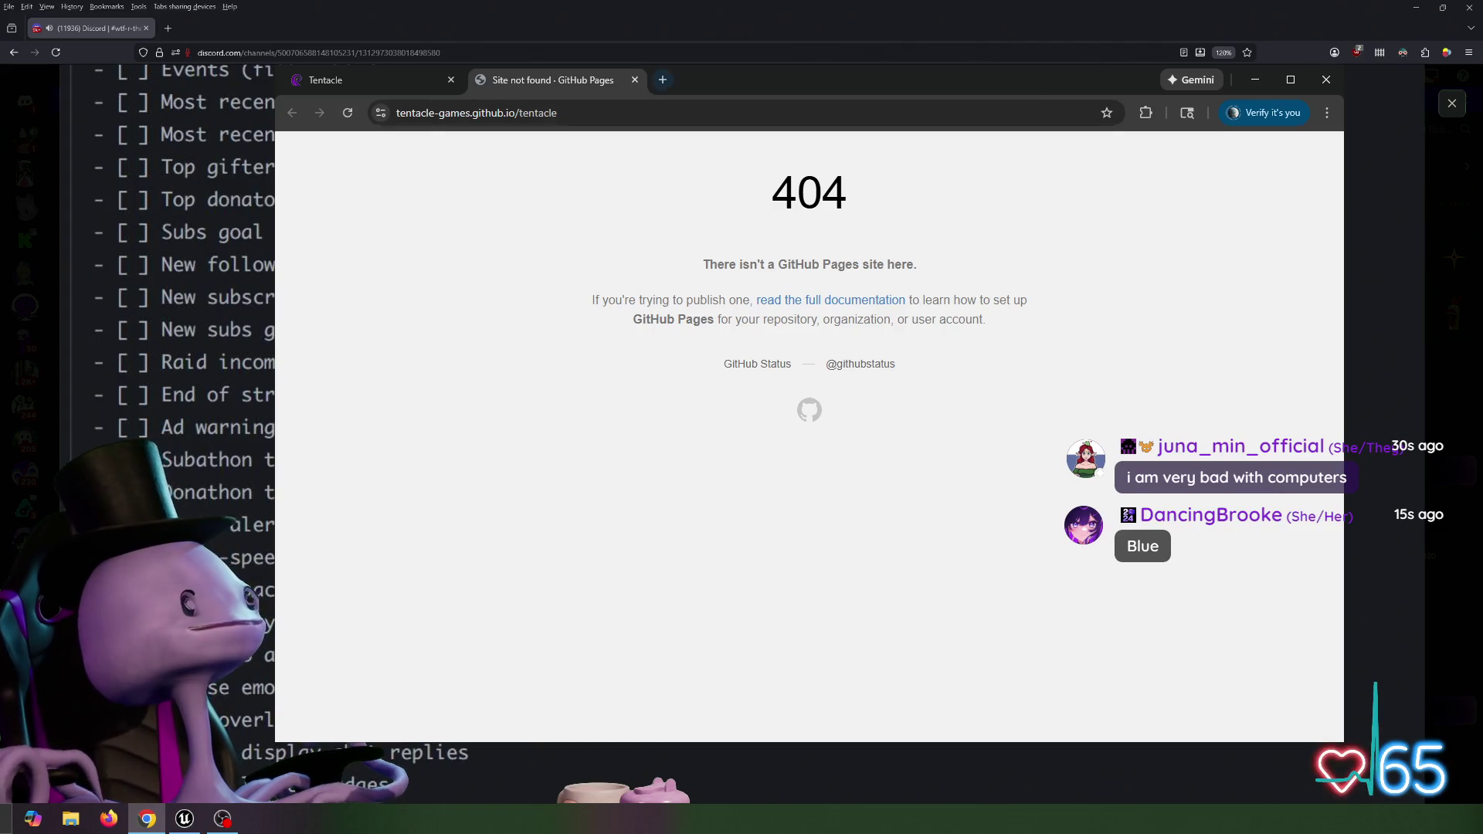
# Close the 404 tab, retry and close Documentation, open and dismiss Custom Events, then open a blank tab
pyautogui.click(634, 80)
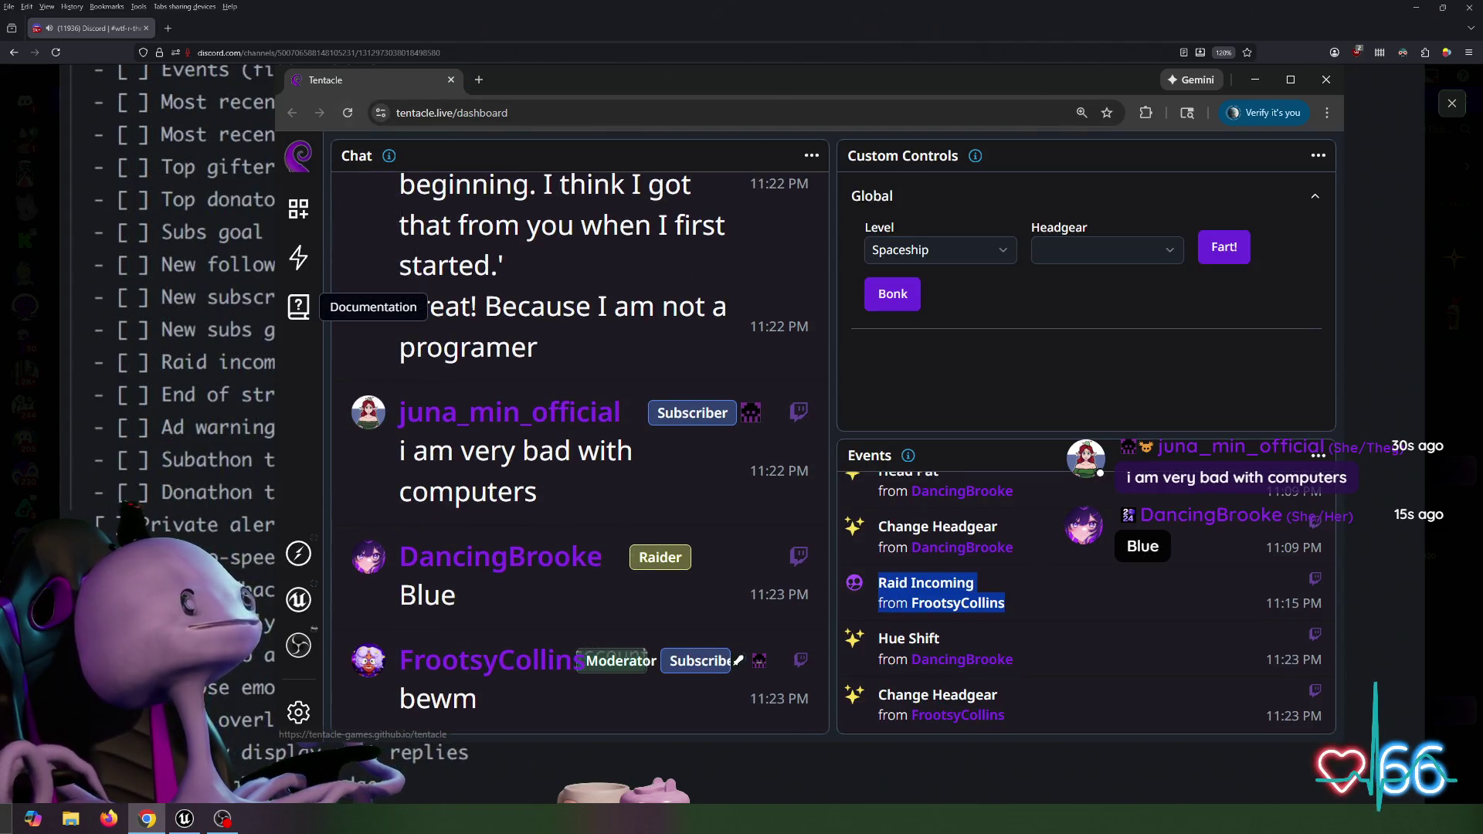
pyautogui.click(298, 306)
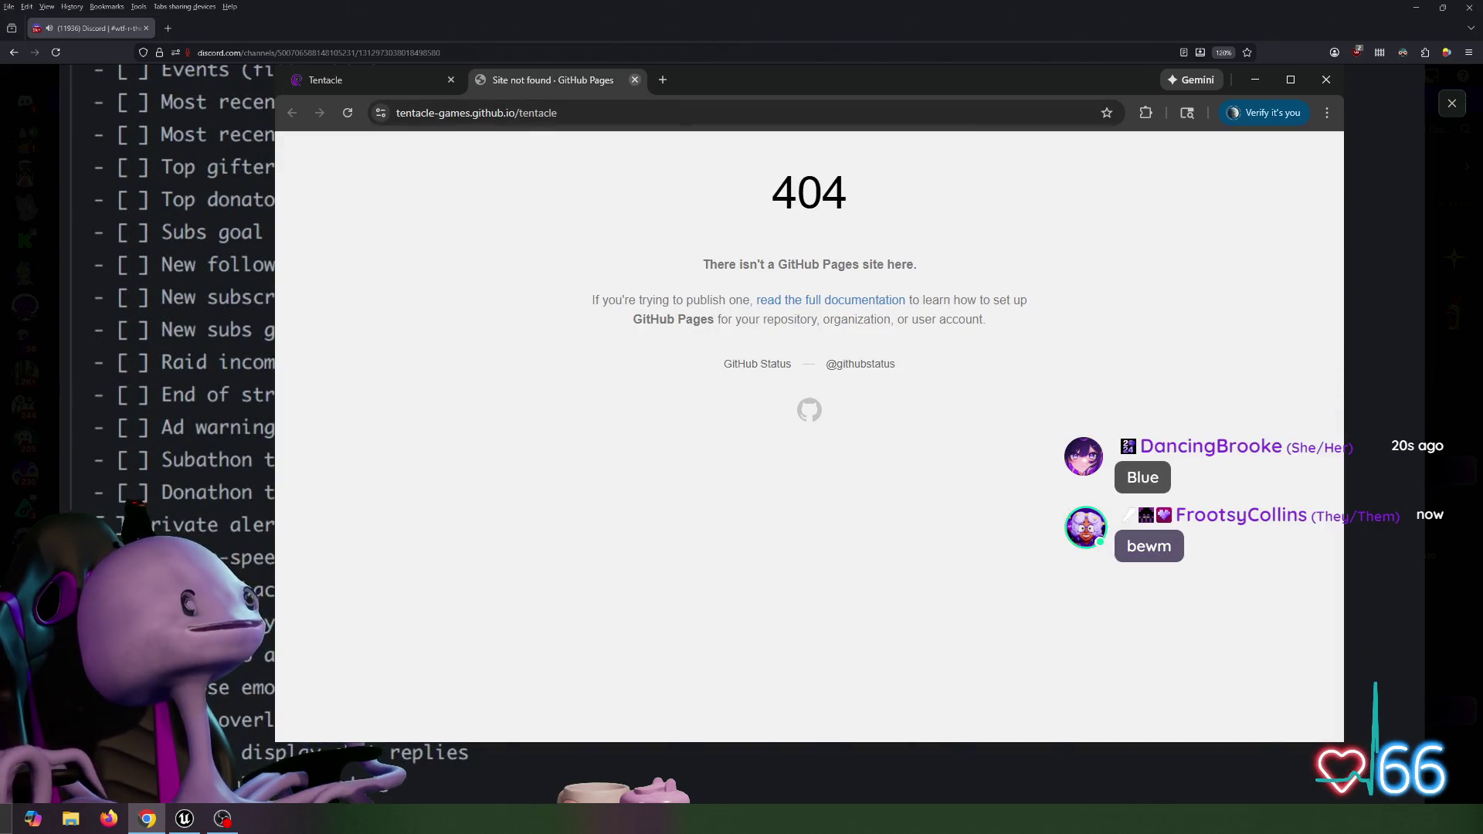
pyautogui.hotkey('ctrl', 'w')
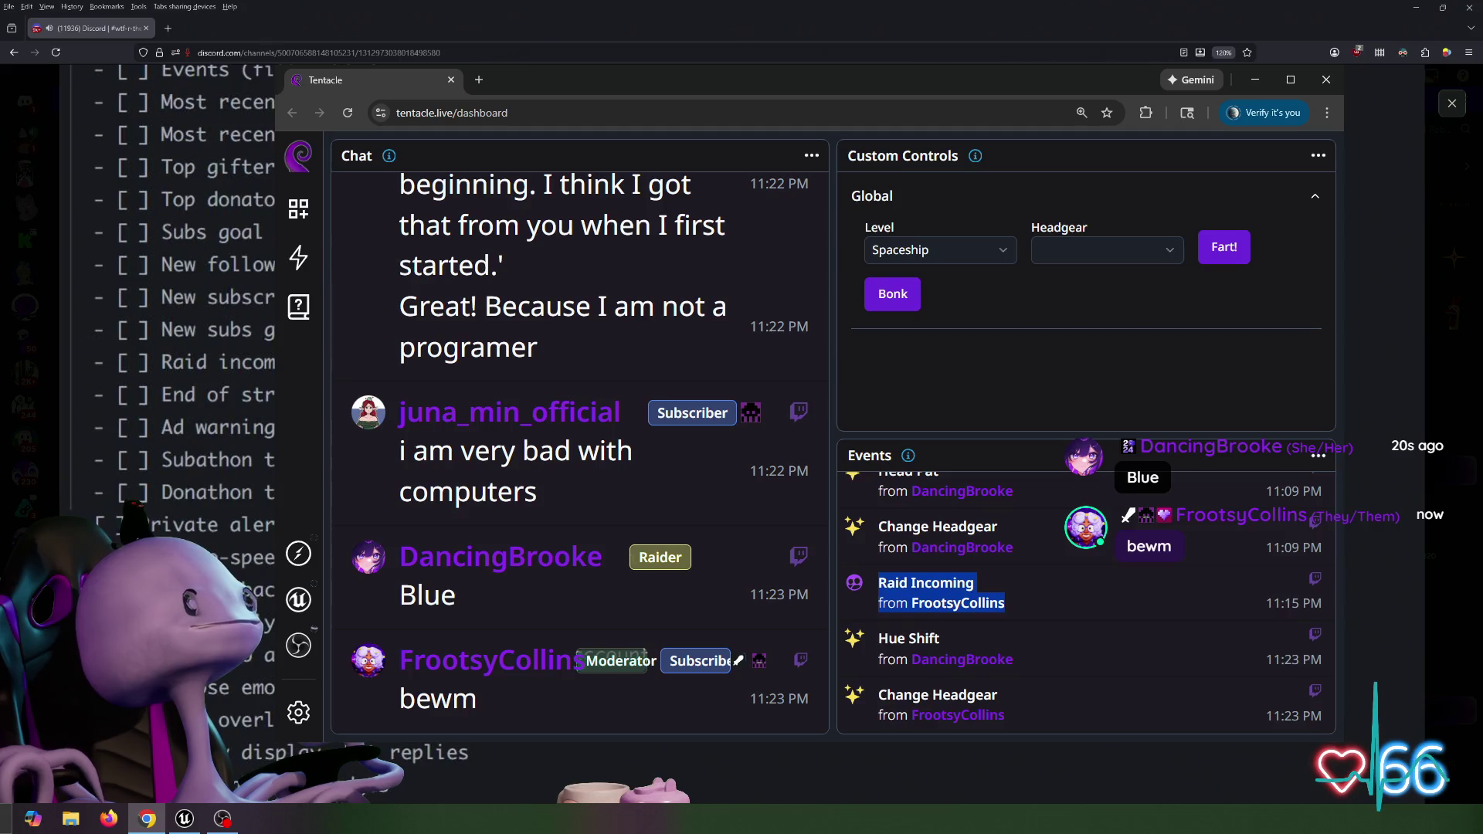
pyautogui.click(298, 257)
pyautogui.press('Escape')
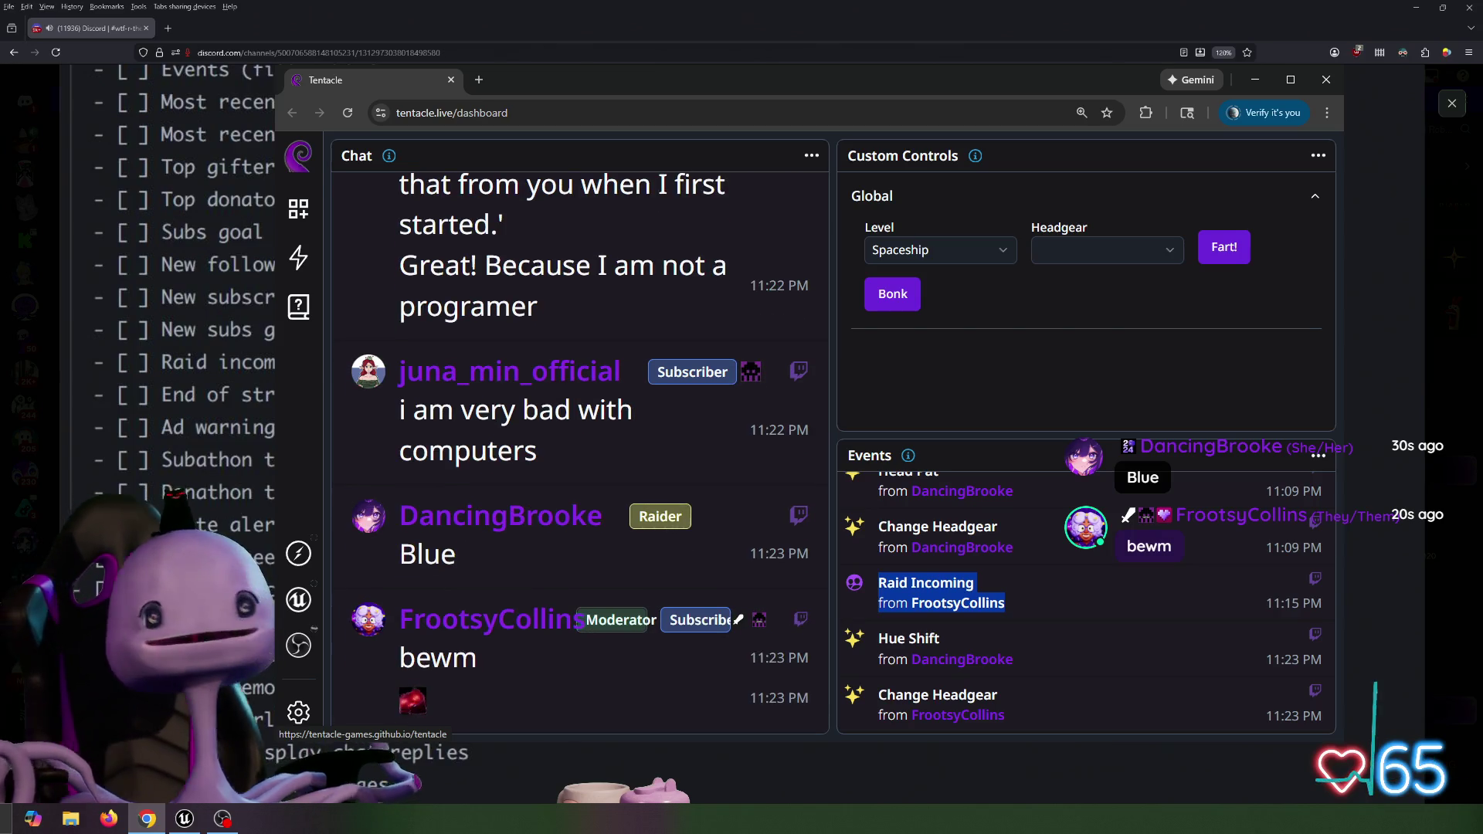
pyautogui.click(169, 29)
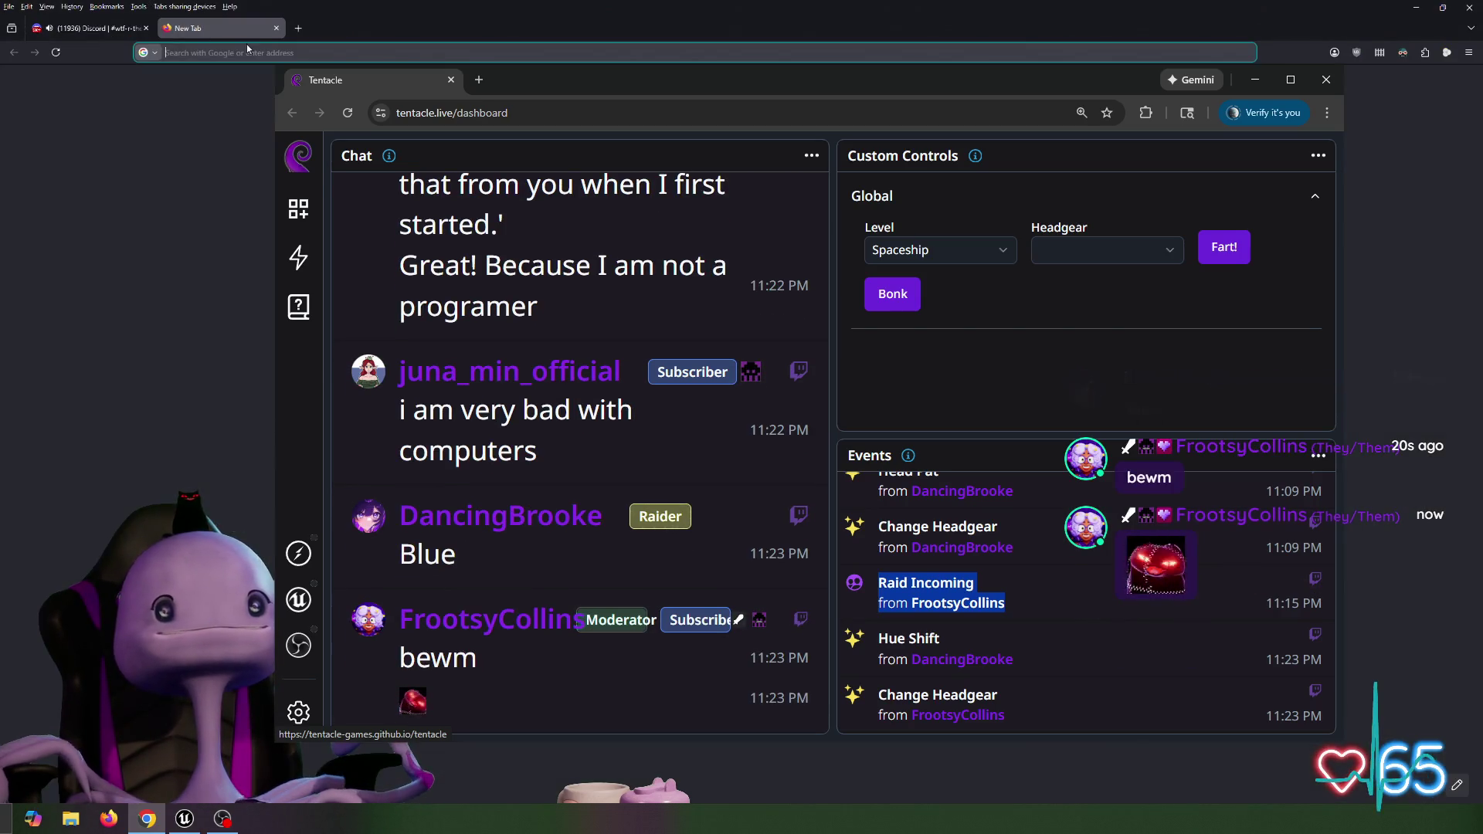
# Load tentacle.live, retry its documentation, then close the broken docs tab and the dashboard tab
pyautogui.write('tenta')
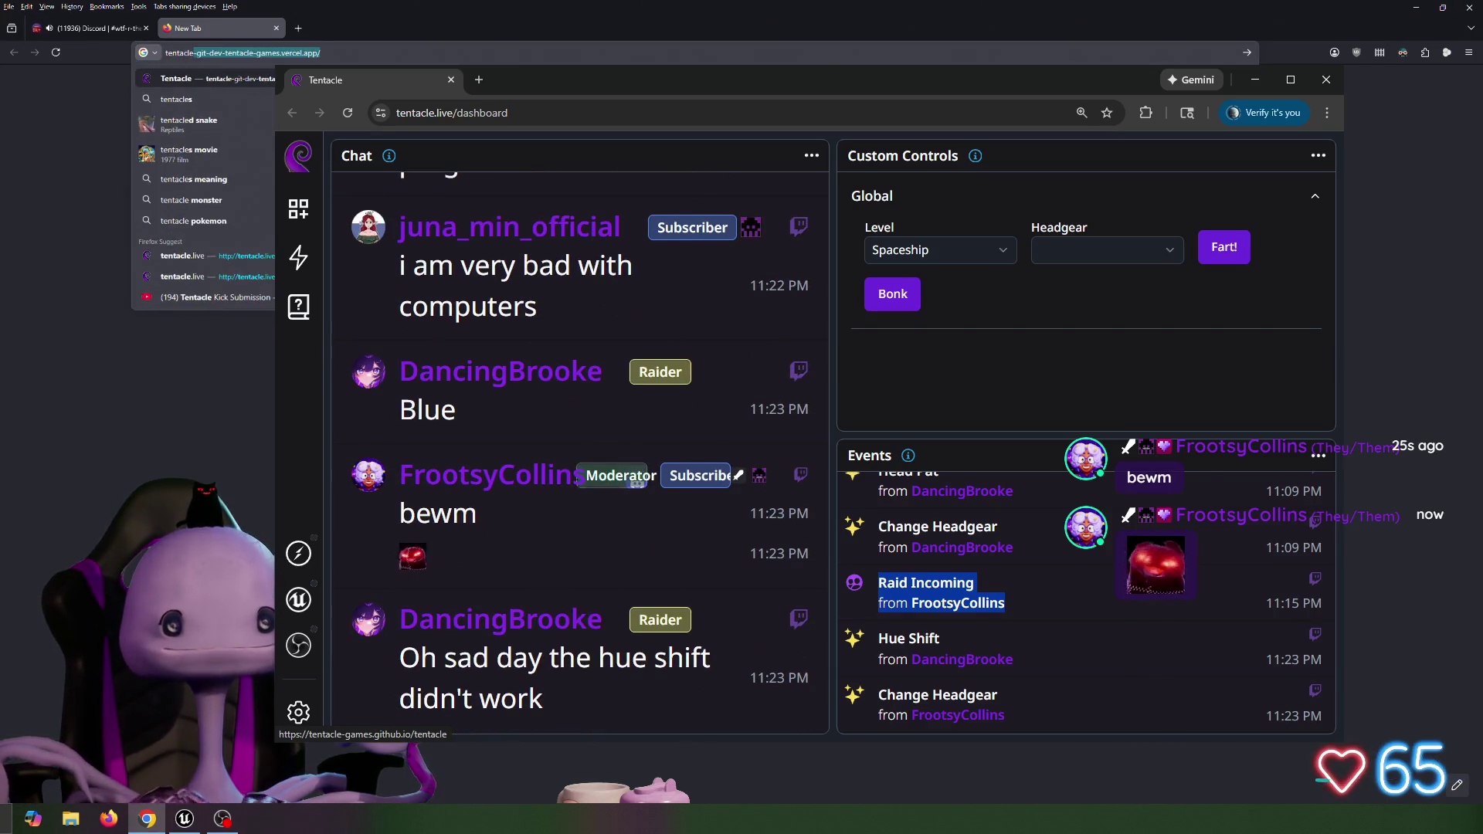
pyautogui.write('cle.live')
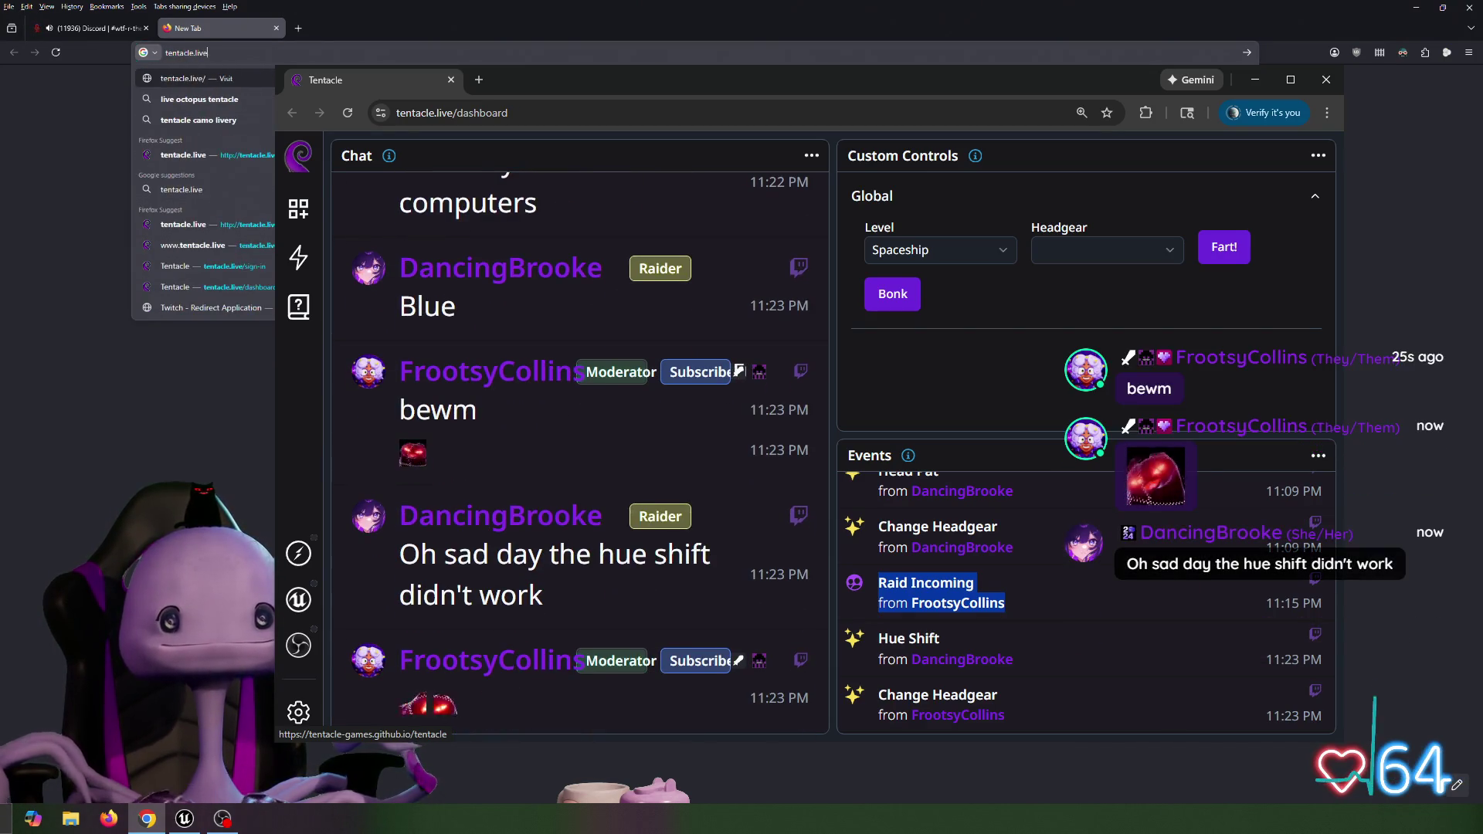
pyautogui.press('Return')
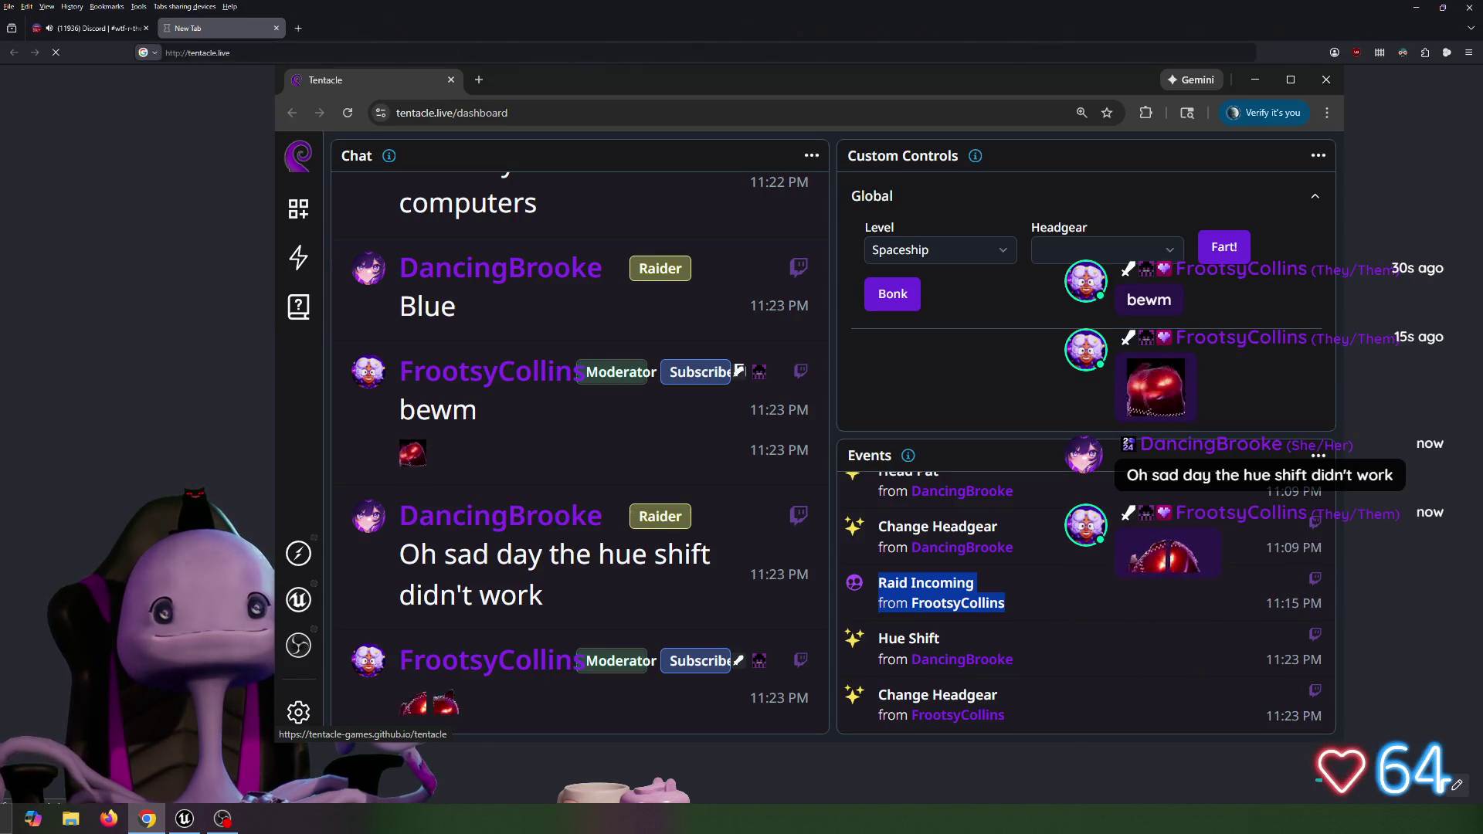
pyautogui.click(196, 52)
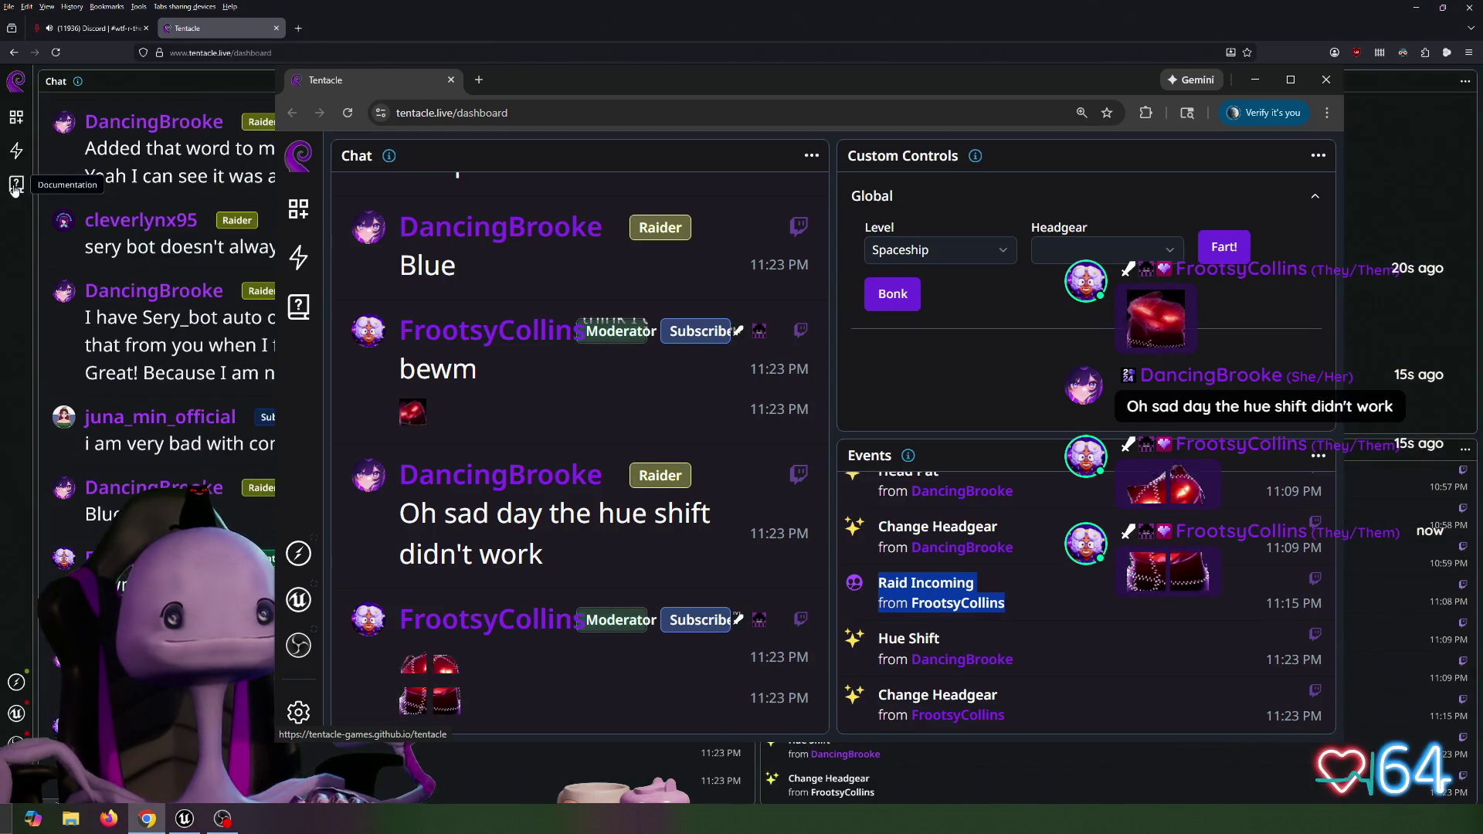
pyautogui.click(14, 189)
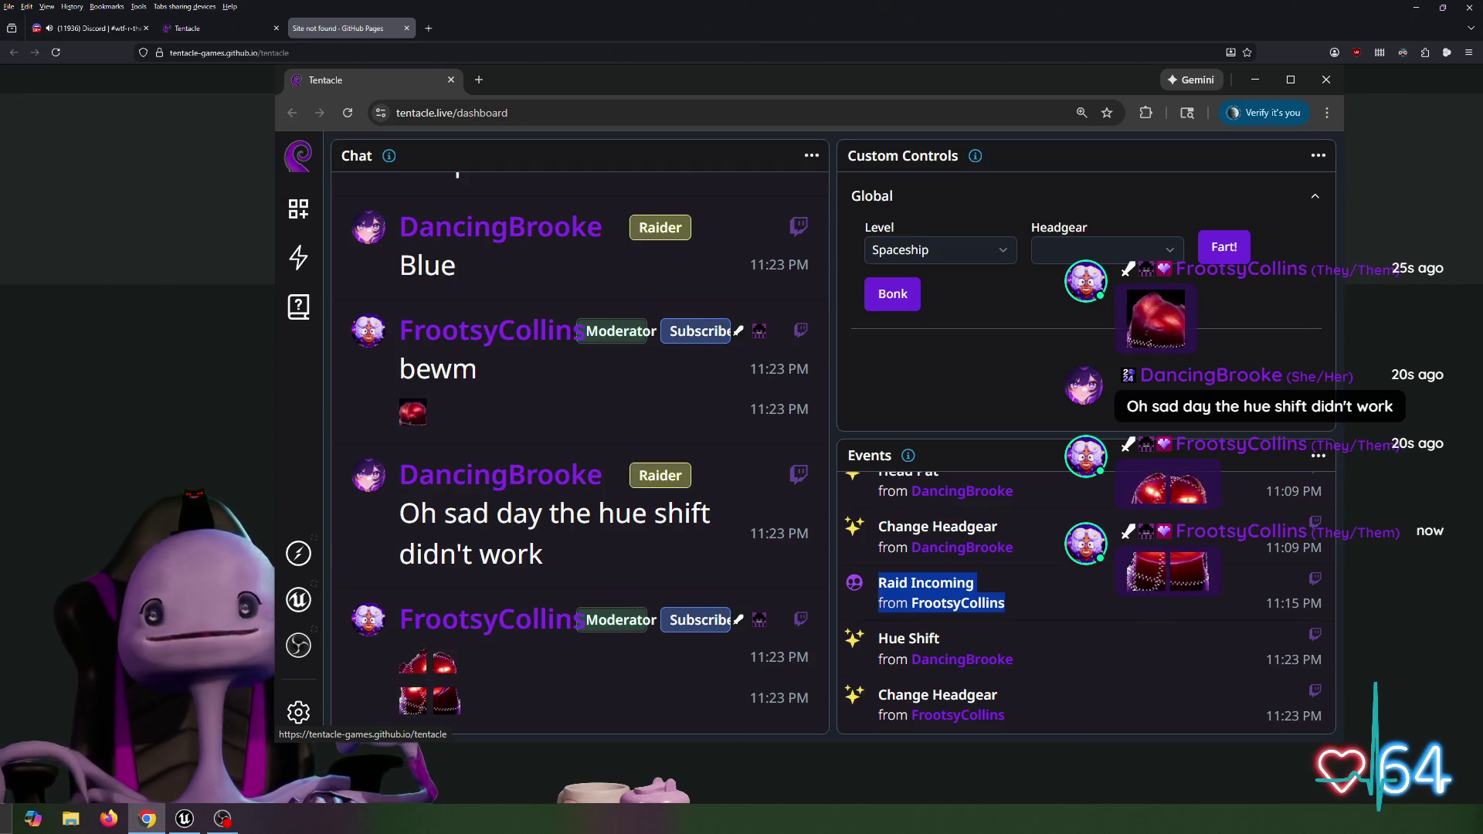
pyautogui.click(406, 28)
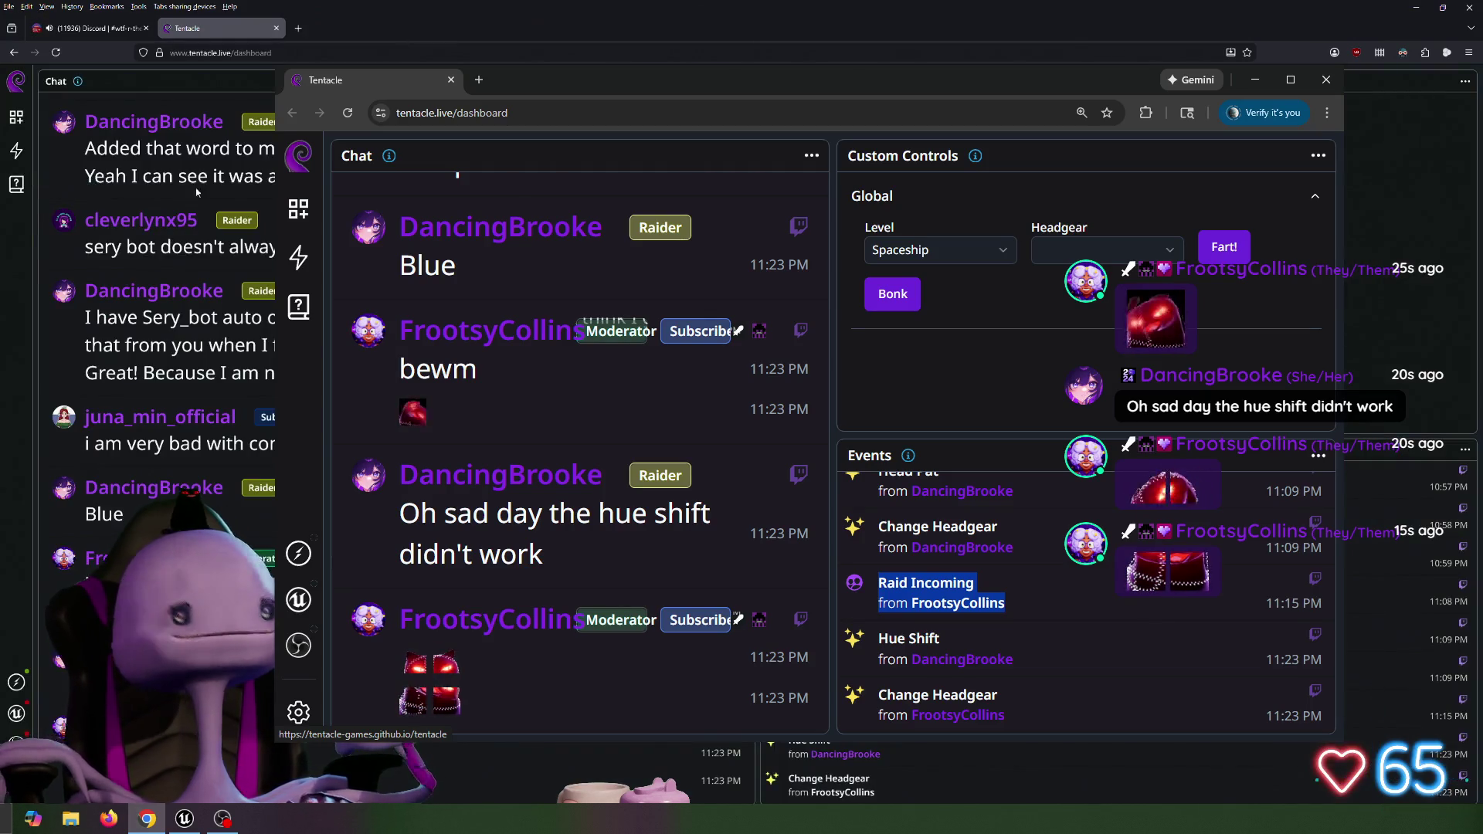
pyautogui.click(277, 28)
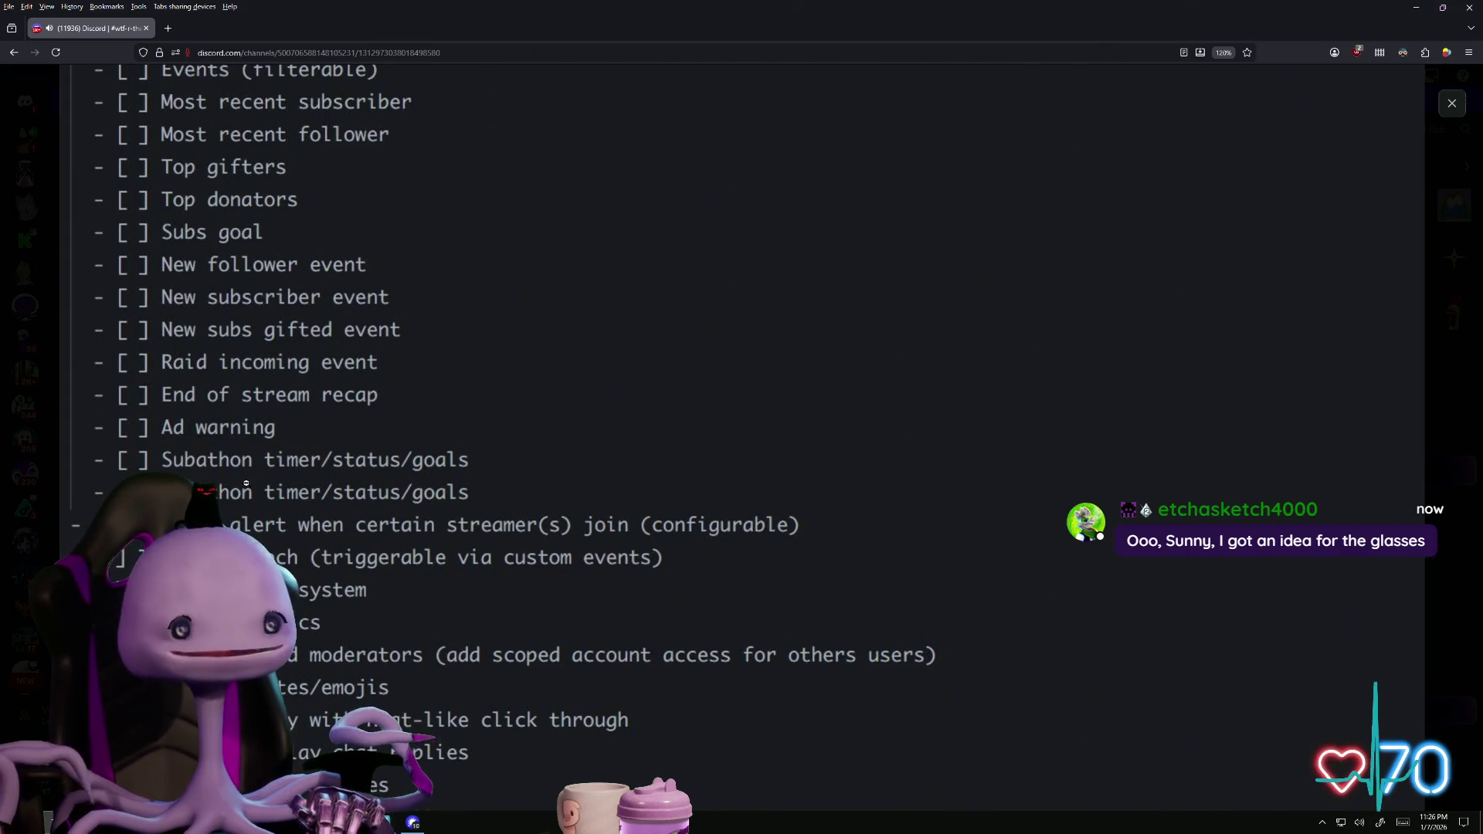
# Open the Web App Tasks checklist image in Discord and zoom out to show the whole list
pyautogui.click(741, 417)
pyautogui.click(741, 232)
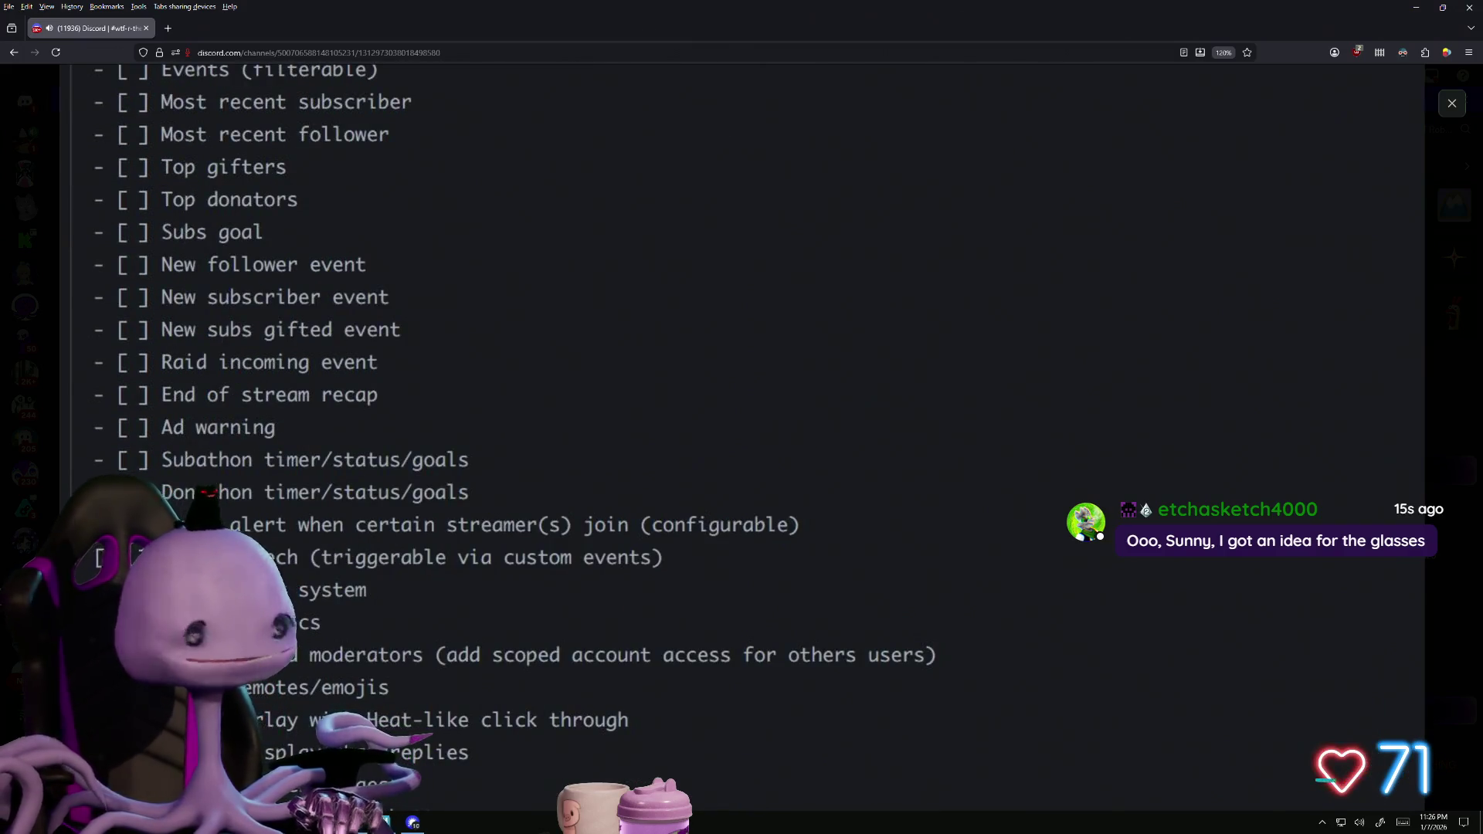
pyautogui.click(327, 712)
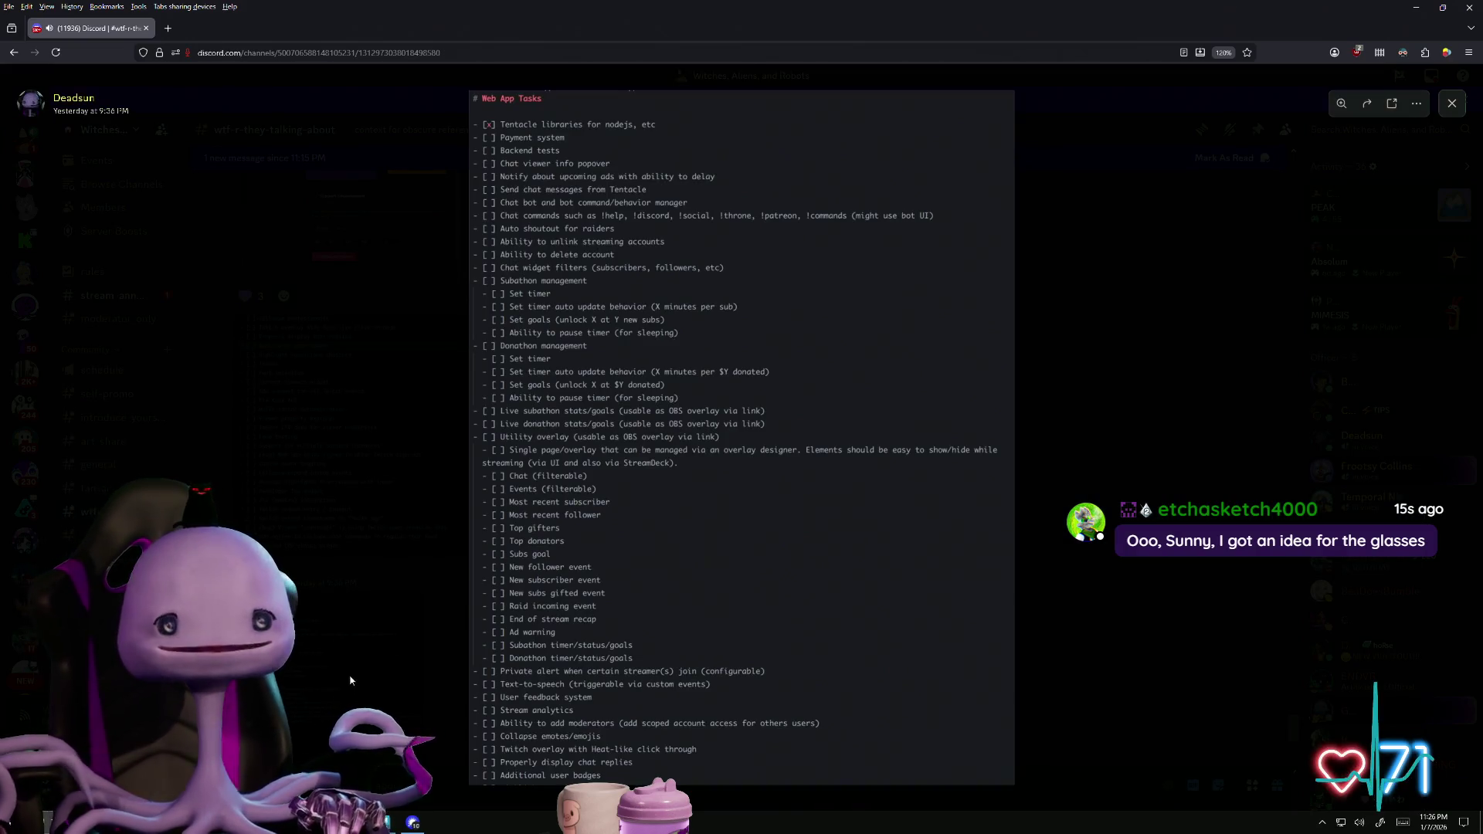
# Zoom into the checklist's lower part, then close the enlarged raid-chat screenshot
pyautogui.click(327, 711)
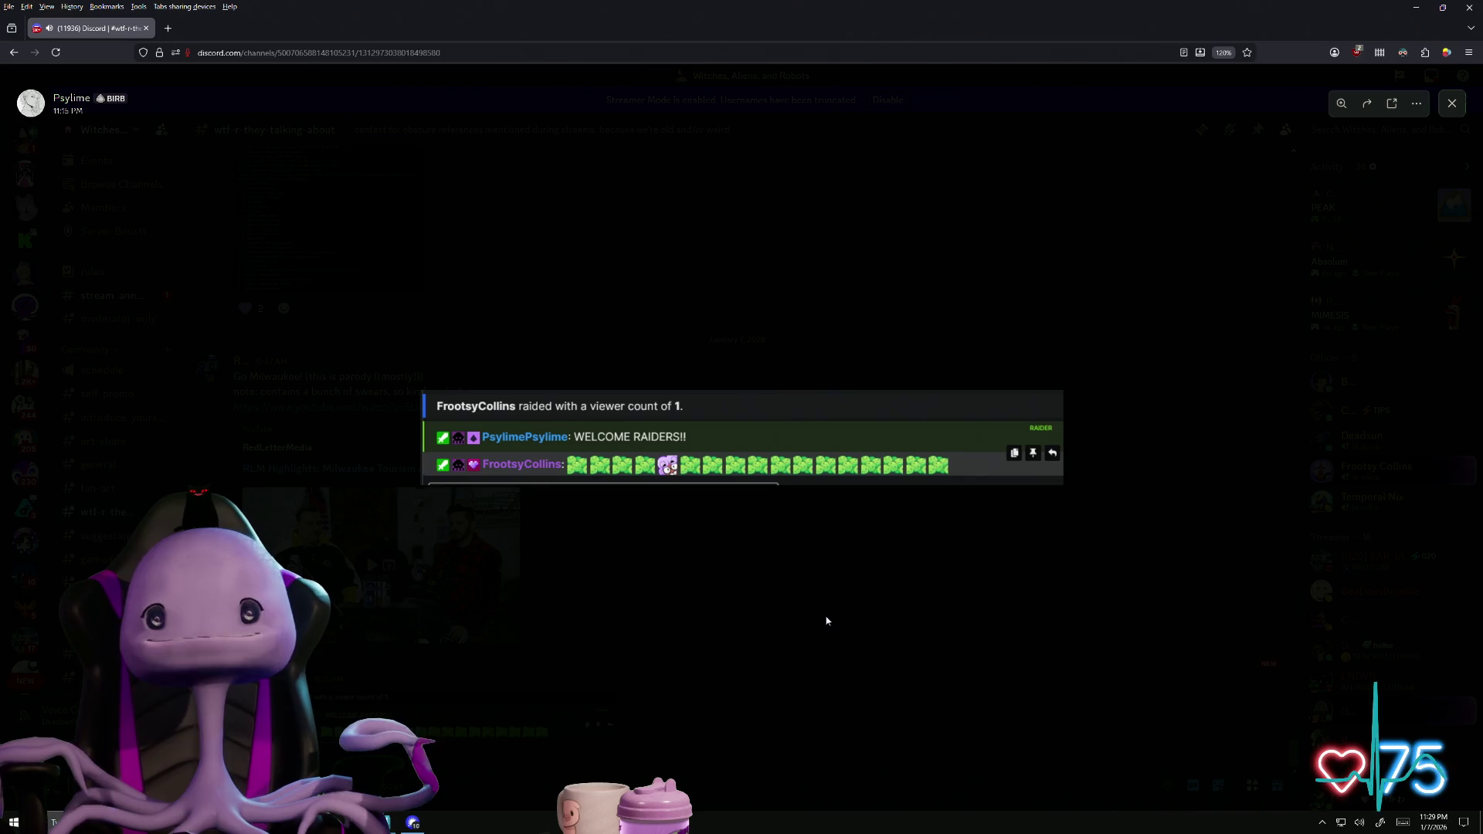
pyautogui.click(857, 567)
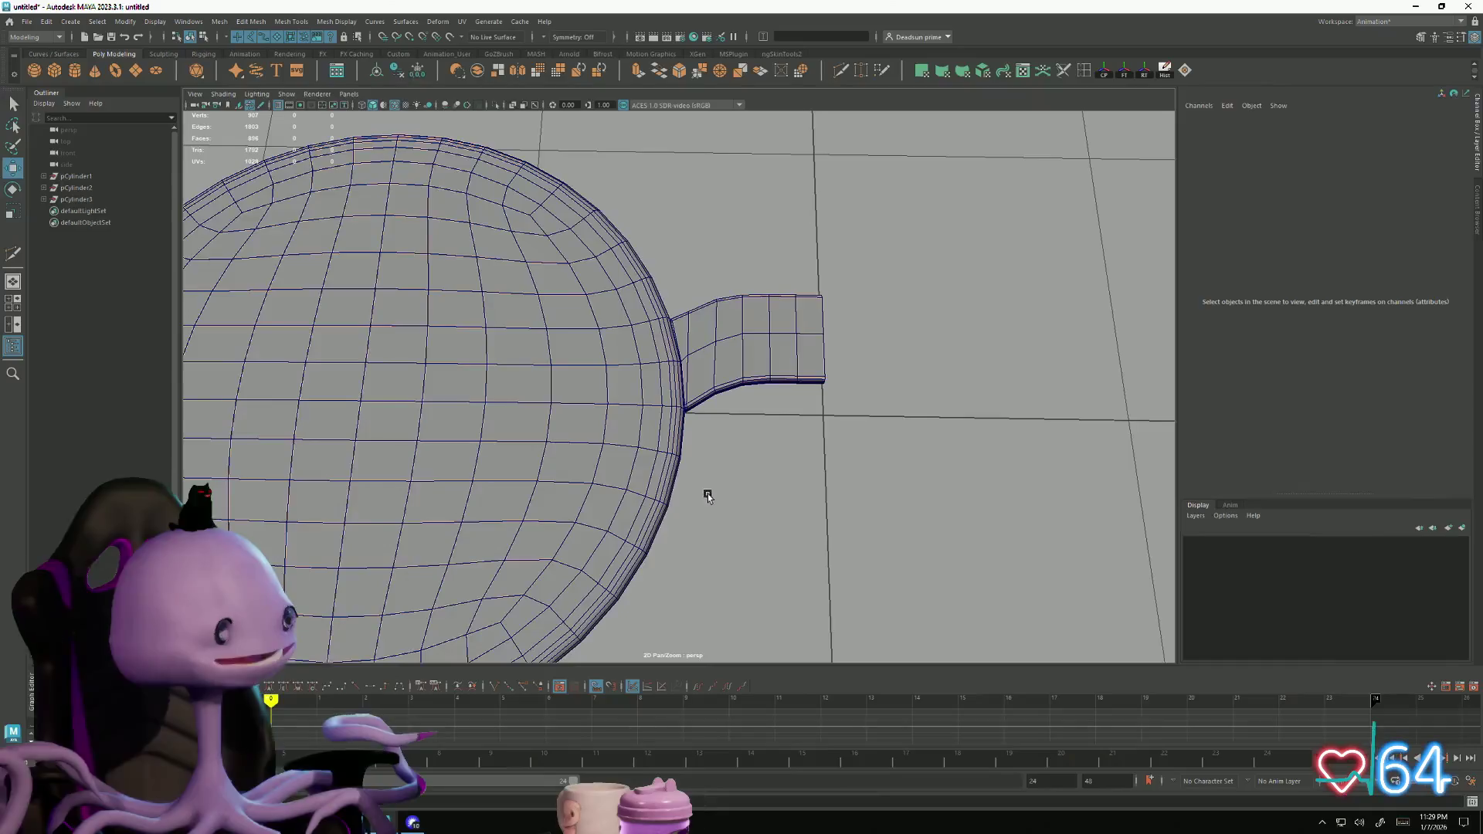
# Select the small curved strap piece on the disc in the Maya viewport
pyautogui.click(769, 332)
pyautogui.moveTo(702, 481)
pyautogui.keyDown('alt'); pyautogui.mouseDown()
pyautogui.moveTo(703, 555)
pyautogui.moveTo(705, 335)
pyautogui.moveTo(675, 470)
pyautogui.moveTo(695, 506)
pyautogui.moveTo(368, 271)
pyautogui.mouseUp(); pyautogui.keyUp('alt')
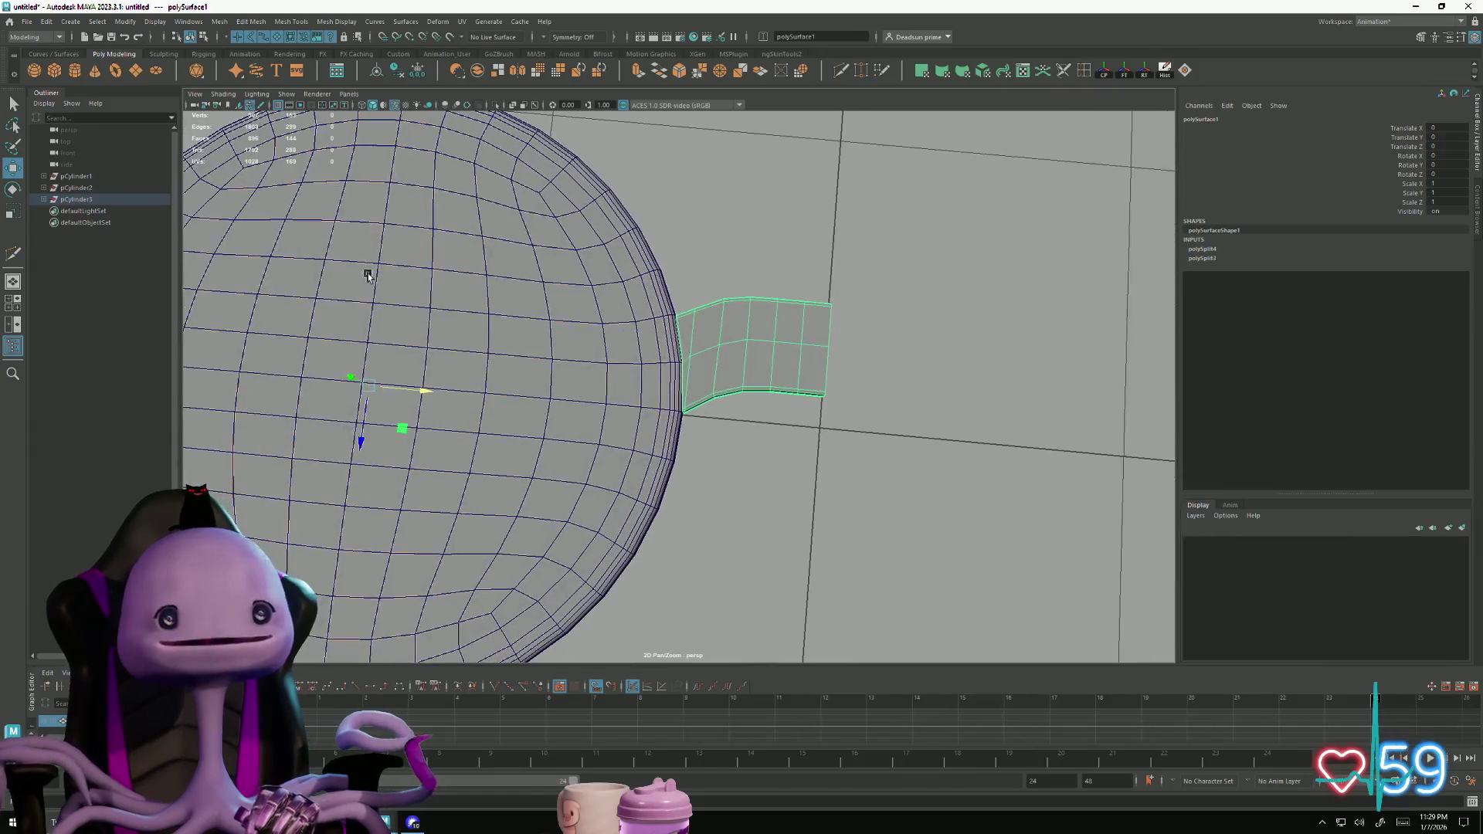
pyautogui.click(224, 22)
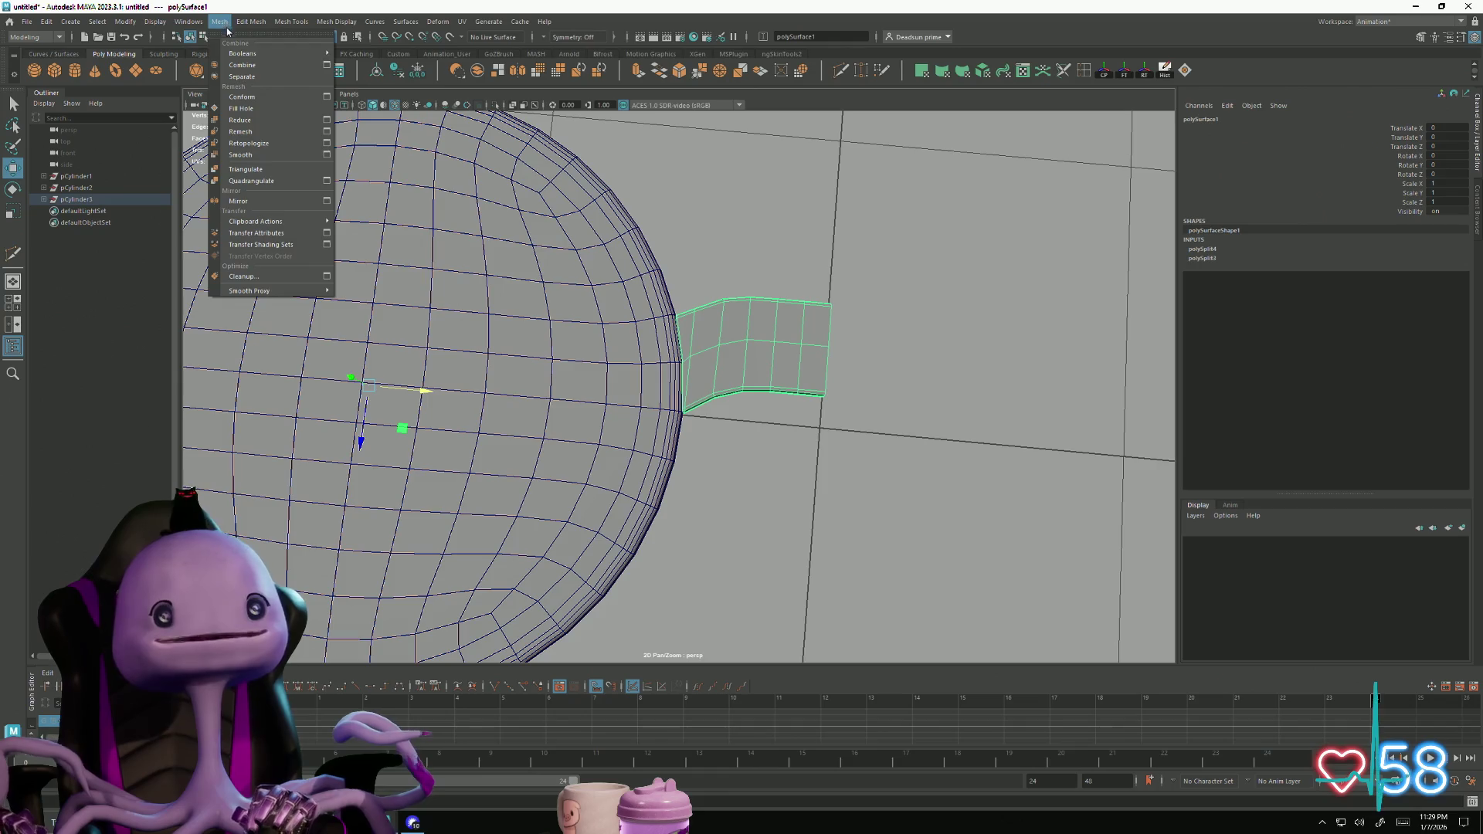
pyautogui.click(250, 68)
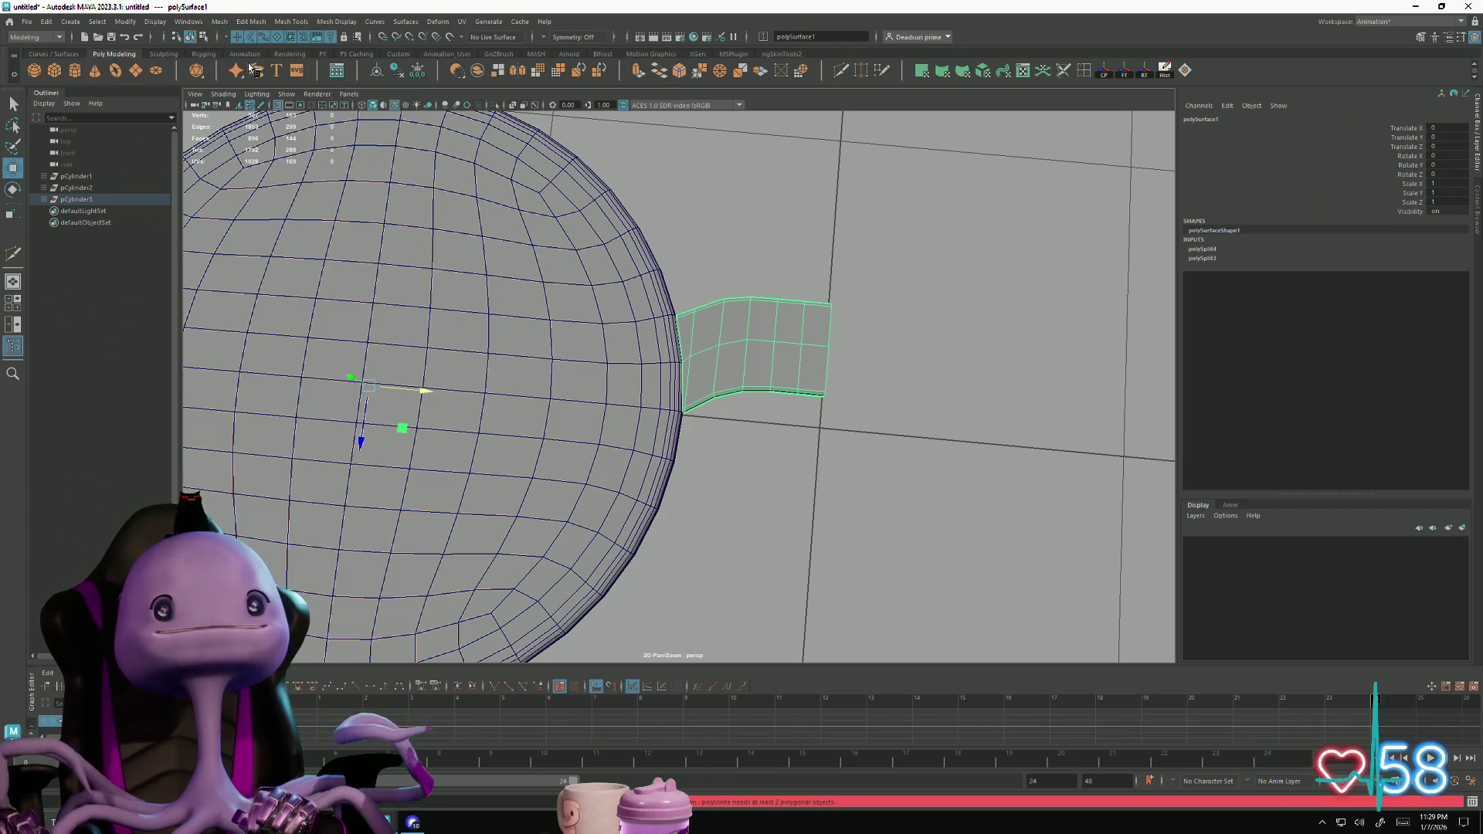
pyautogui.click(224, 21)
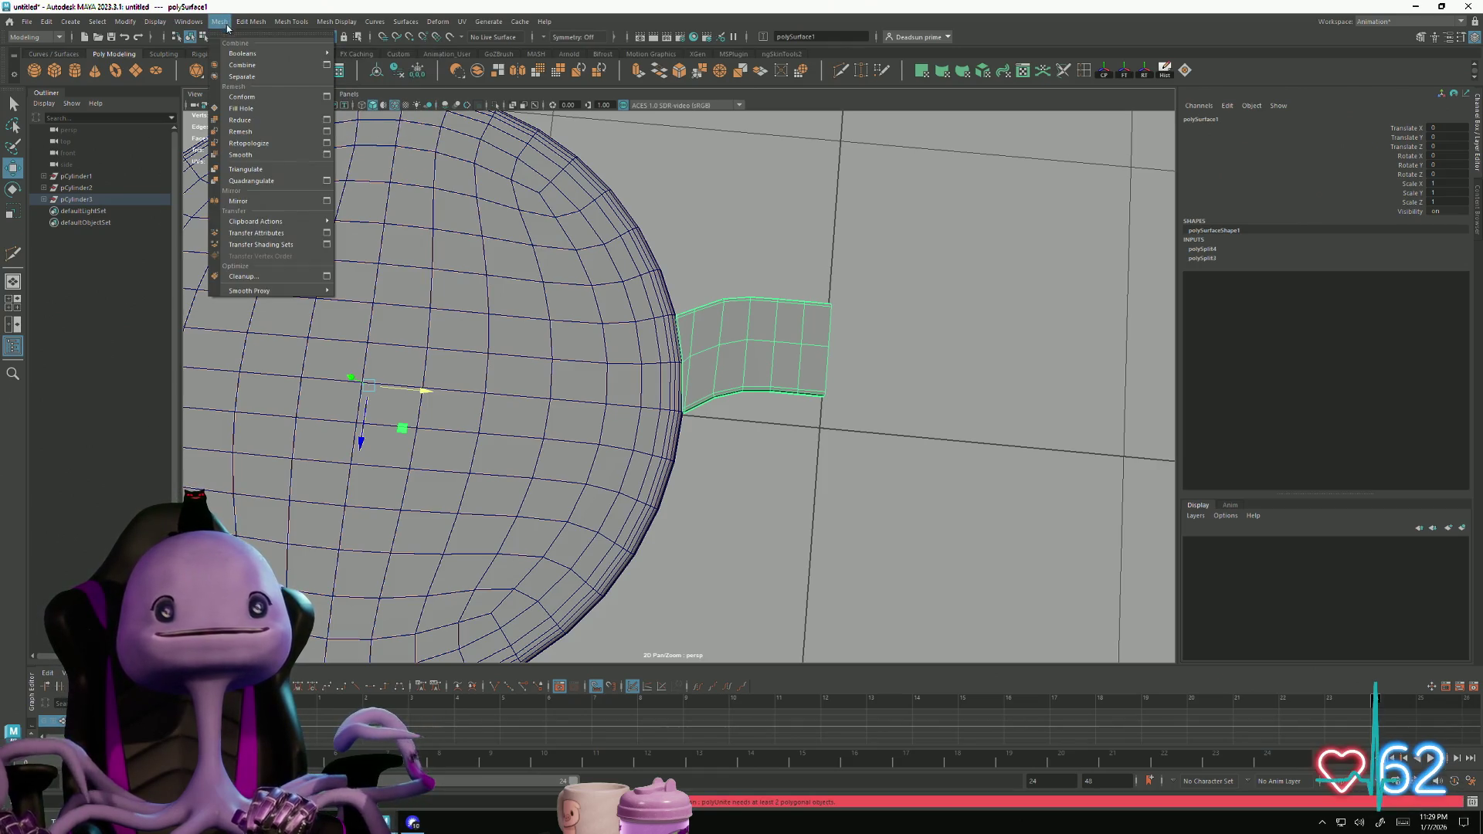
pyautogui.click(255, 66)
pyautogui.moveTo(627, 423)
pyautogui.keyDown('alt'); pyautogui.mouseDown()
pyautogui.moveTo(668, 417)
pyautogui.moveTo(530, 391)
pyautogui.moveTo(524, 363)
pyautogui.moveTo(549, 390)
pyautogui.moveTo(539, 385)
pyautogui.mouseUp(); pyautogui.keyUp('alt')
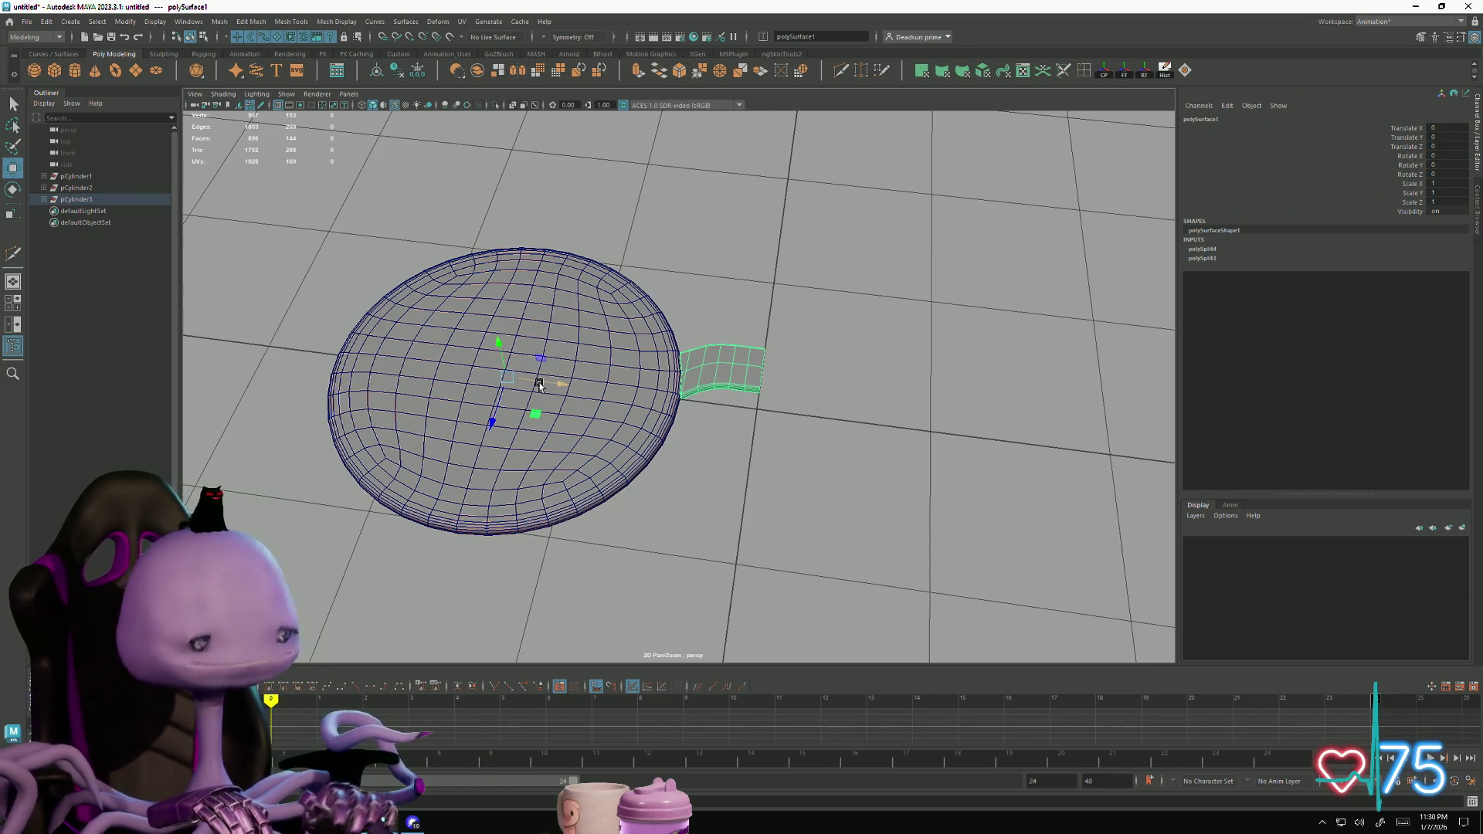
pyautogui.click(570, 231)
pyautogui.hotkey('ctrl', 'z')
pyautogui.click(222, 22)
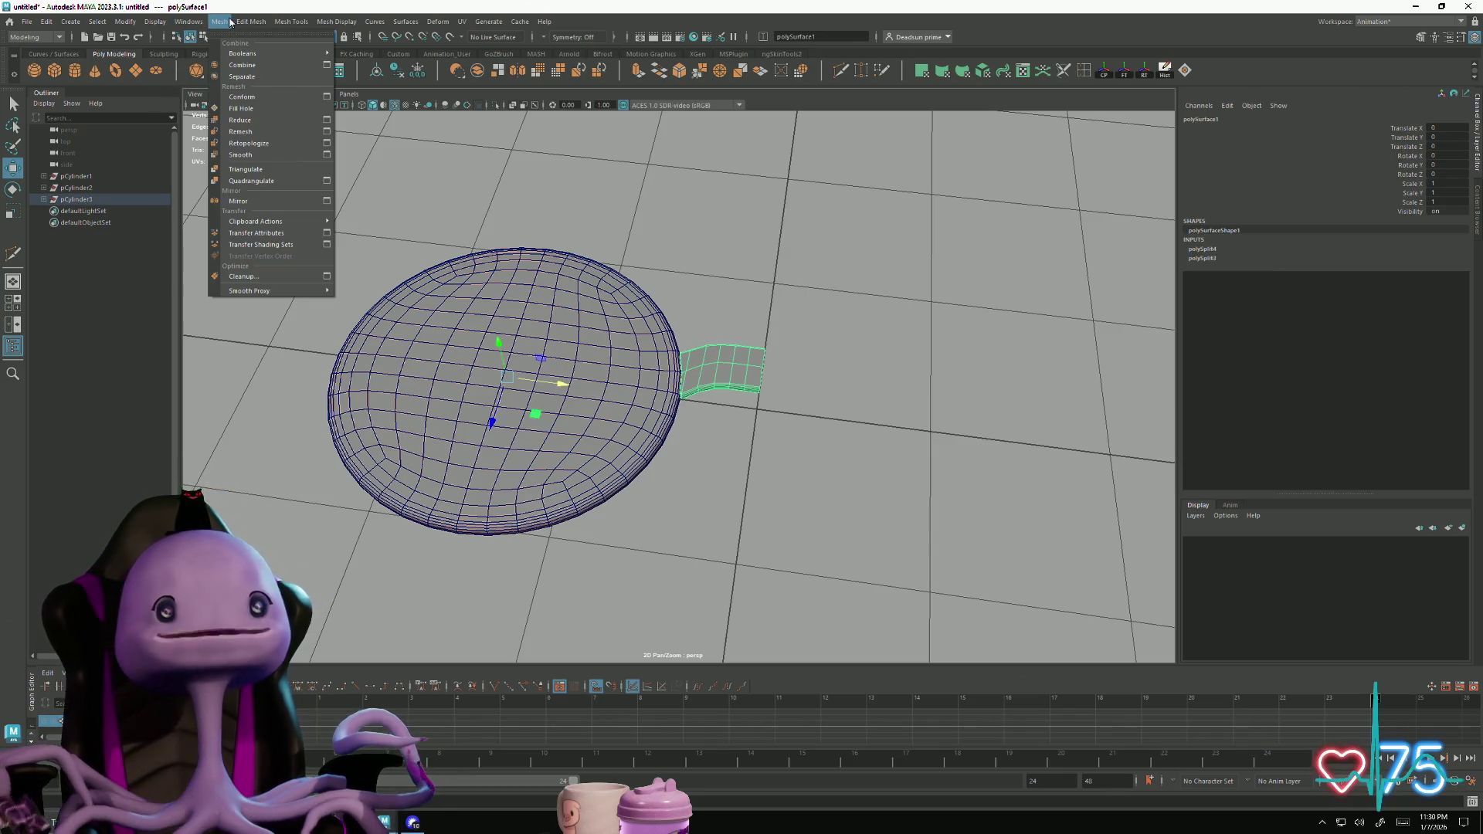
pyautogui.moveTo(125, 24)
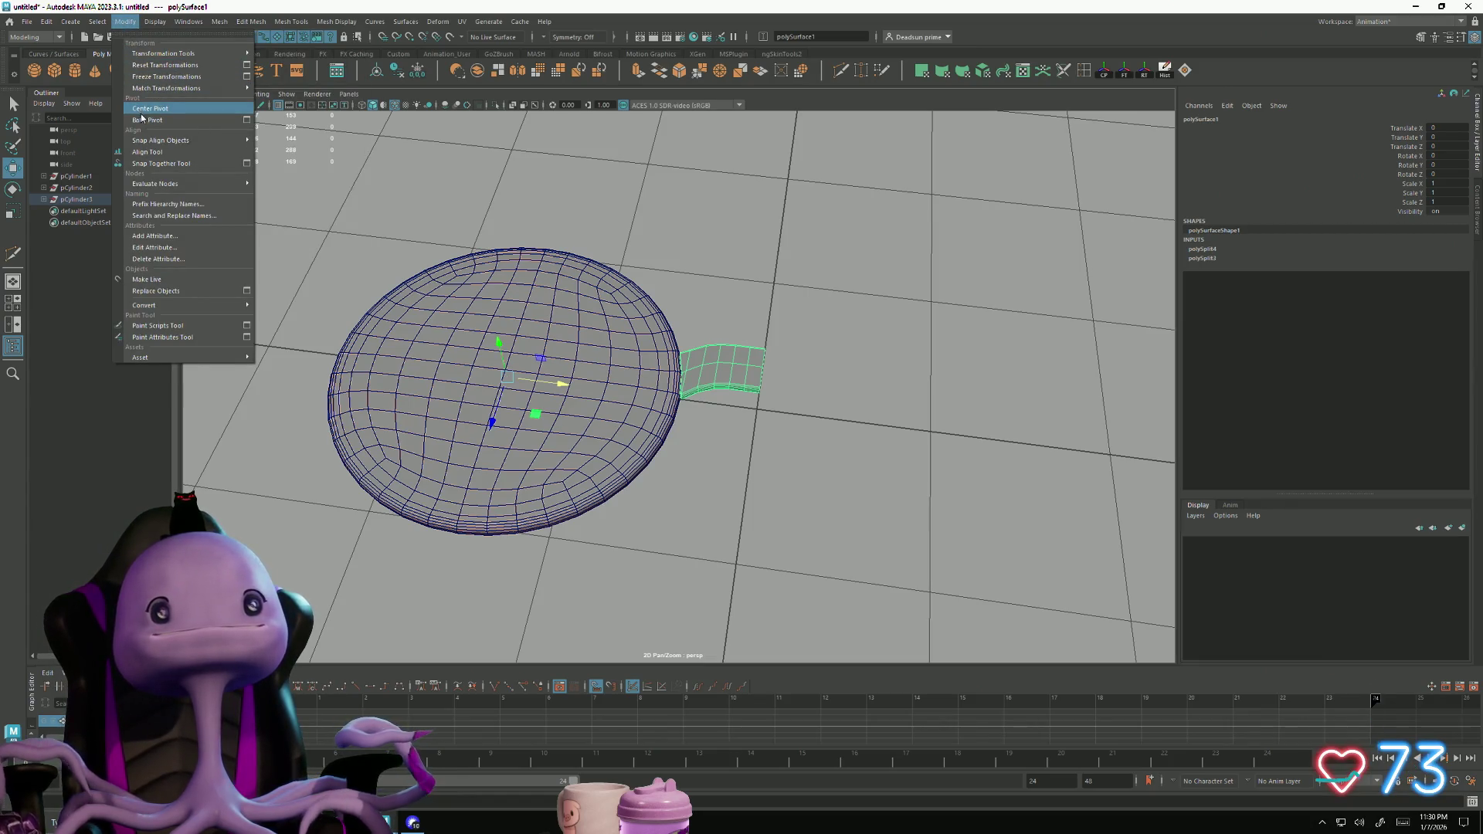
pyautogui.click(165, 76)
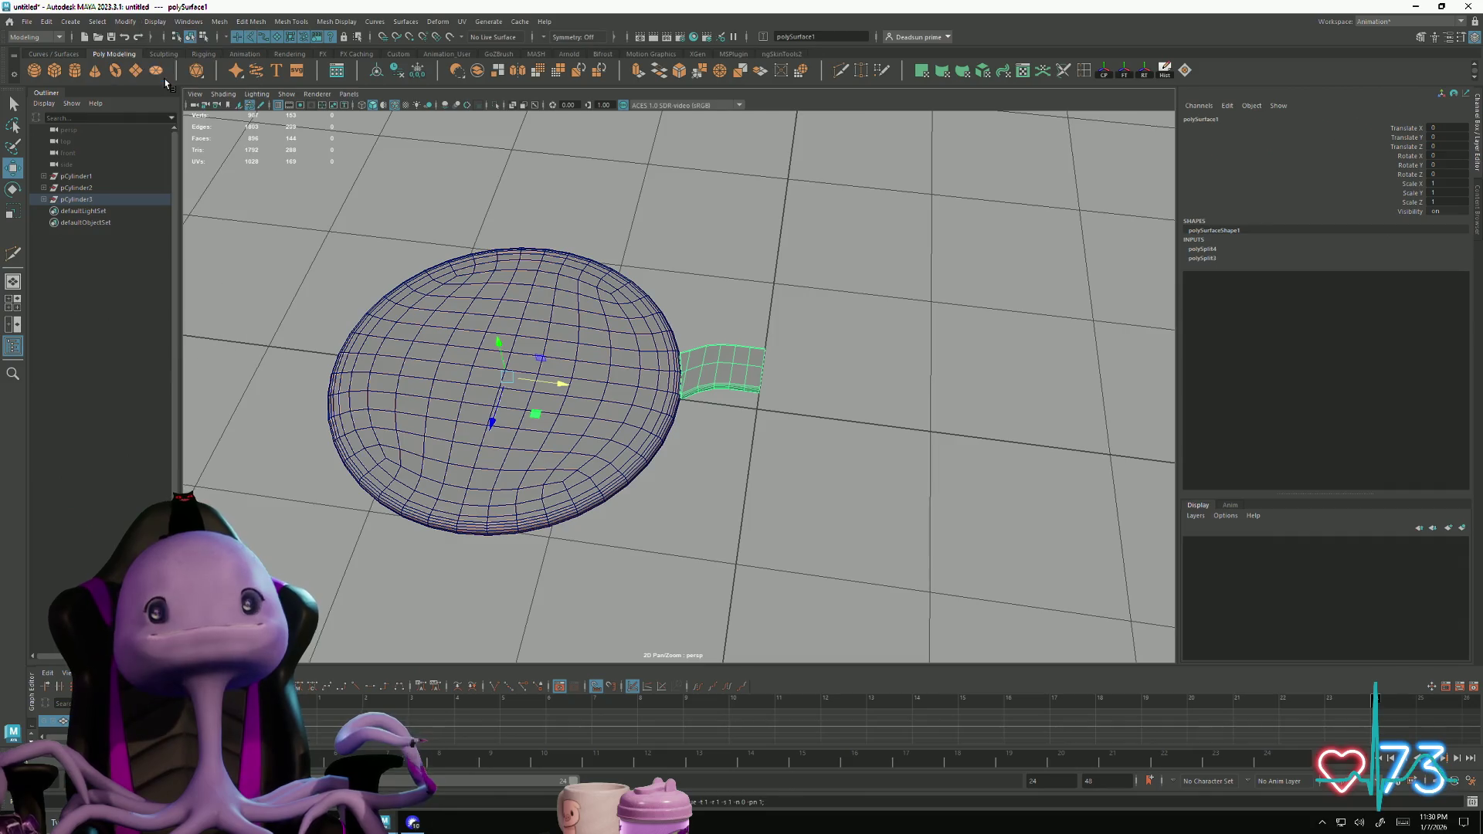
pyautogui.click(125, 21)
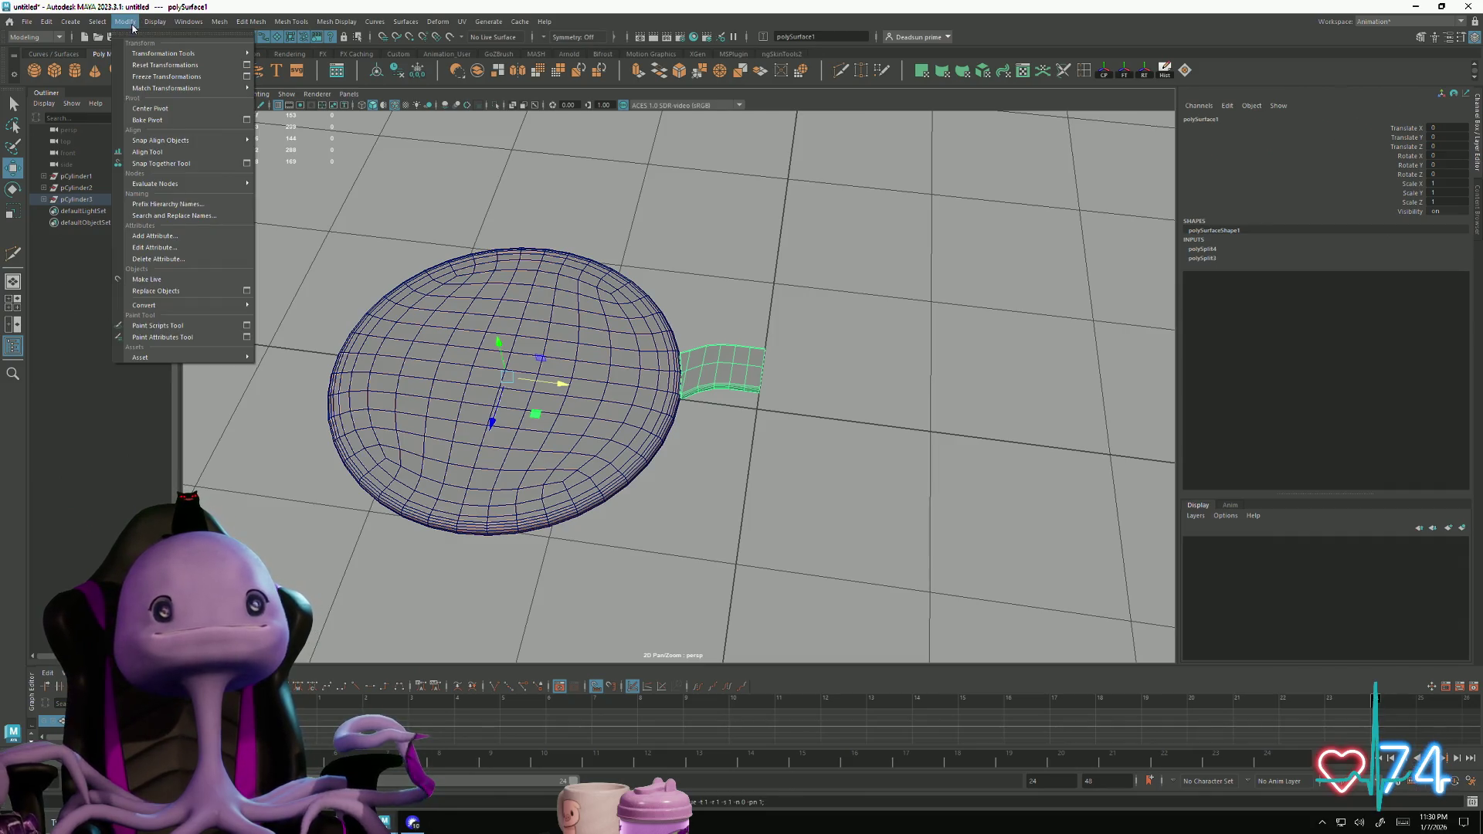
pyautogui.click(159, 68)
pyautogui.moveTo(576, 493)
pyautogui.keyDown('alt'); pyautogui.mouseDown()
pyautogui.moveTo(463, 348)
pyautogui.moveTo(447, 291)
pyautogui.moveTo(440, 358)
pyautogui.moveTo(407, 221)
pyautogui.mouseUp(); pyautogui.keyUp('alt')
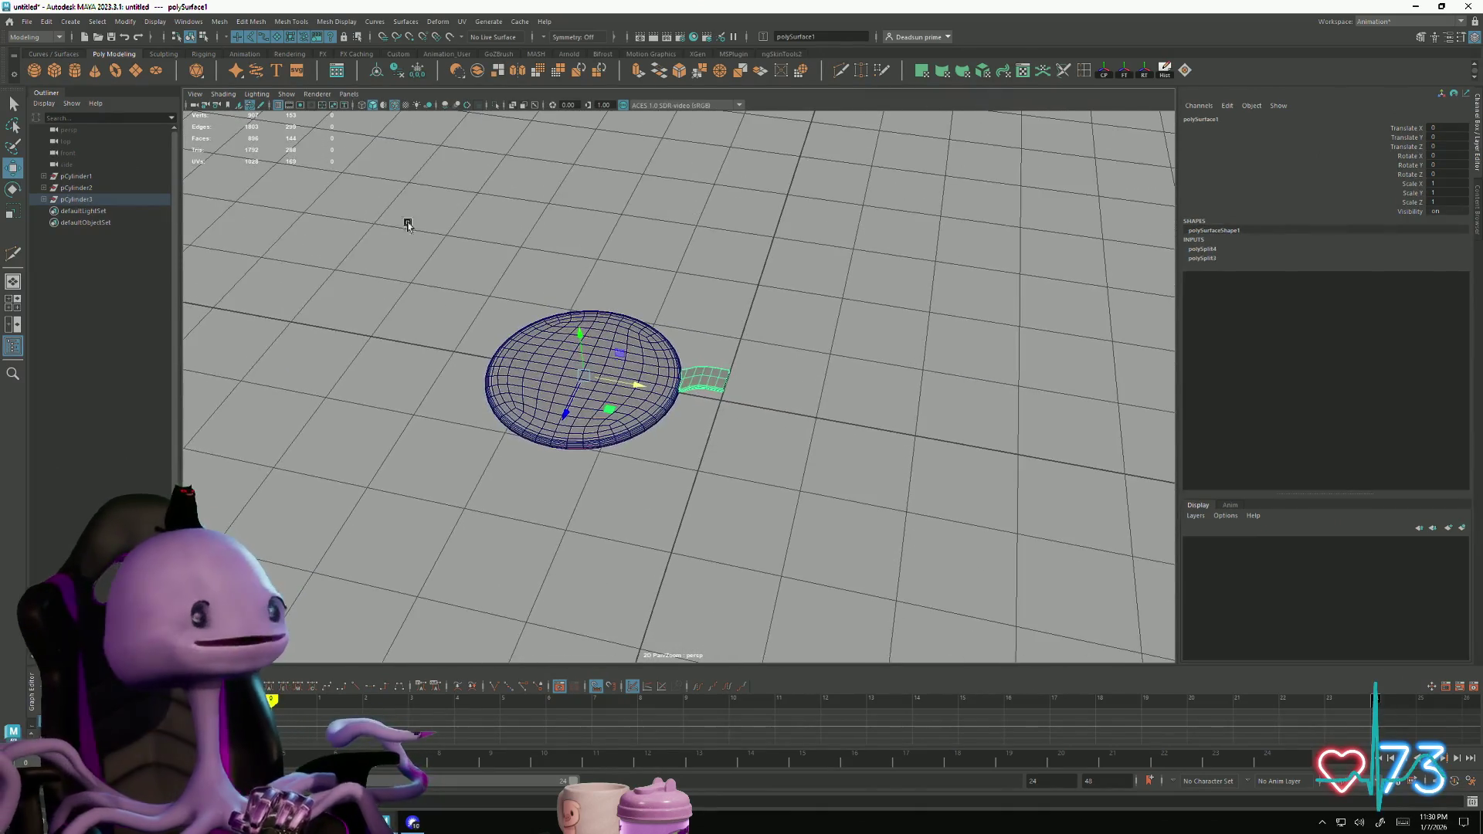
pyautogui.click(219, 21)
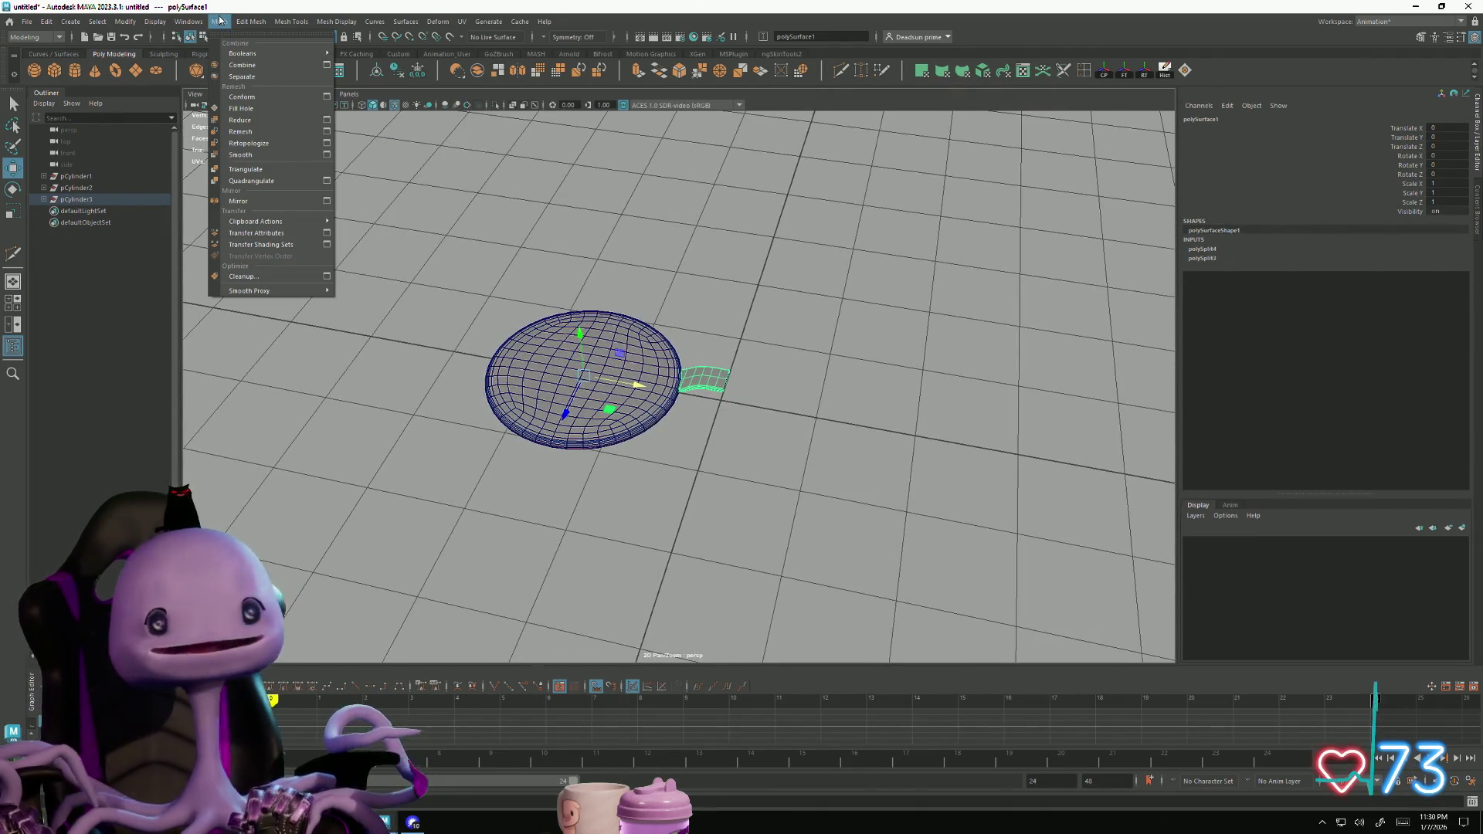
pyautogui.moveTo(253, 23)
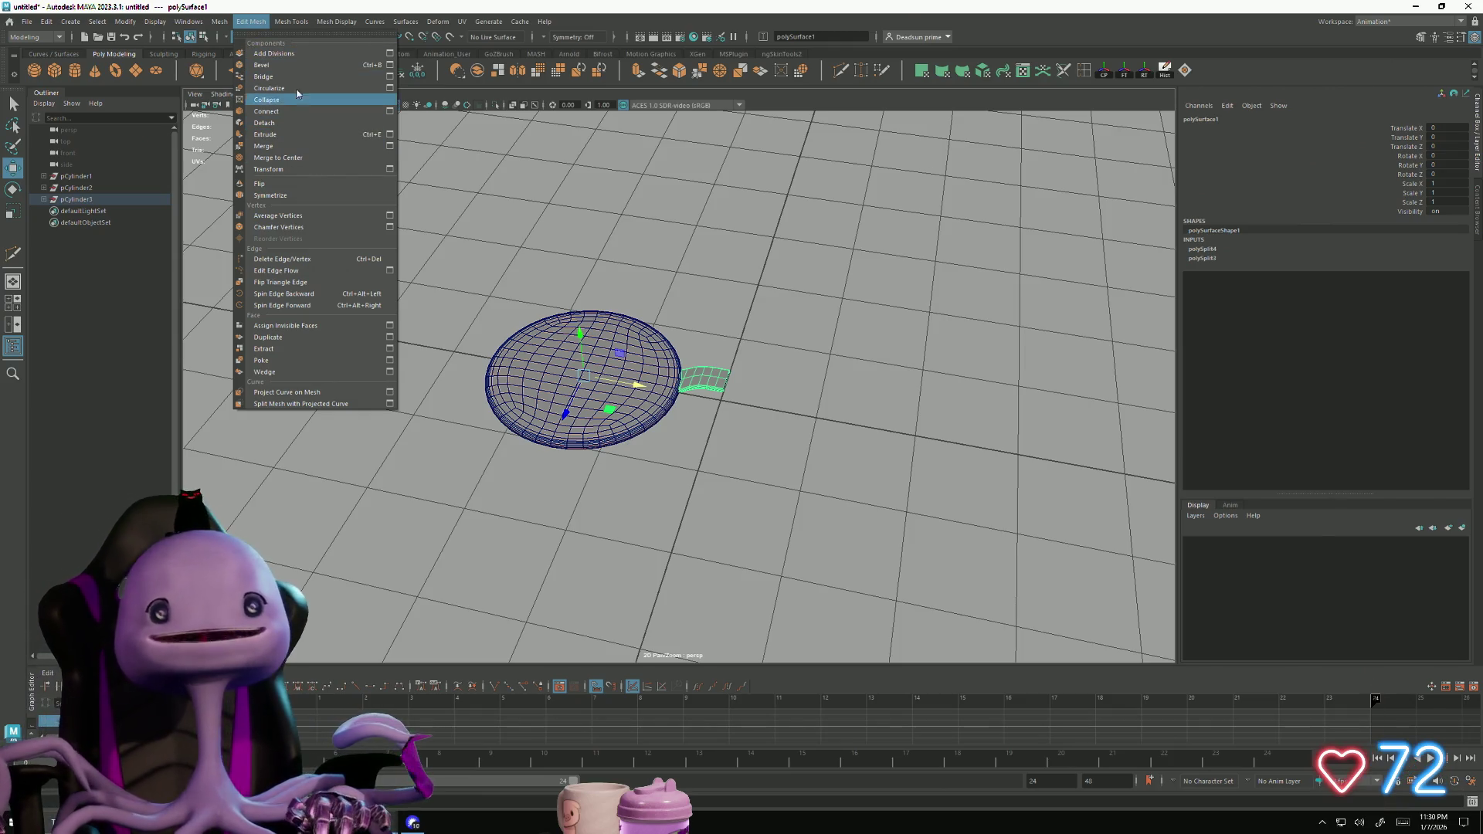
pyautogui.moveTo(187, 23)
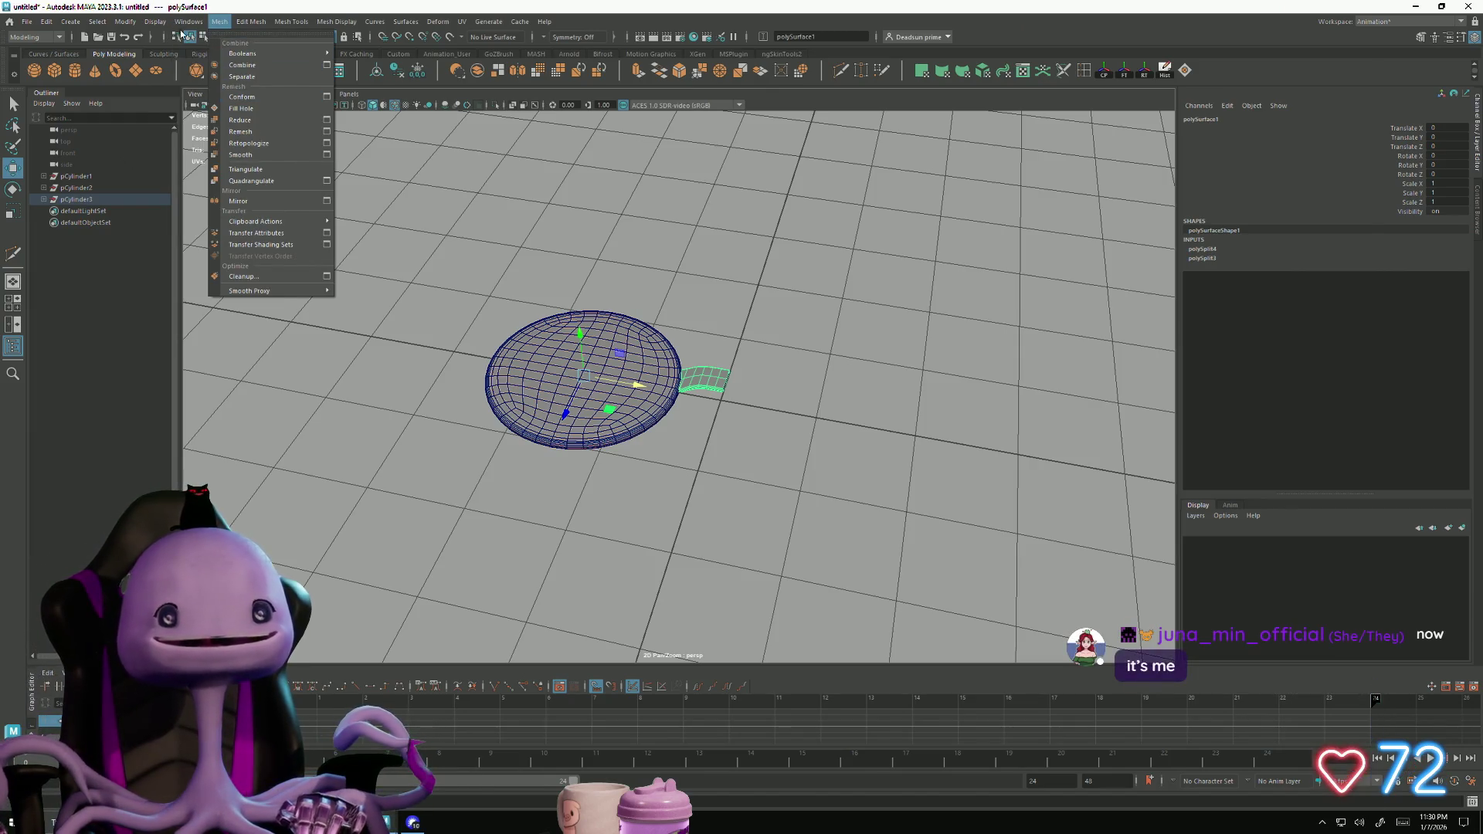
pyautogui.moveTo(166, 93)
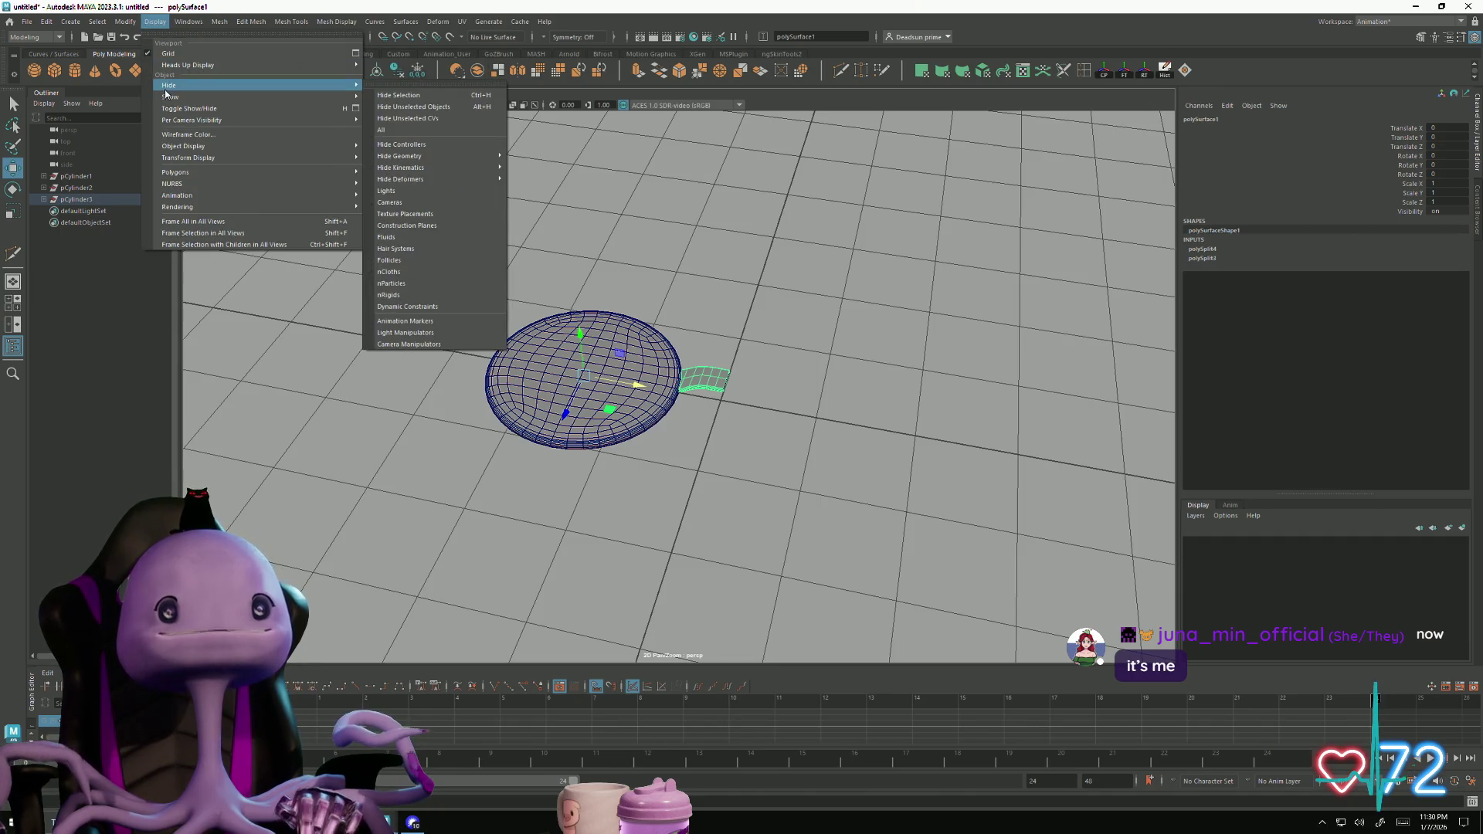
pyautogui.moveTo(133, 22)
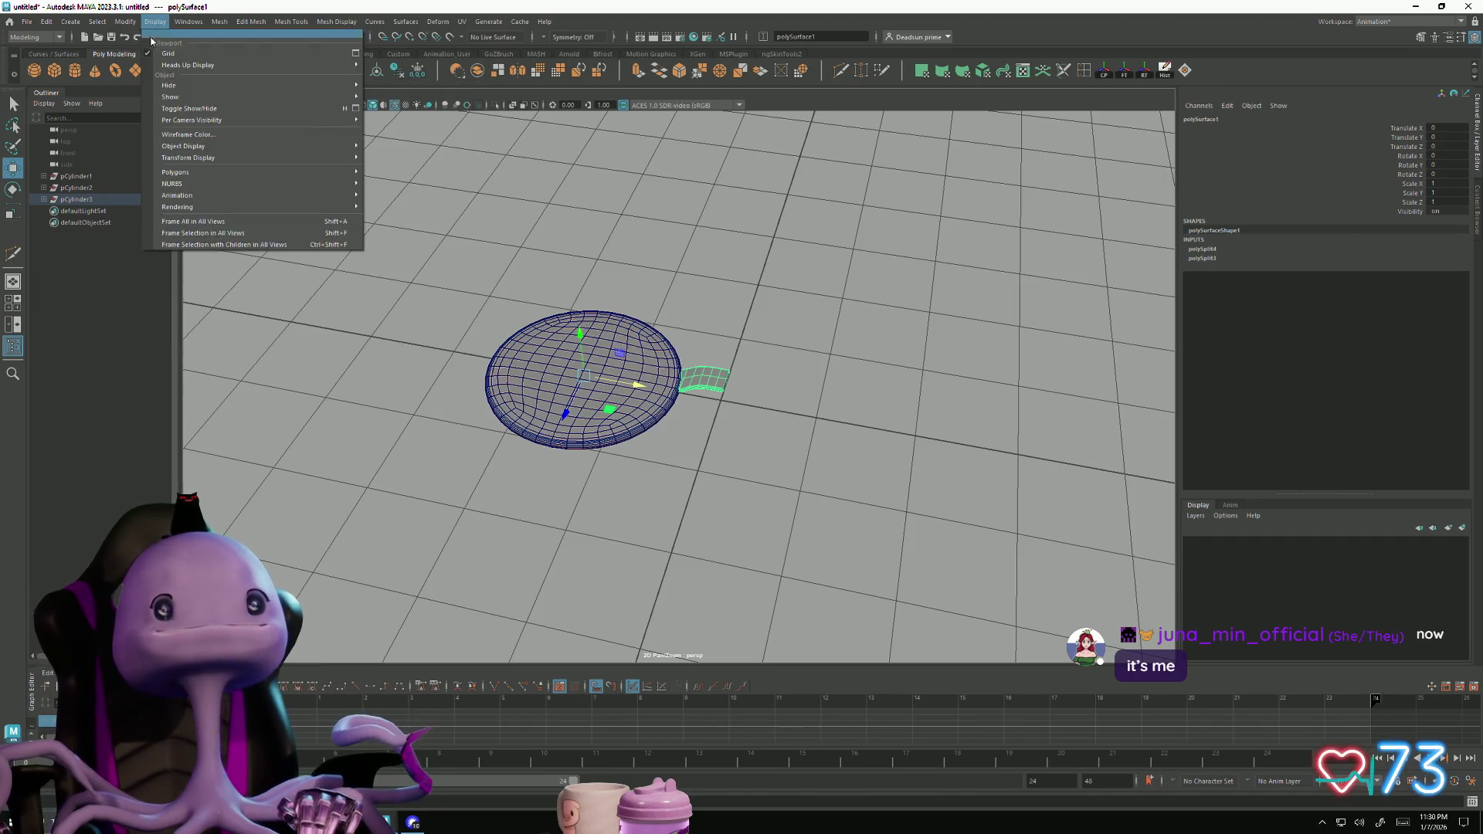
pyautogui.moveTo(155, 57)
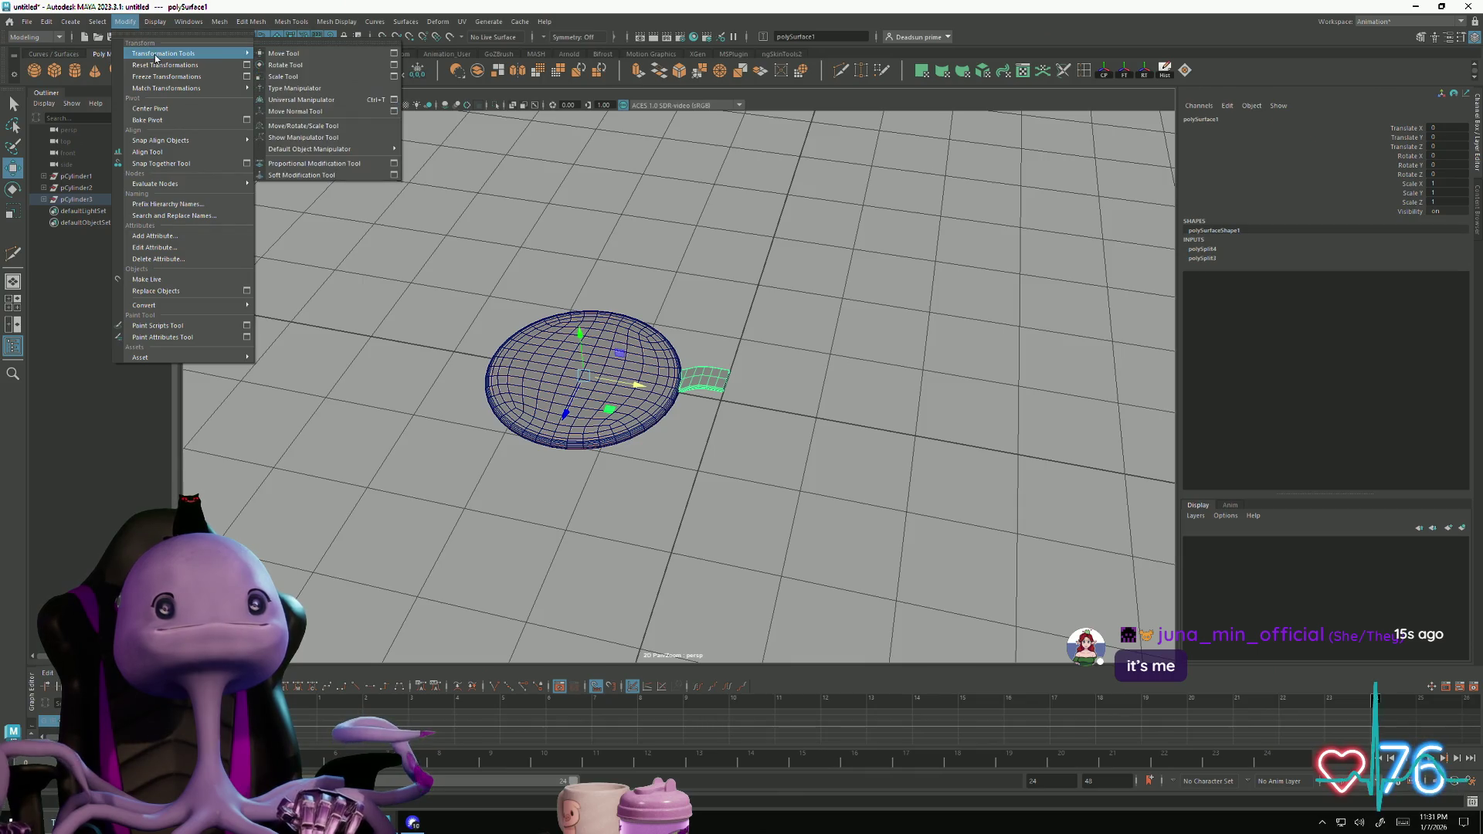
# Center the curved strap's pivot on the strap itself with Modify > Center Pivot
pyautogui.moveTo(186, 144)
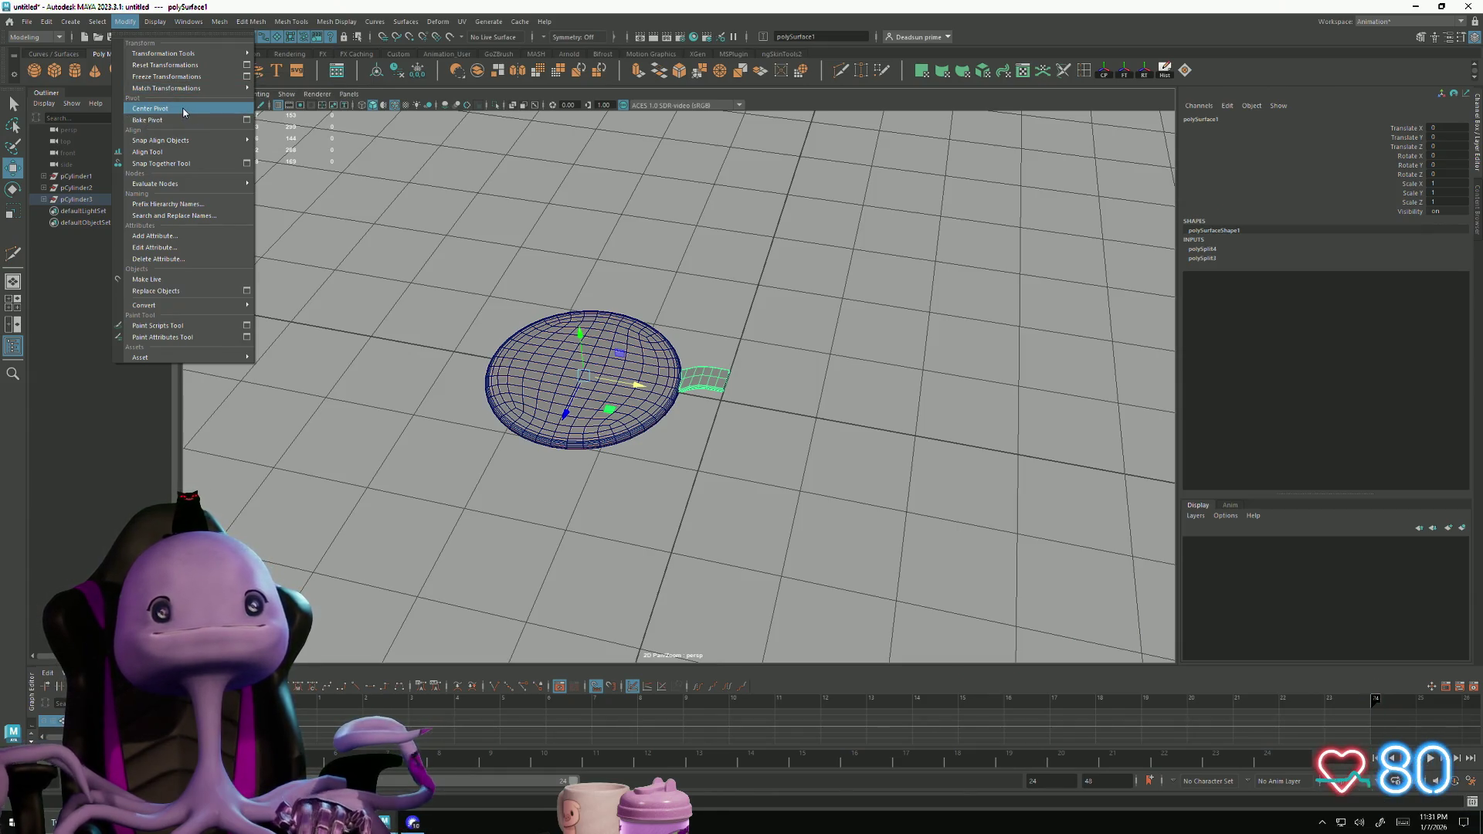
pyautogui.click(183, 110)
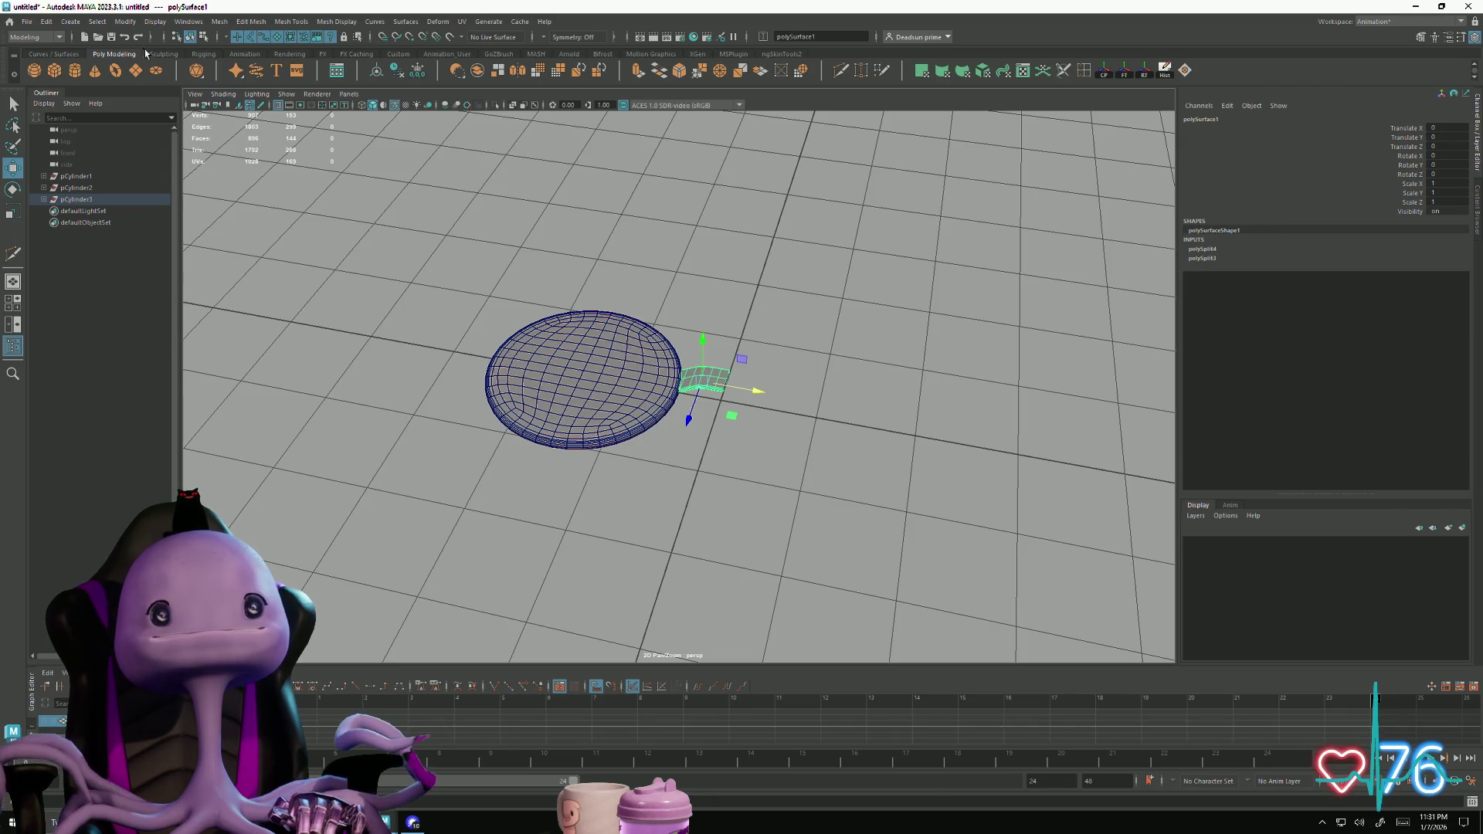
# Look through the Display menus, then freeze the strap's transformations
pyautogui.click(125, 21)
pyautogui.moveTo(154, 24)
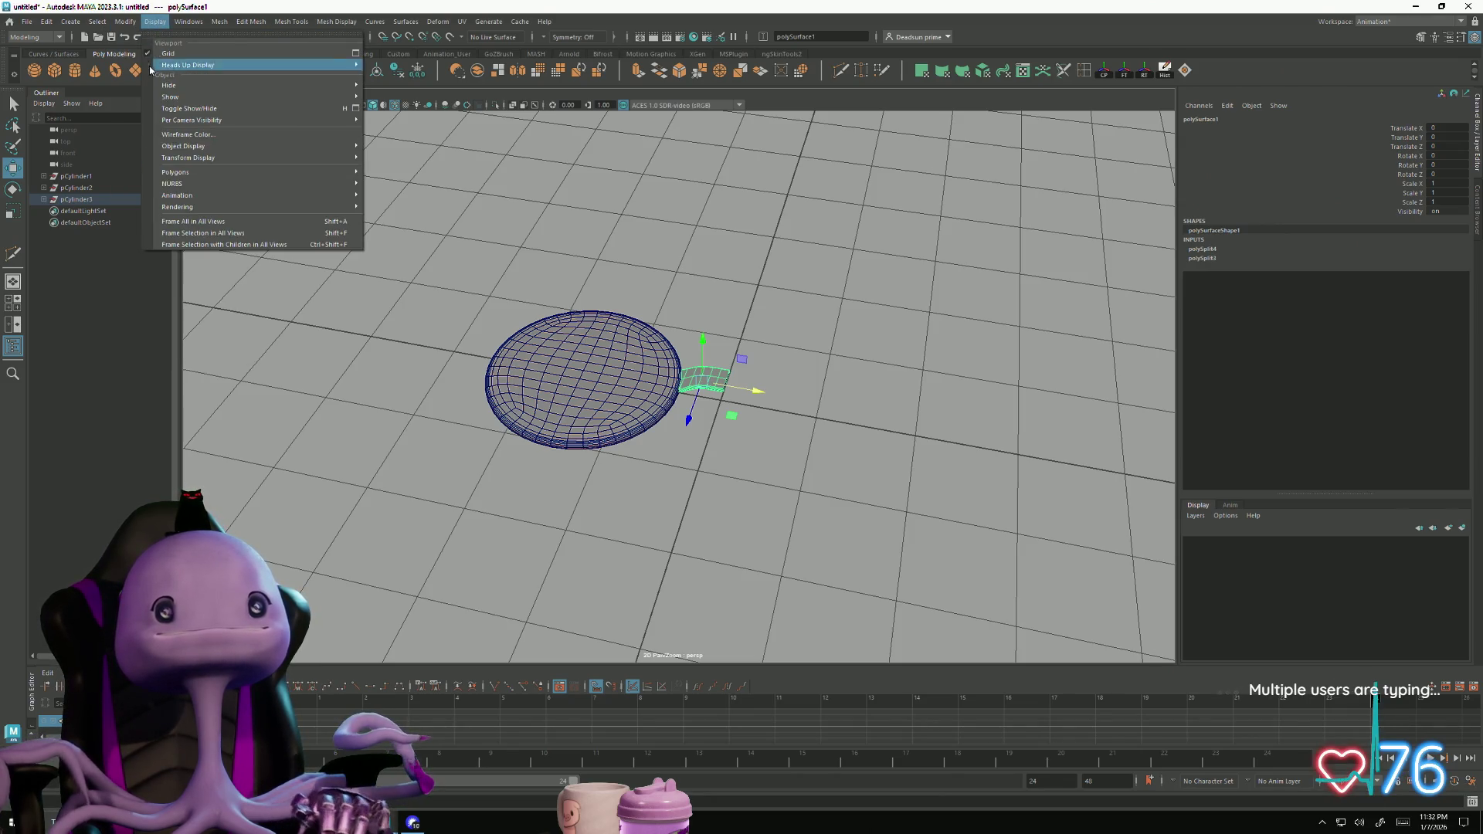
pyautogui.click(187, 24)
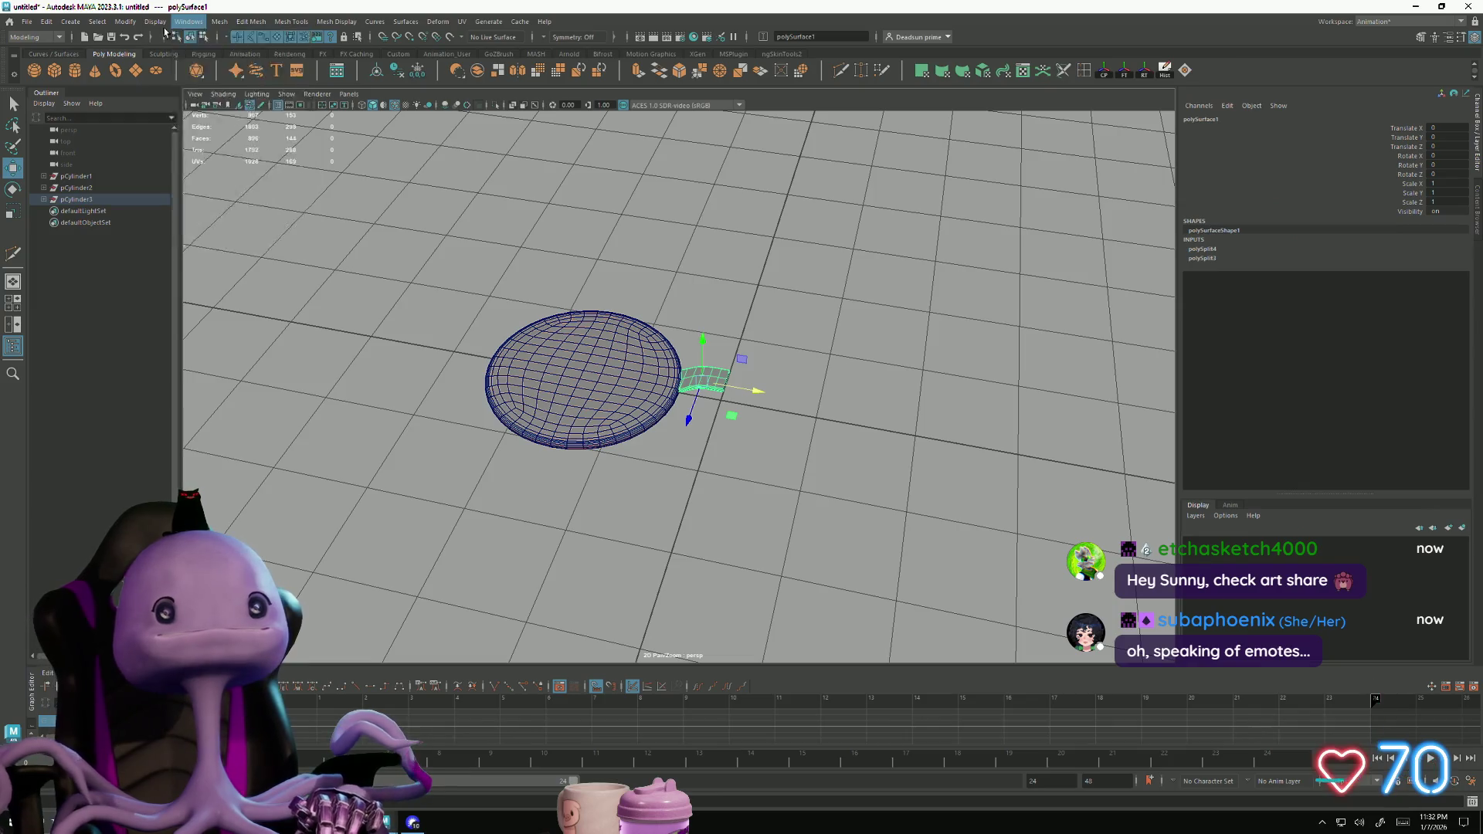
pyautogui.click(155, 21)
pyautogui.moveTo(166, 108)
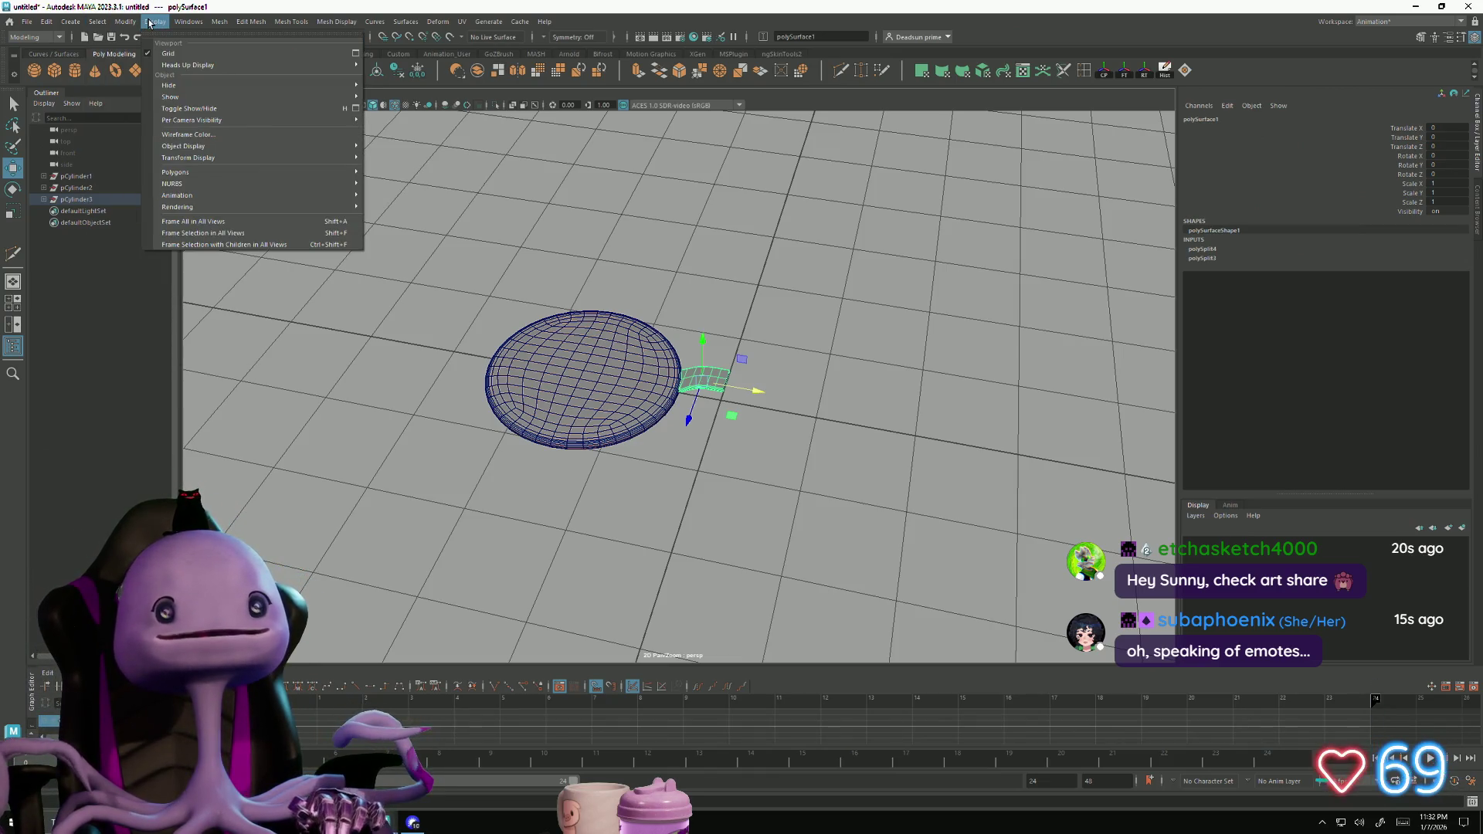
pyautogui.click(125, 20)
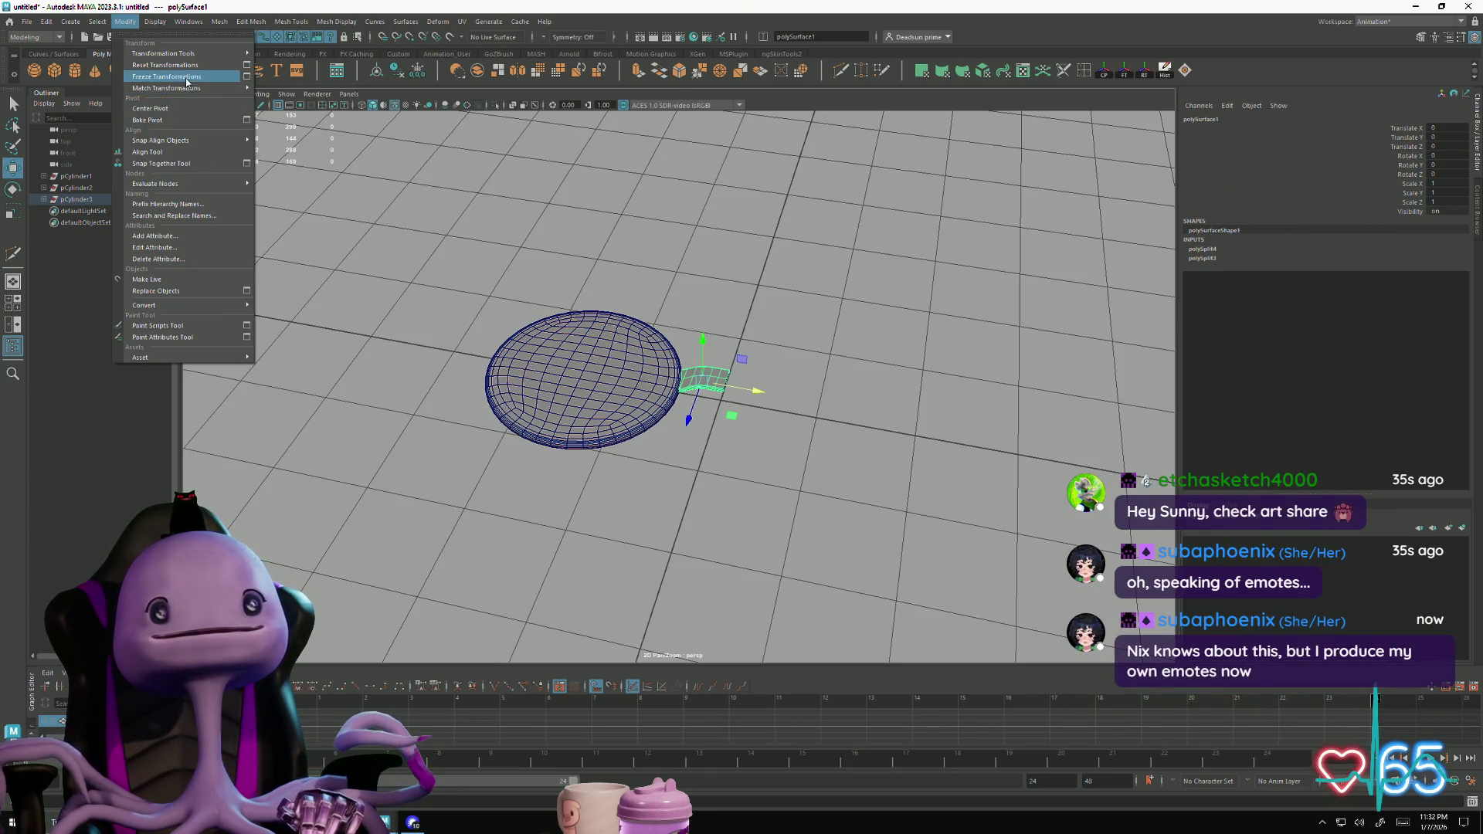
pyautogui.click(174, 65)
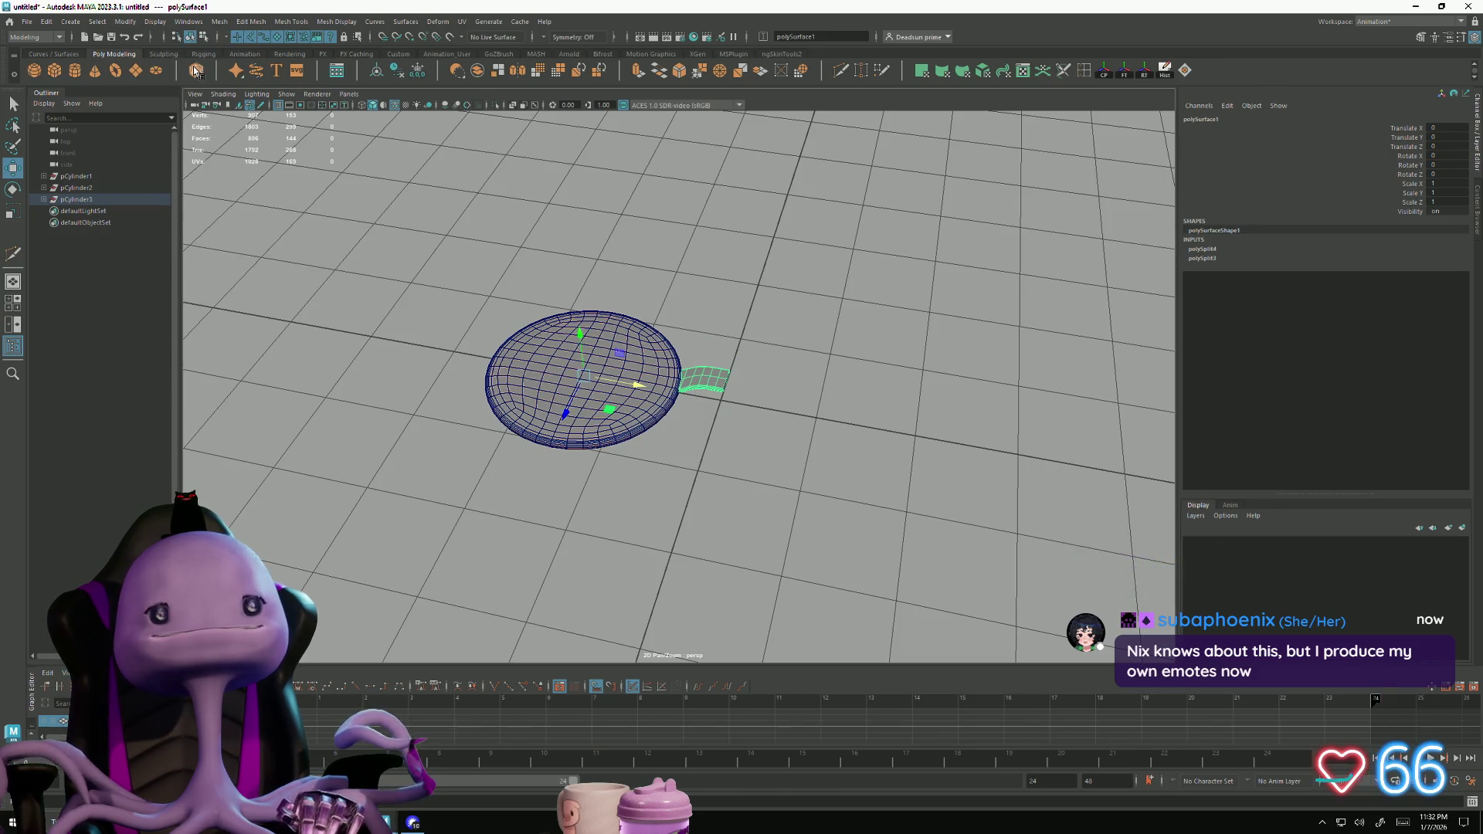
# Orbit to look down on the disc and freeze the strap's transformations a second time
pyautogui.moveTo(652, 432)
pyautogui.keyDown('alt'); pyautogui.mouseDown()
pyautogui.moveTo(649, 479)
pyautogui.moveTo(656, 395)
pyautogui.moveTo(661, 459)
pyautogui.mouseUp(); pyautogui.keyUp('alt')
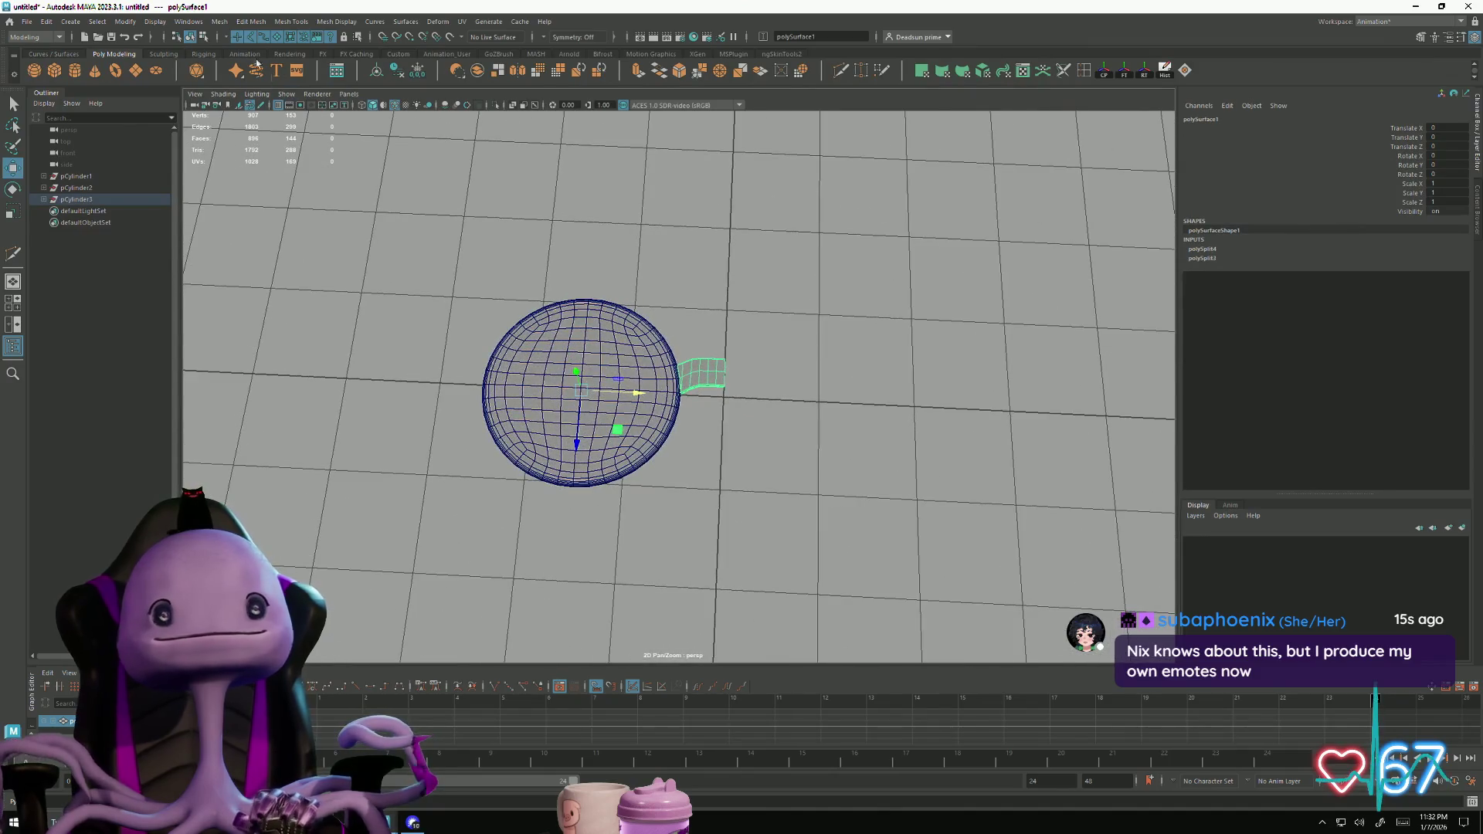
pyautogui.click(154, 21)
pyautogui.moveTo(173, 21)
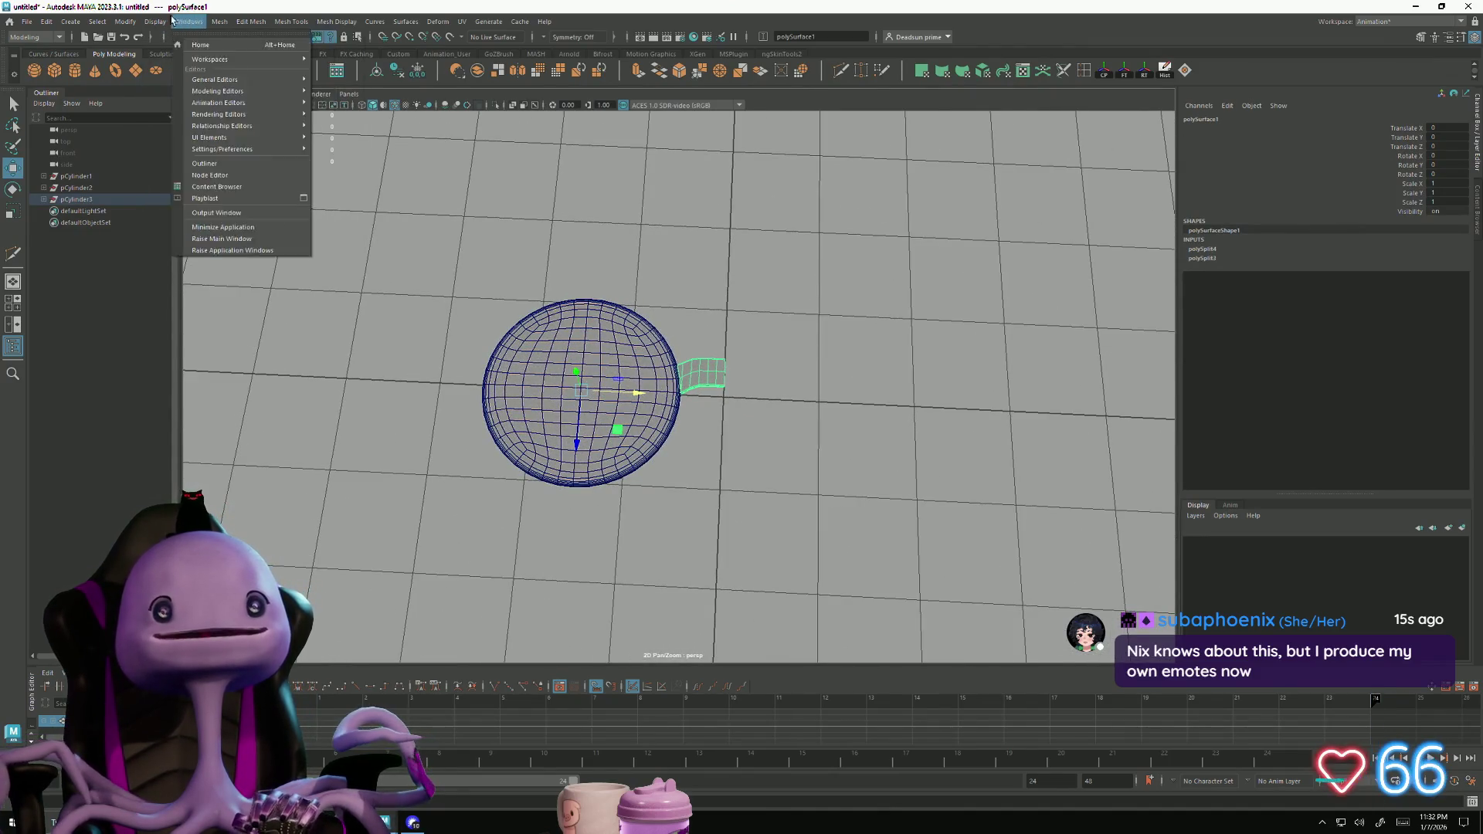
pyautogui.moveTo(136, 59)
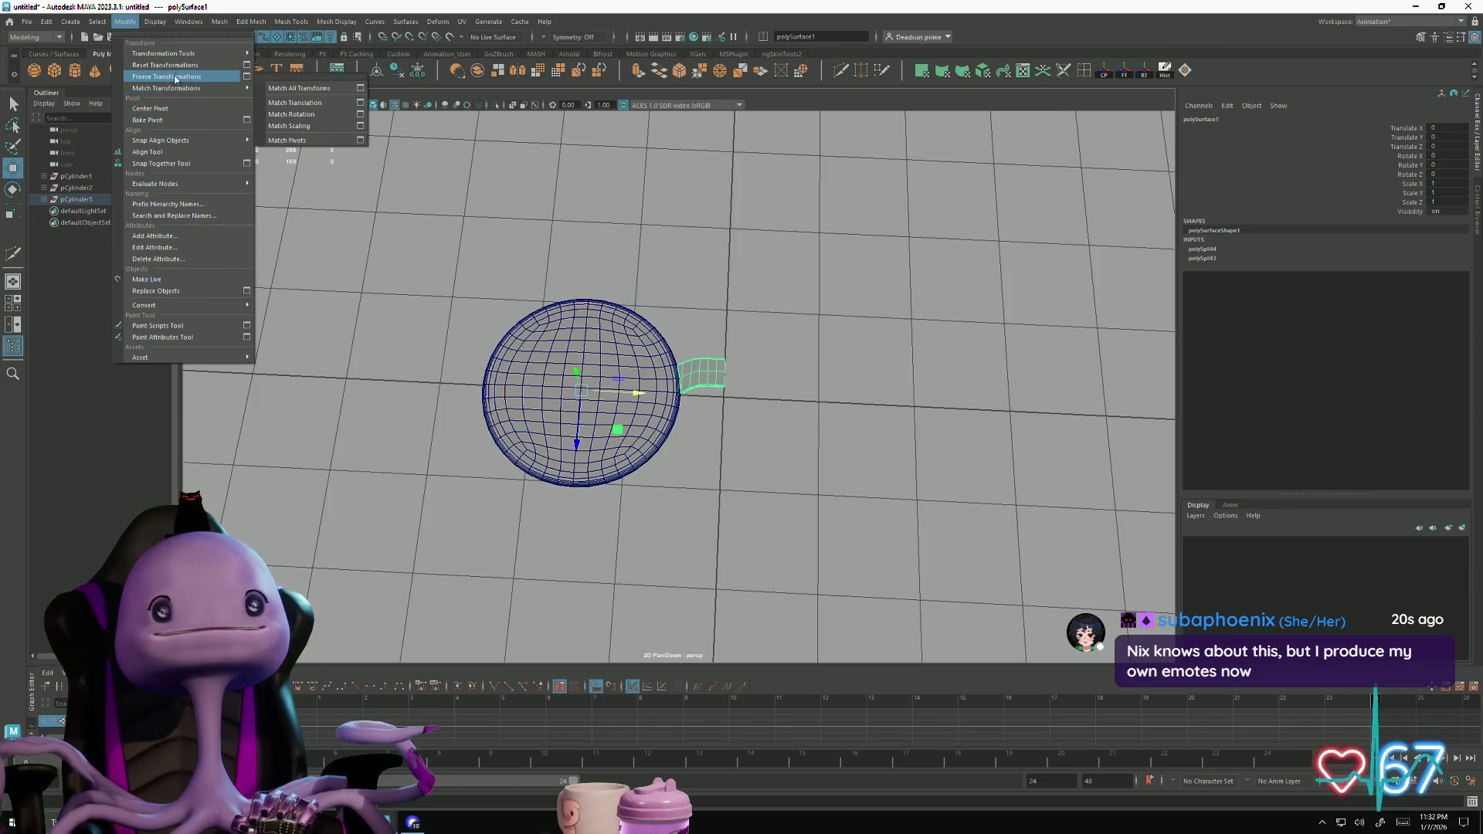
pyautogui.click(176, 76)
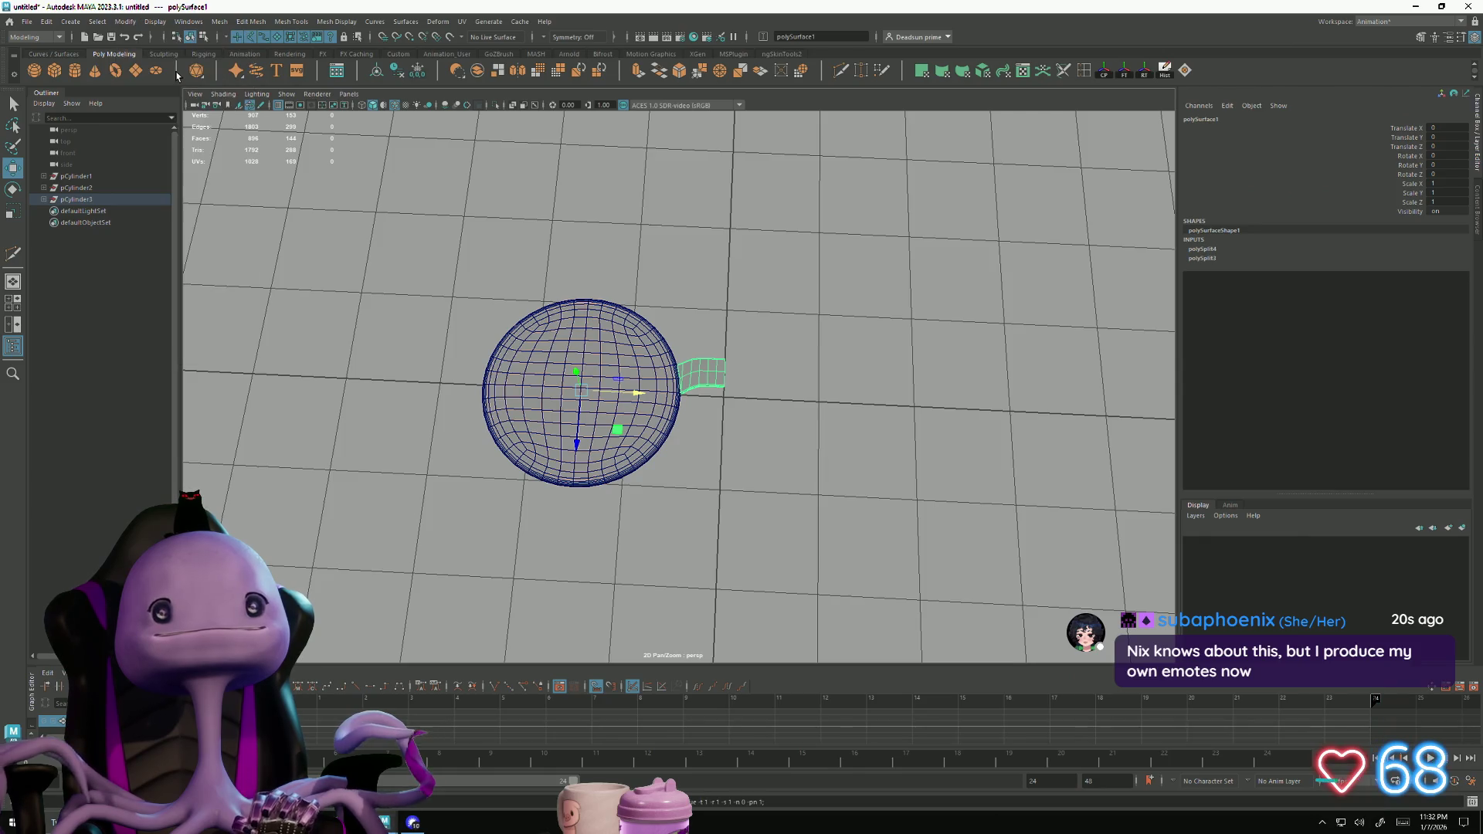
# Re-centre the pivot on the strap with Modify > Center Pivot
pyautogui.click(155, 22)
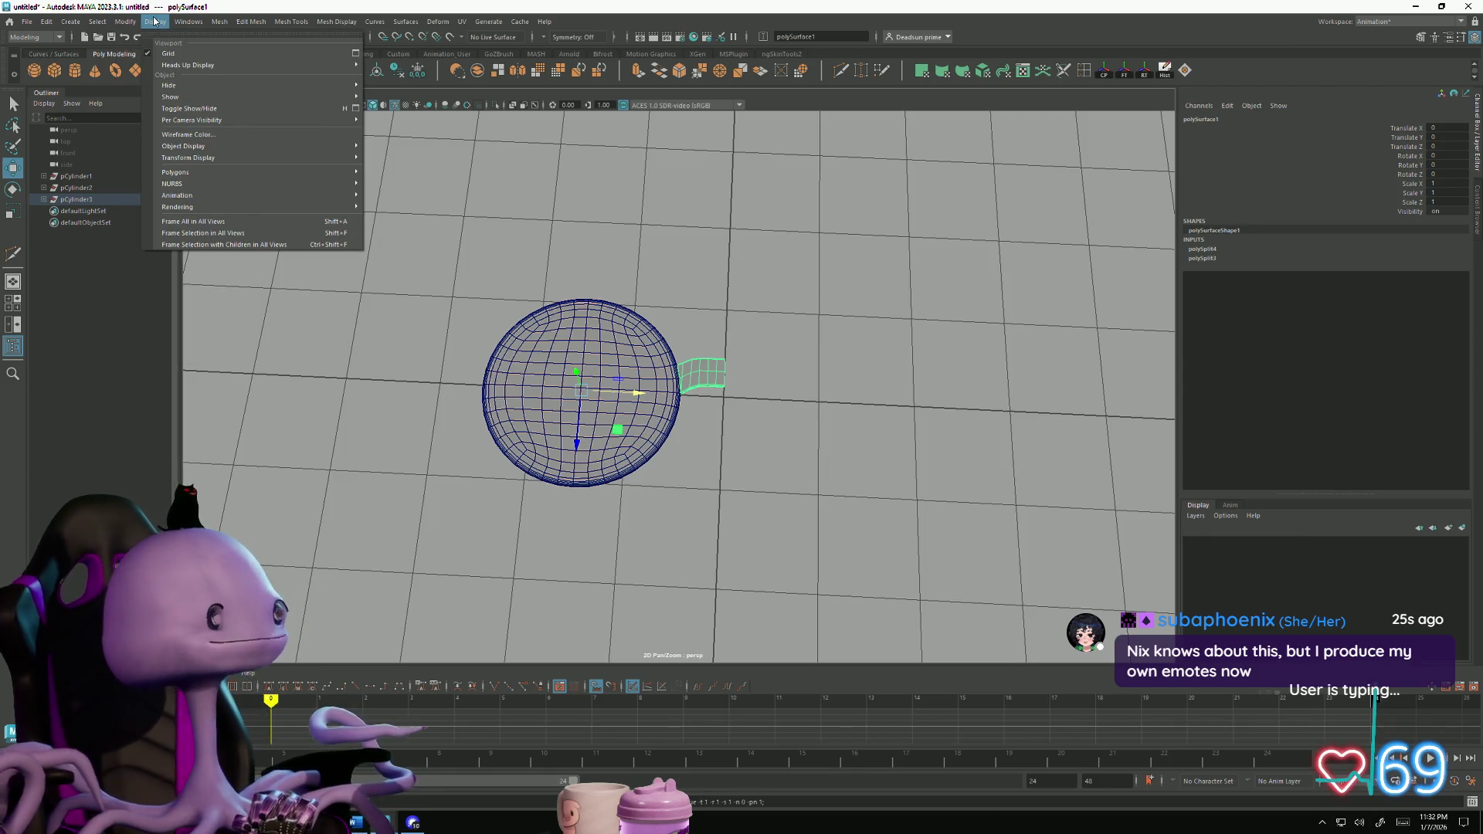
pyautogui.moveTo(125, 21)
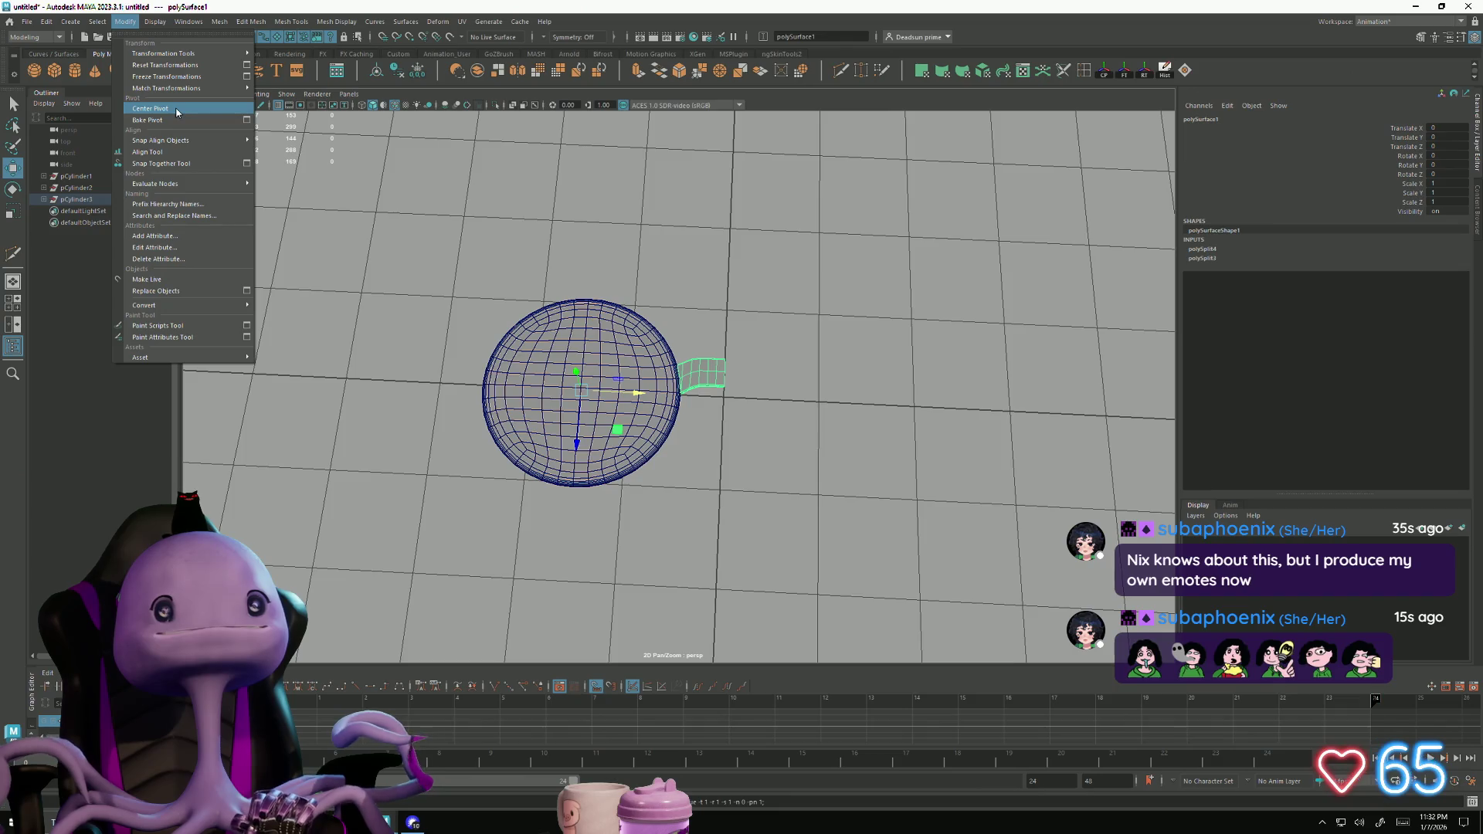
pyautogui.click(177, 113)
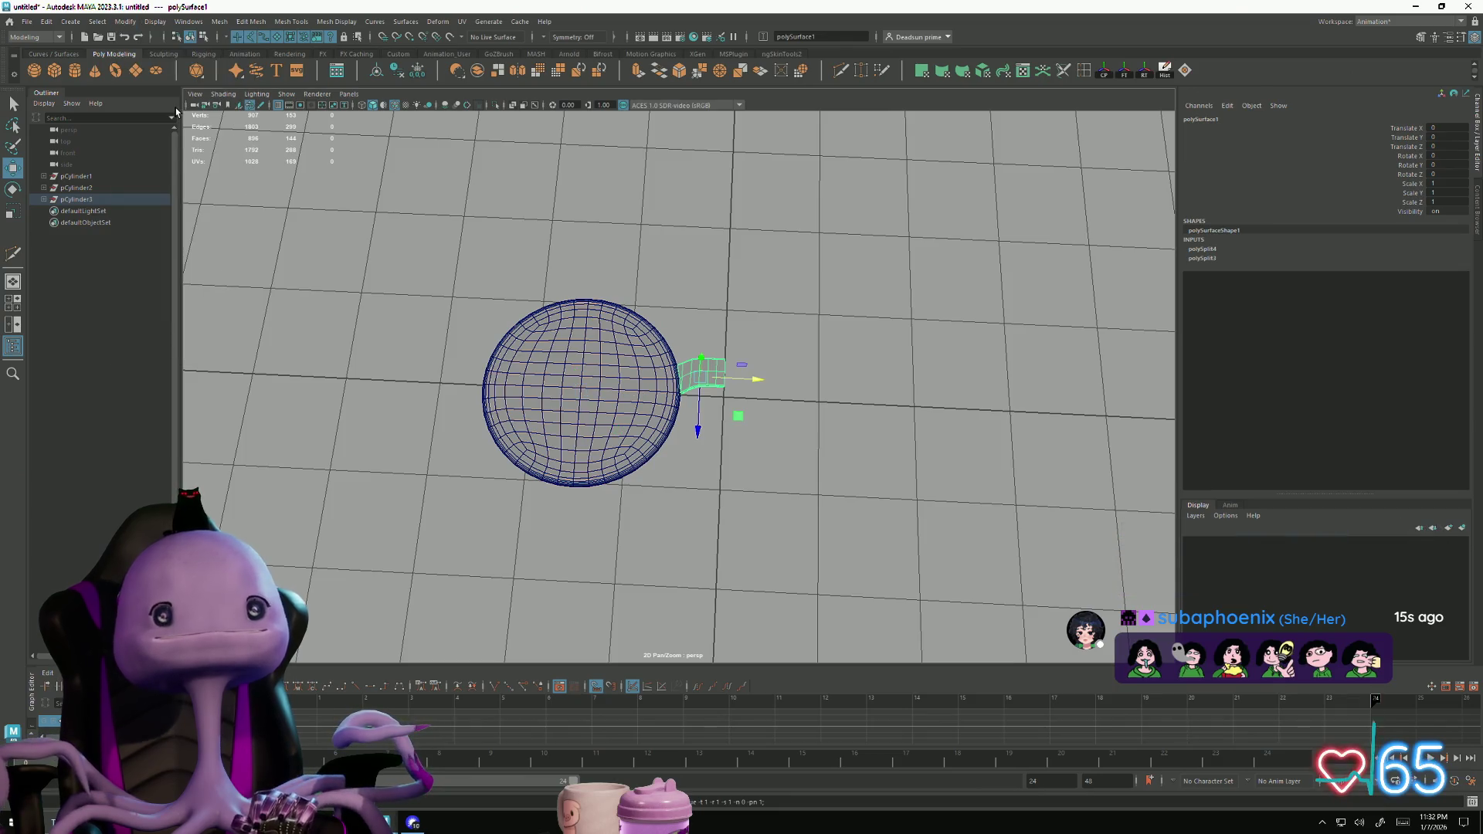
# Reset the strap's pivot to the disc's centre with the shelf button, orbiting to an elevated view
pyautogui.moveTo(308, 251)
pyautogui.keyDown('alt'); pyautogui.mouseDown()
pyautogui.moveTo(299, 185)
pyautogui.moveTo(296, 235)
pyautogui.mouseUp(); pyautogui.keyUp('alt')
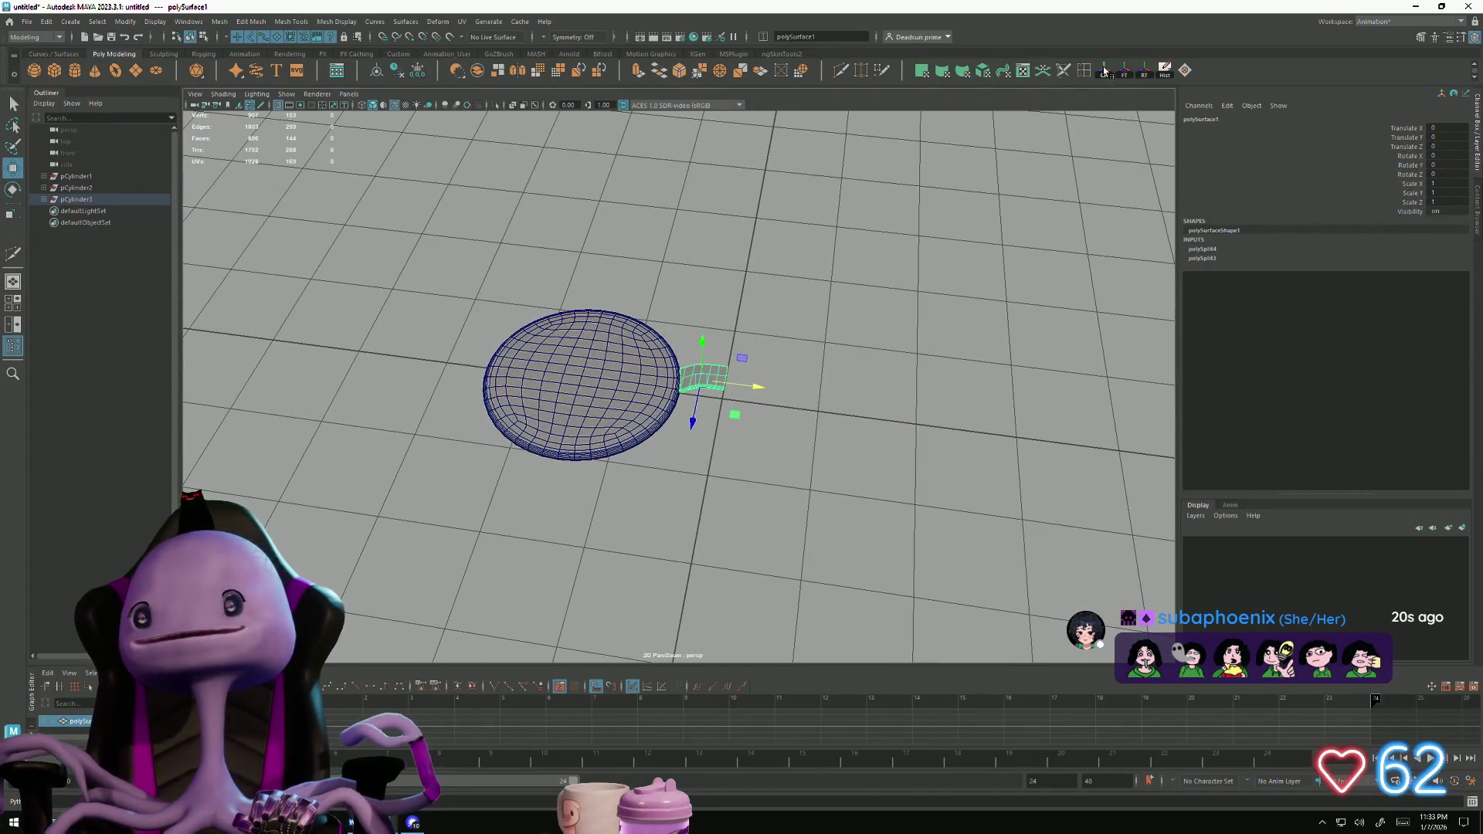
pyautogui.click(1148, 71)
pyautogui.moveTo(633, 309)
pyautogui.keyDown('alt'); pyautogui.mouseDown()
pyautogui.moveTo(622, 209)
pyautogui.moveTo(612, 332)
pyautogui.moveTo(628, 355)
pyautogui.mouseUp(); pyautogui.keyUp('alt')
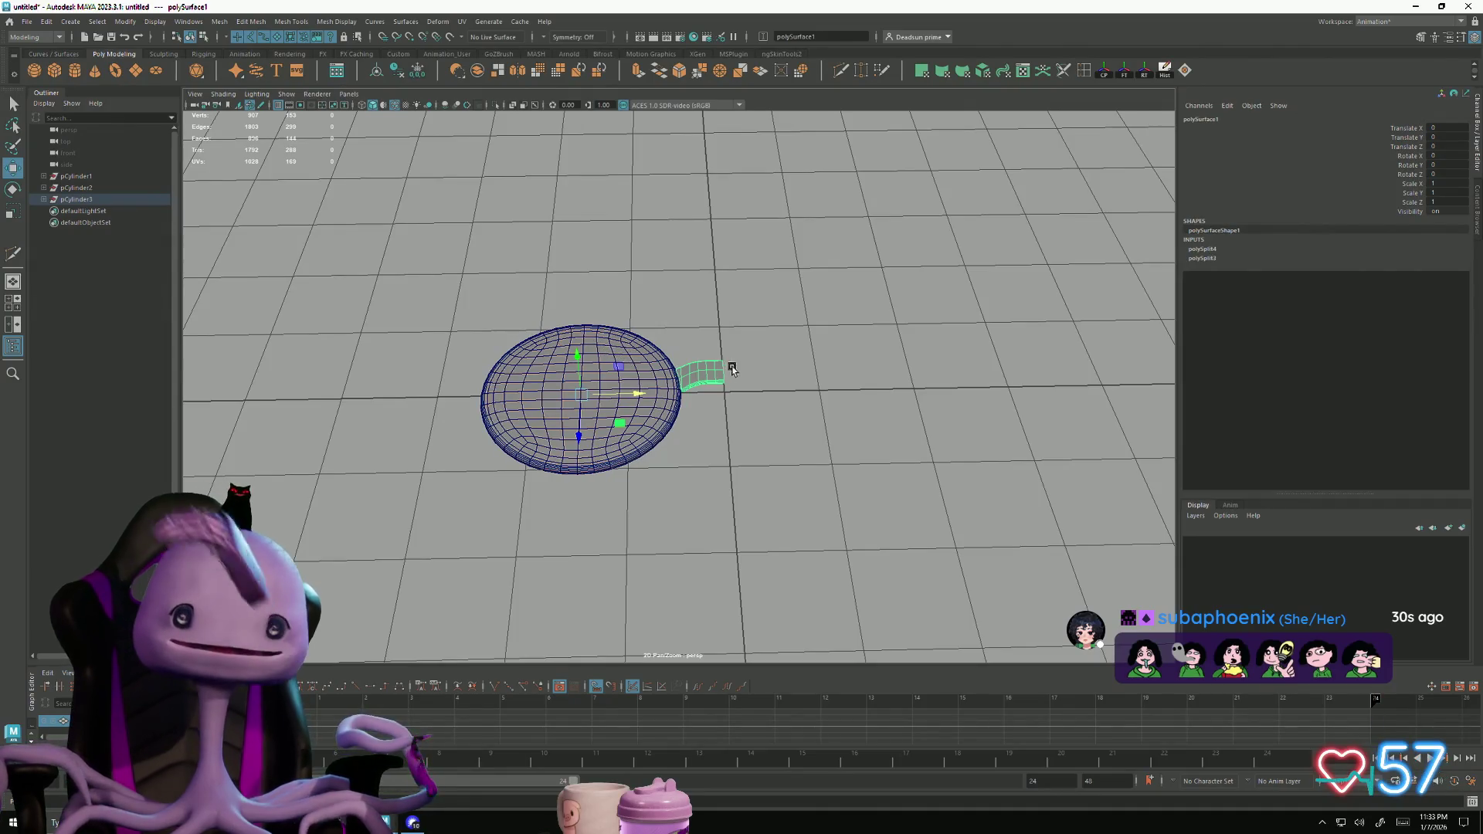
# In pivot edit mode, slide and snap the strap's pivot onto its outer end corner vertex
pyautogui.press('d')
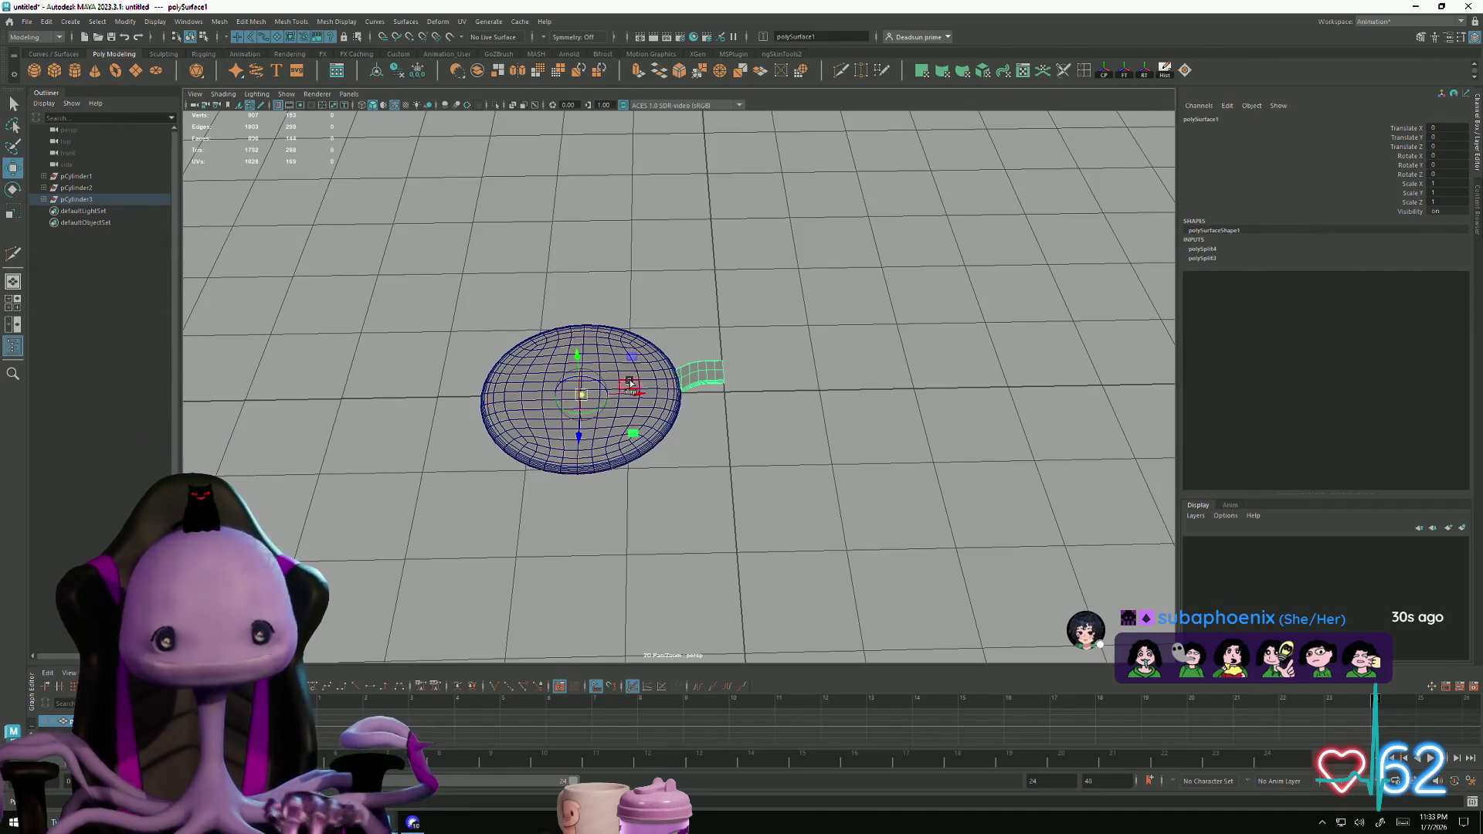
pyautogui.scroll(5, 735, 479)
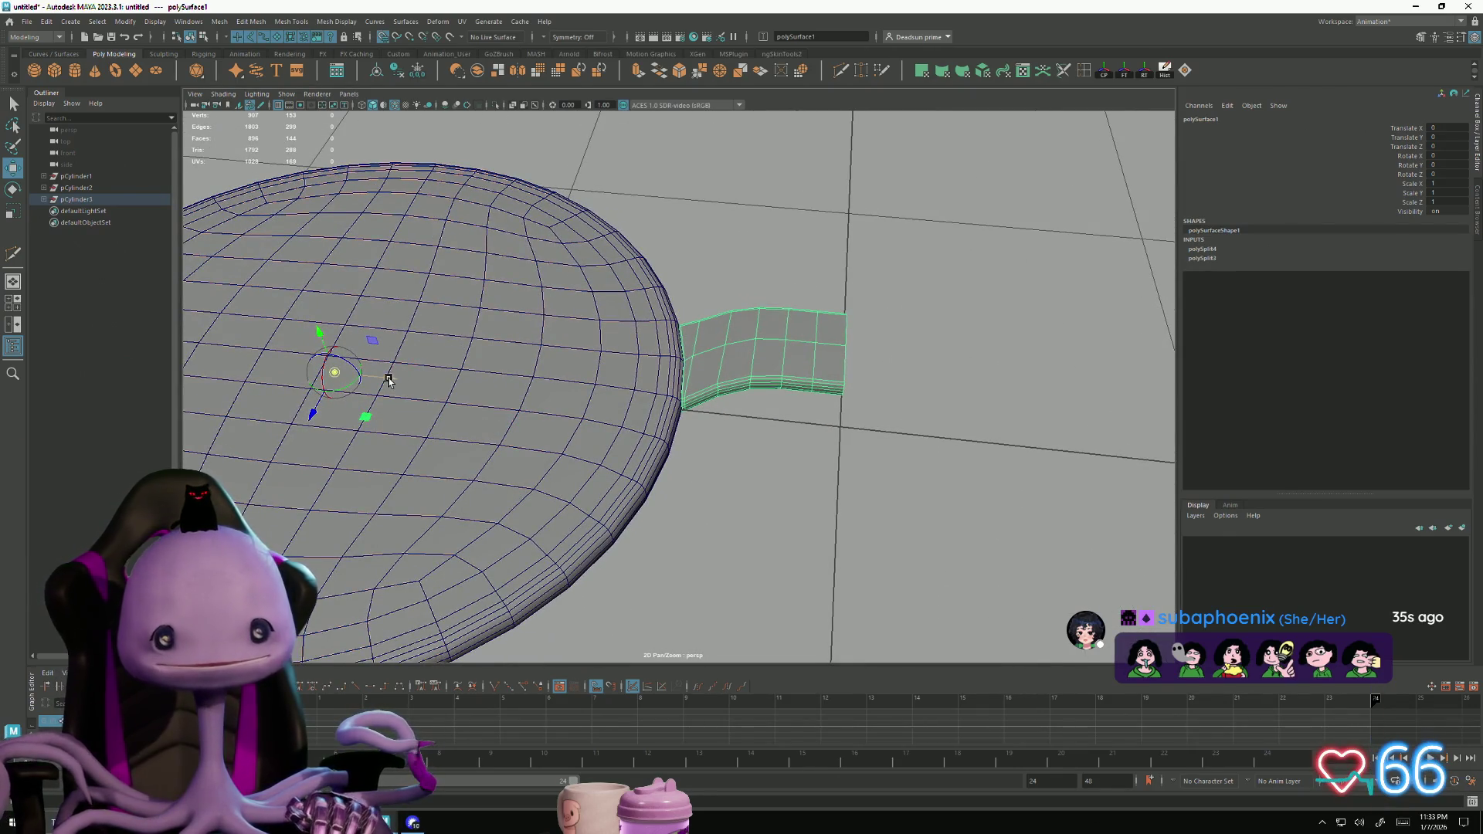
pyautogui.moveTo(388, 380); pyautogui.dragTo(399, 382)
pyautogui.moveTo(603, 402); pyautogui.dragTo(763, 420, button='middle')
pyautogui.keyDown('alt'); pyautogui.moveTo(842, 463); pyautogui.dragTo(744, 504); pyautogui.keyUp('alt')
pyautogui.moveTo(739, 496)
pyautogui.mouseDown(button='middle')
pyautogui.moveTo(776, 475)
pyautogui.moveTo(724, 510)
pyautogui.moveTo(734, 491)
pyautogui.mouseUp(button='middle')
pyautogui.moveTo(658, 510)
pyautogui.keyDown('alt'); pyautogui.mouseDown()
pyautogui.moveTo(725, 500)
pyautogui.moveTo(681, 487)
pyautogui.mouseUp(); pyautogui.keyUp('alt')
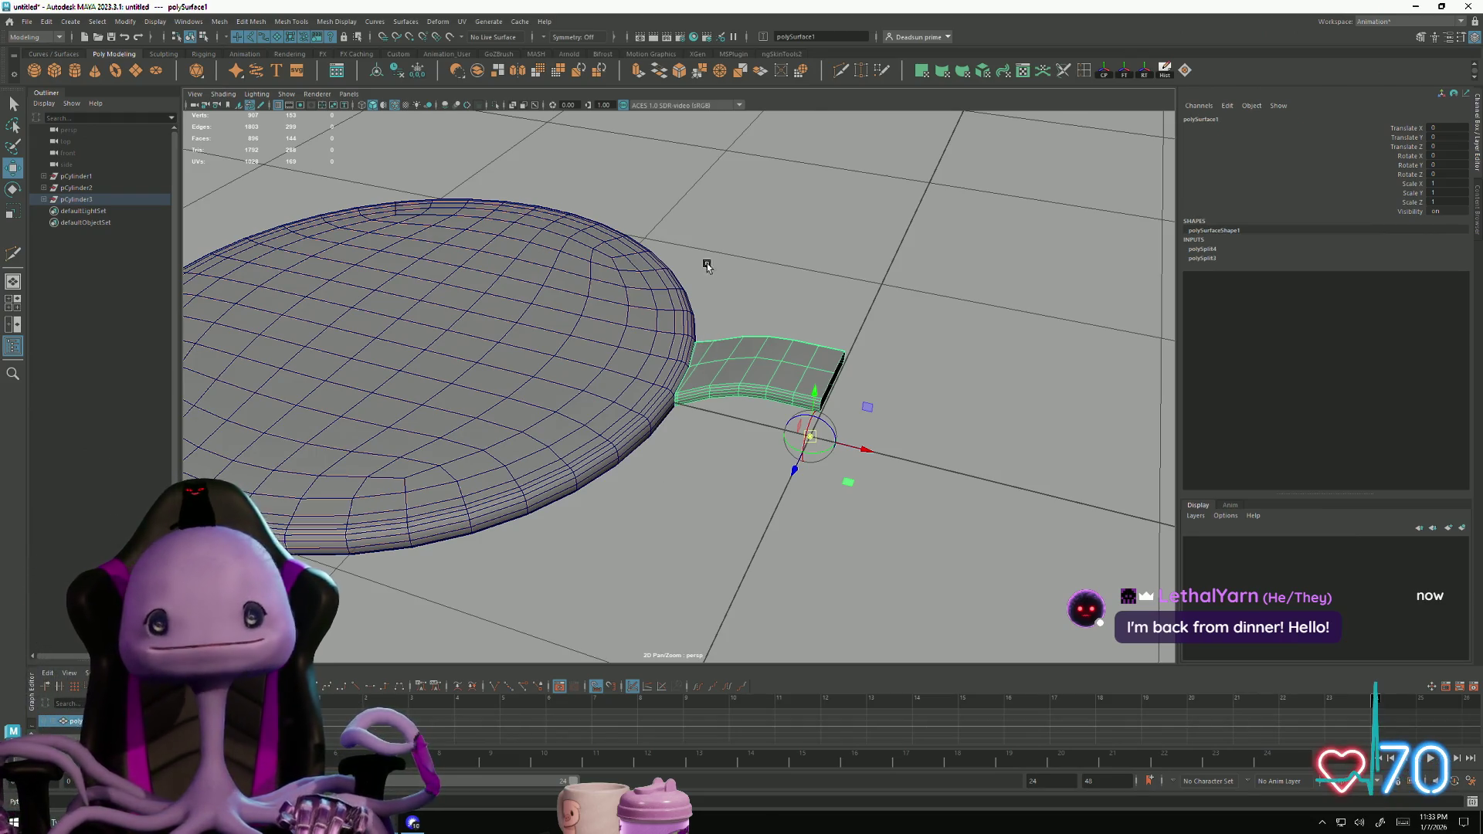
pyautogui.moveTo(749, 360); pyautogui.dragTo(773, 347, button='right')
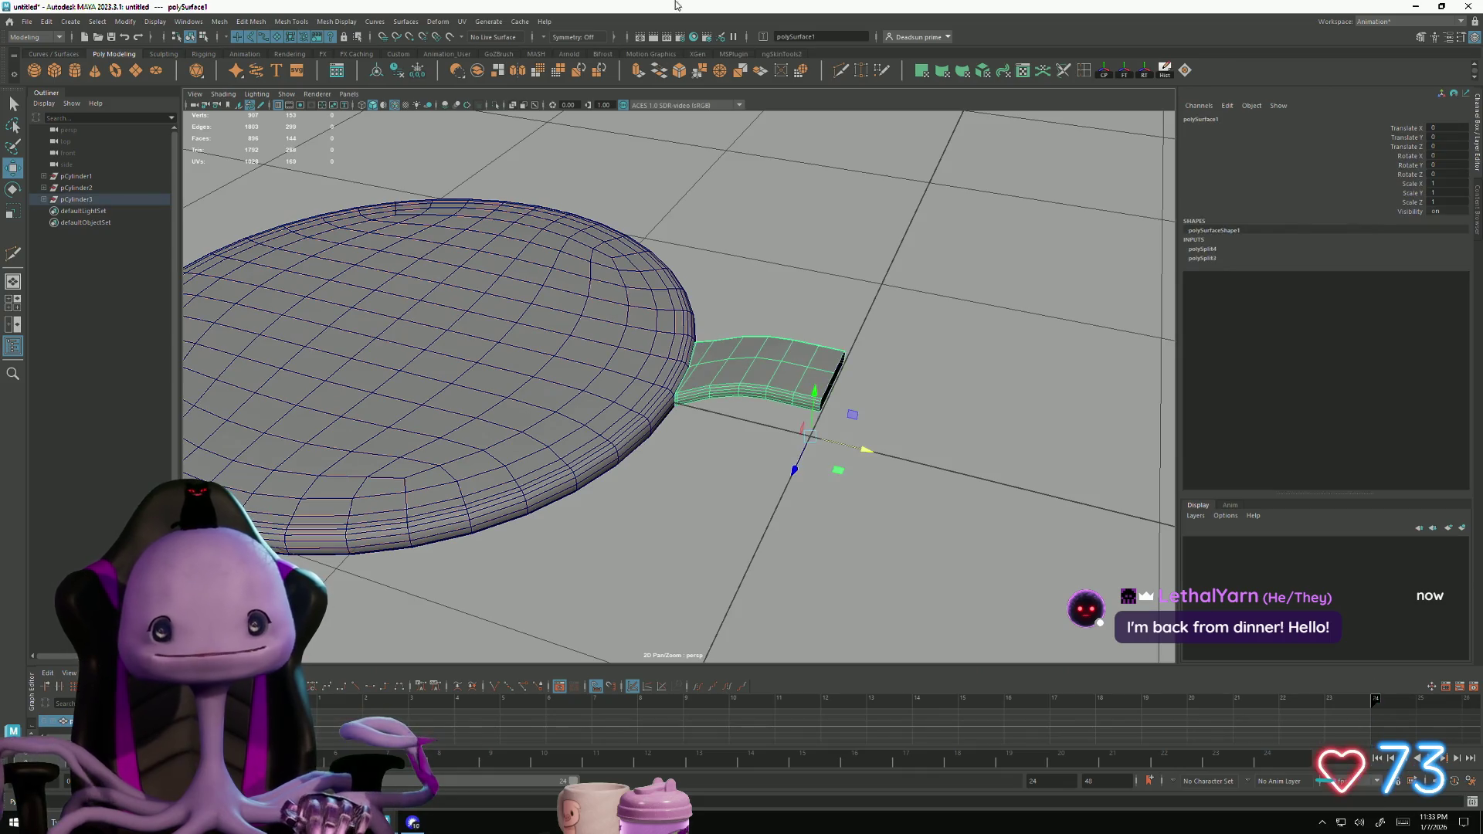
# Confirm the Modeling menu set is active and bring up the Mesh menu
pyautogui.click(34, 37)
pyautogui.click(35, 39)
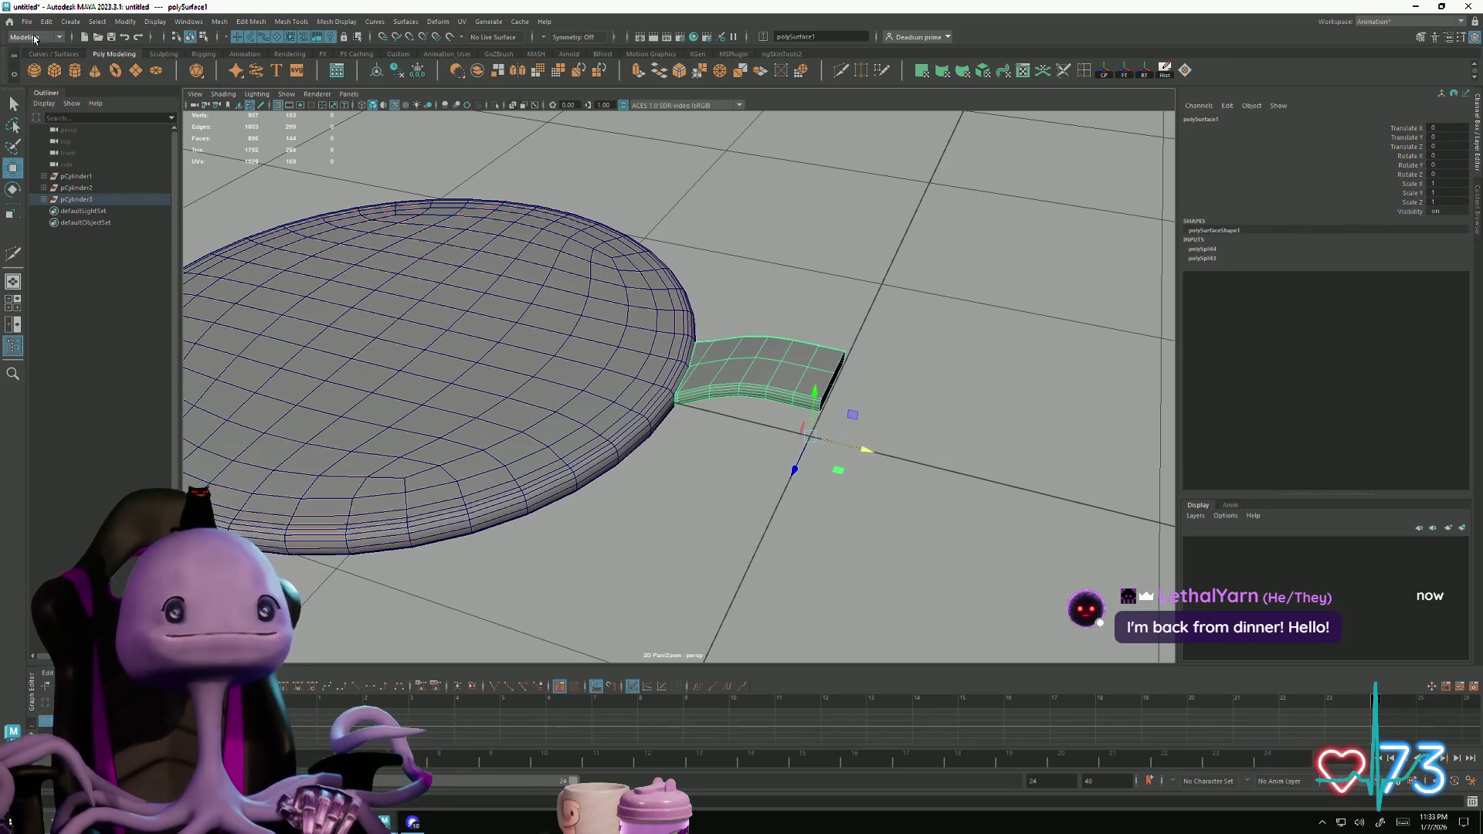
pyautogui.click(219, 21)
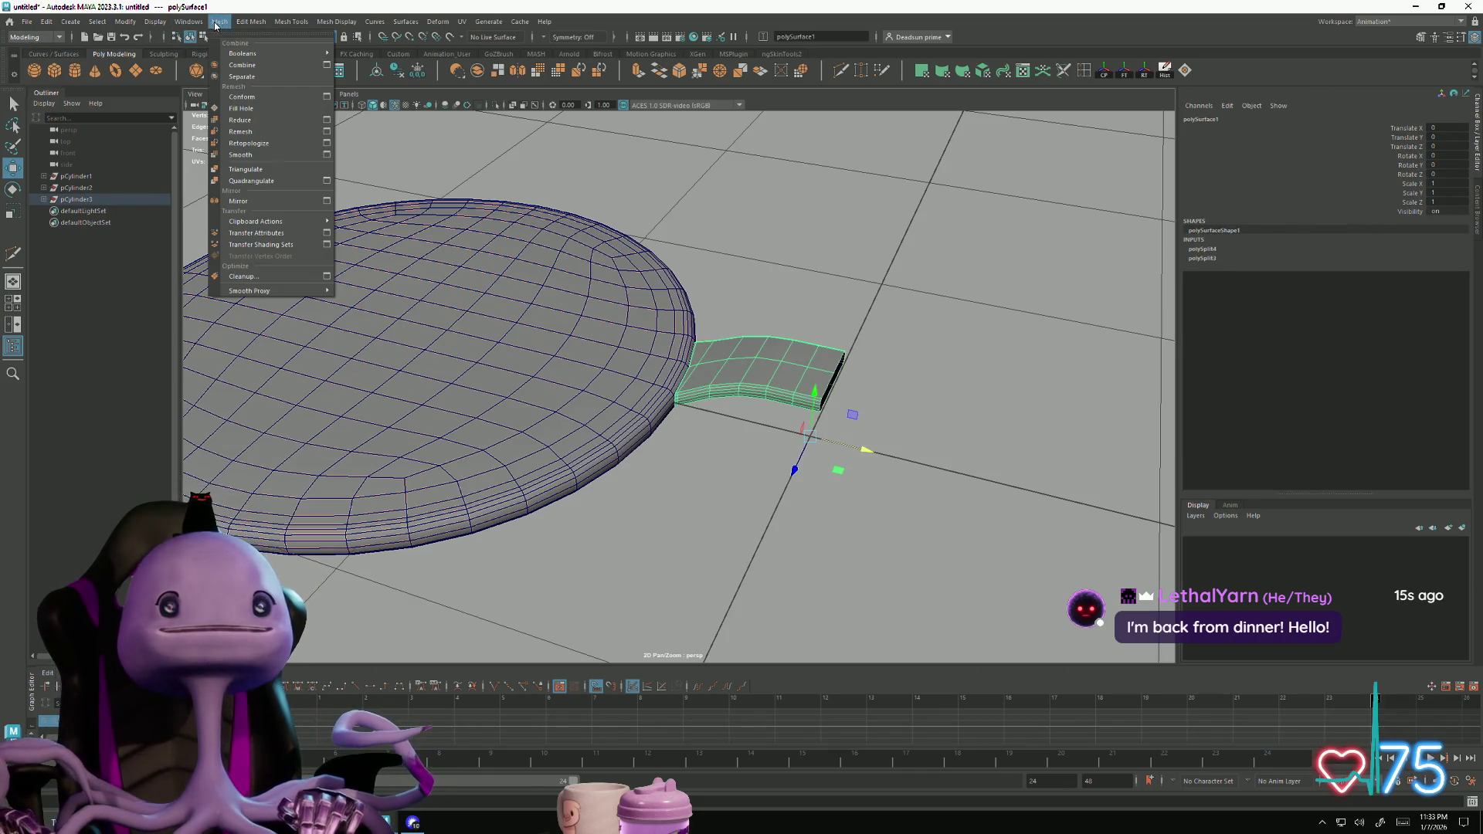
# Mirror the strap across its end pivot with rotation reset to 0, then select both strap halves
pyautogui.click(247, 68)
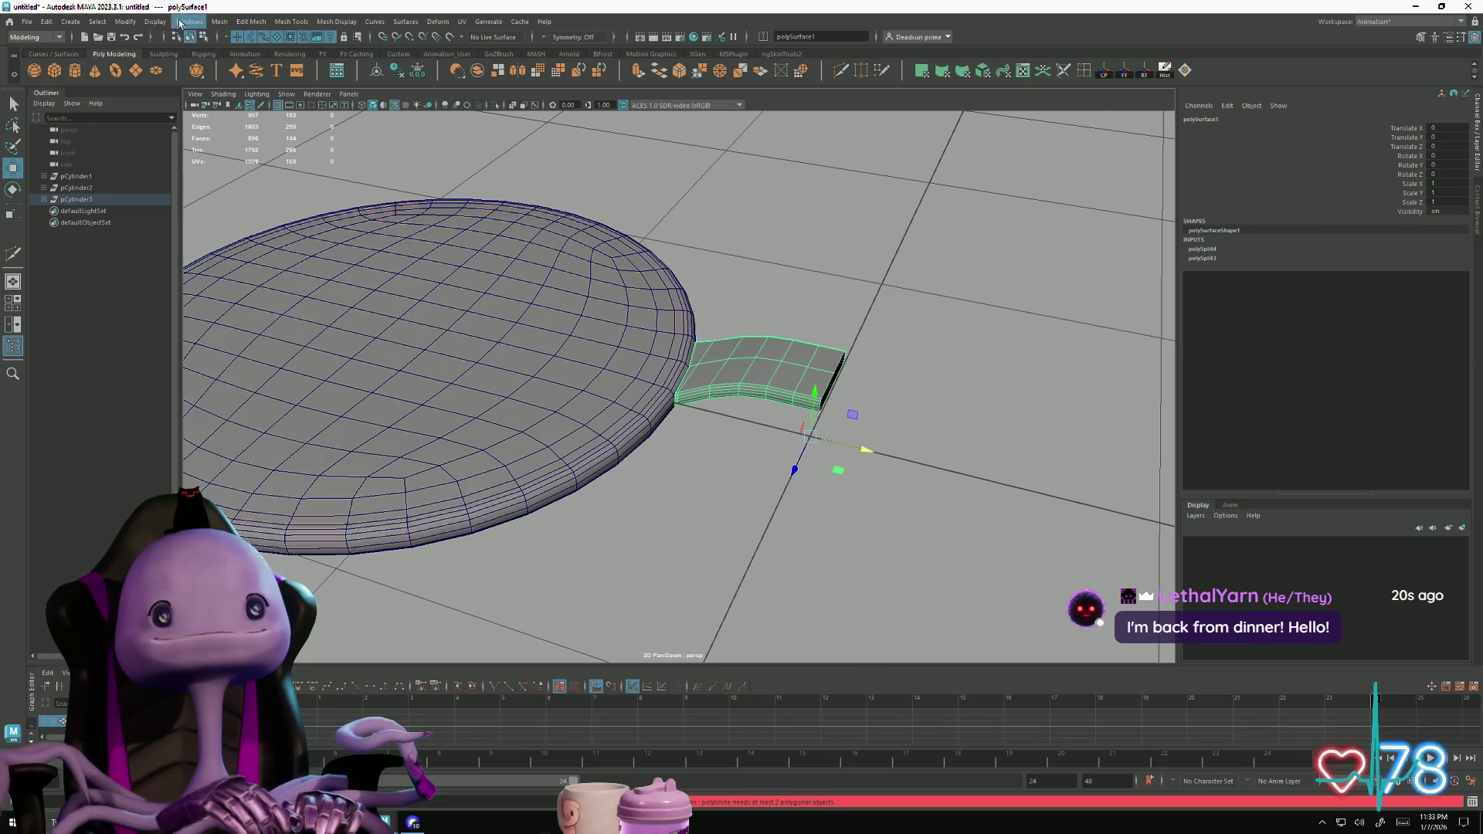
pyautogui.click(219, 21)
pyautogui.moveTo(237, 23)
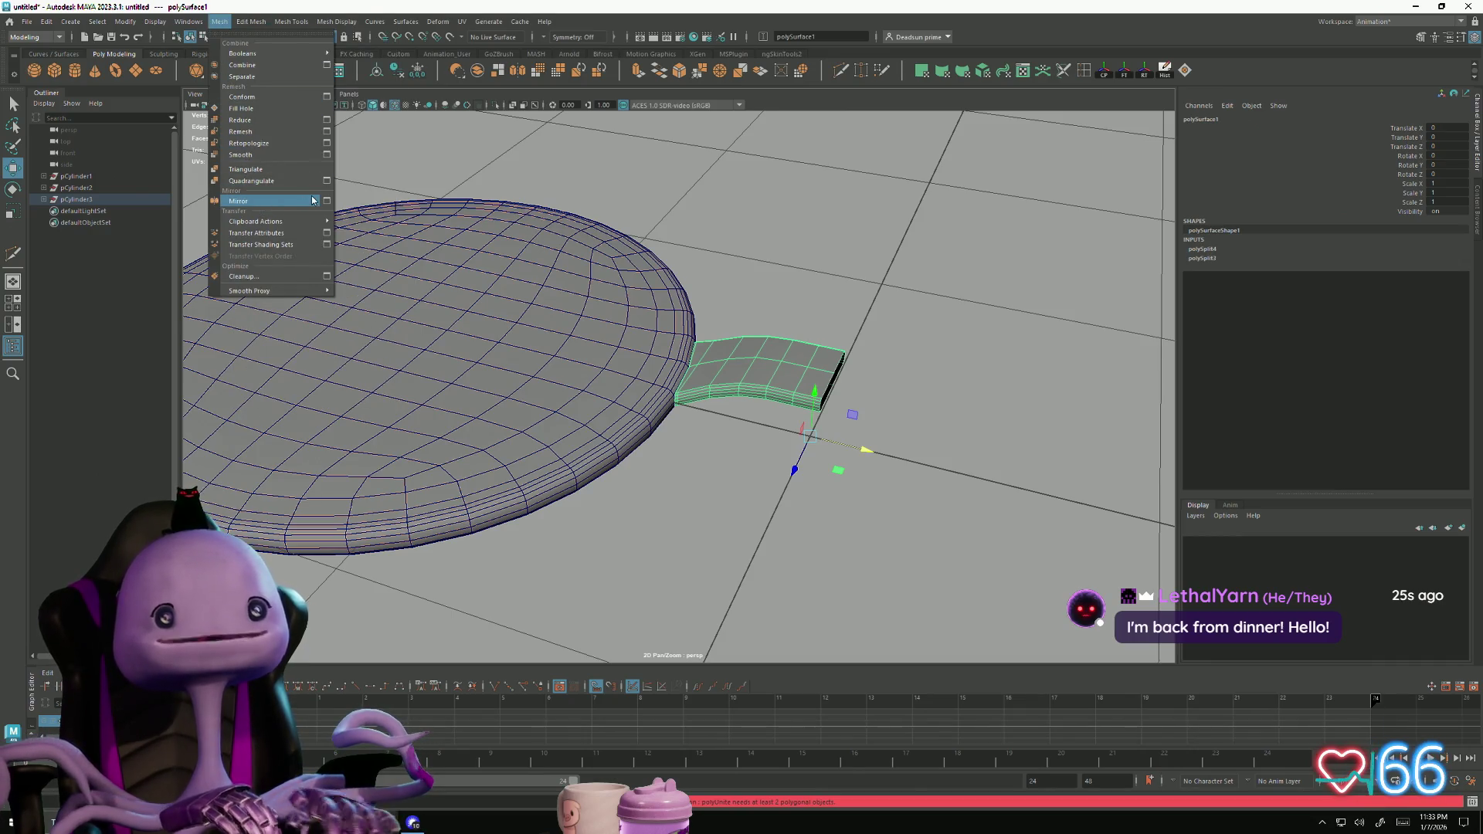
pyautogui.click(313, 200)
pyautogui.moveTo(803, 450)
pyautogui.mouseDown()
pyautogui.moveTo(780, 479)
pyautogui.moveTo(795, 457)
pyautogui.moveTo(757, 397)
pyautogui.moveTo(755, 519)
pyautogui.moveTo(917, 540)
pyautogui.moveTo(742, 487)
pyautogui.mouseUp()
pyautogui.click(748, 507)
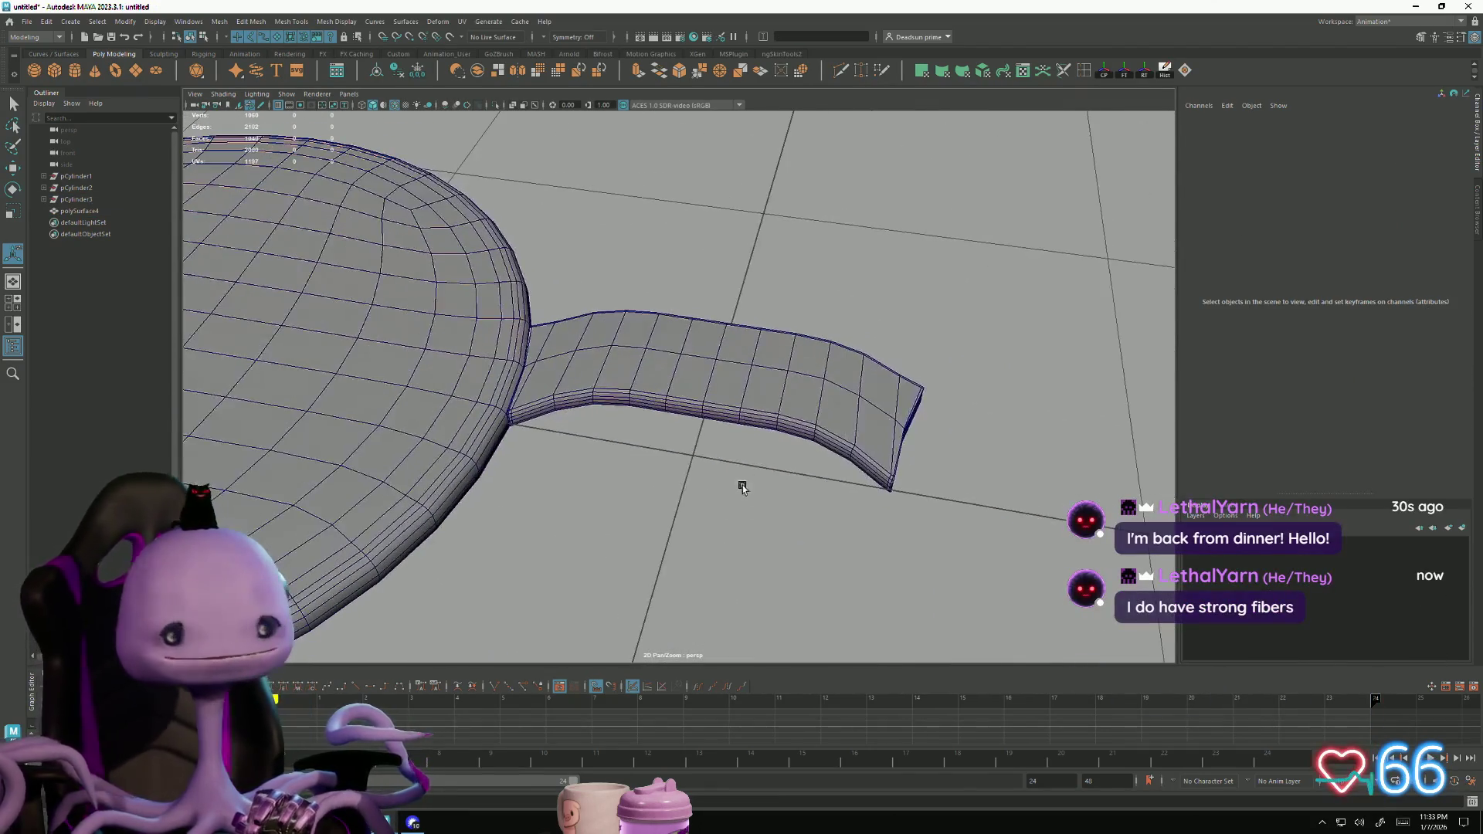
pyautogui.click(721, 347)
pyautogui.click(680, 344)
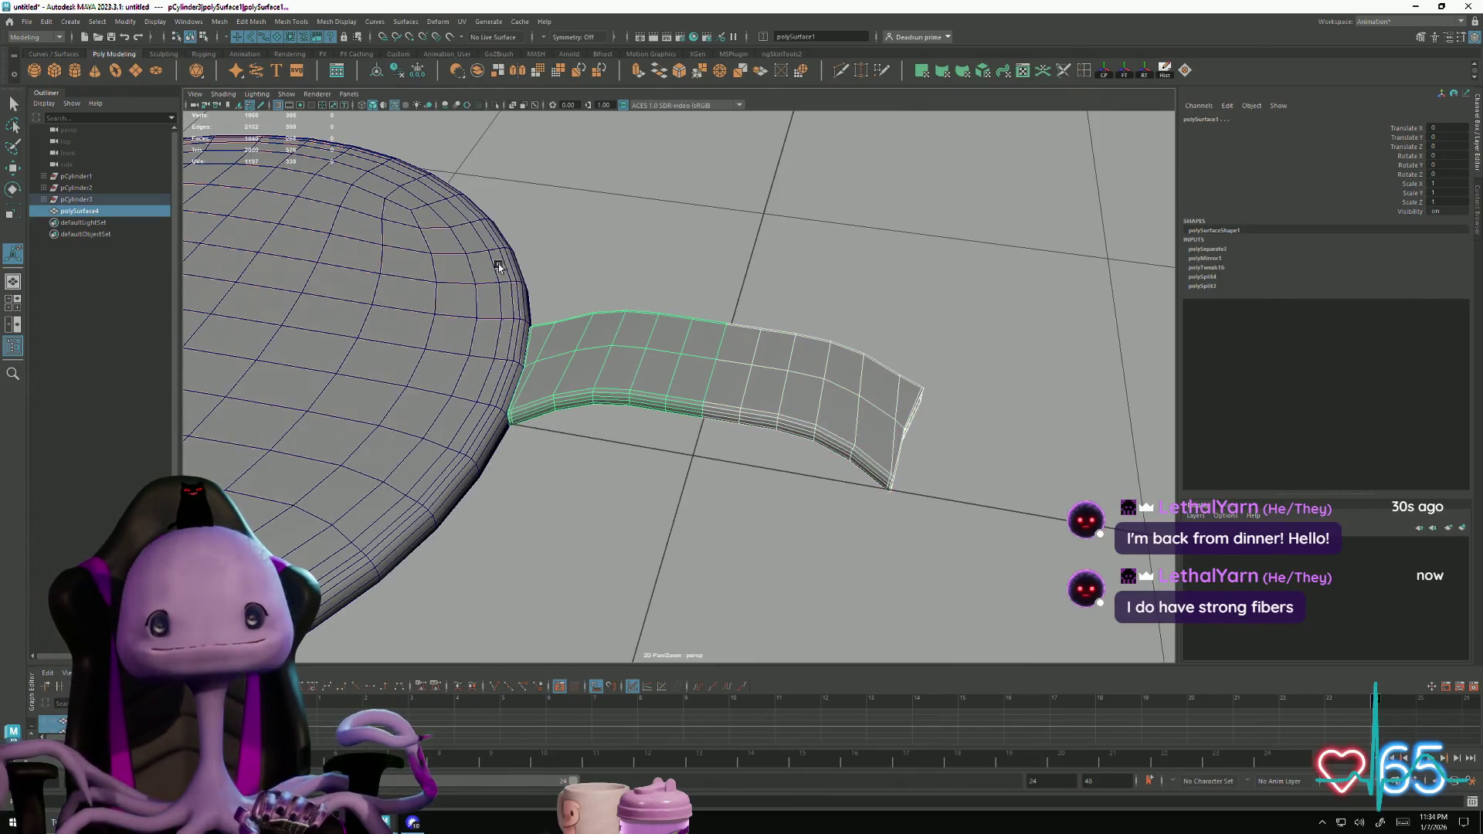
# Combine the two strap halves into polySurface5, select the seam vertices, and open Merge Vertices options
pyautogui.click(222, 22)
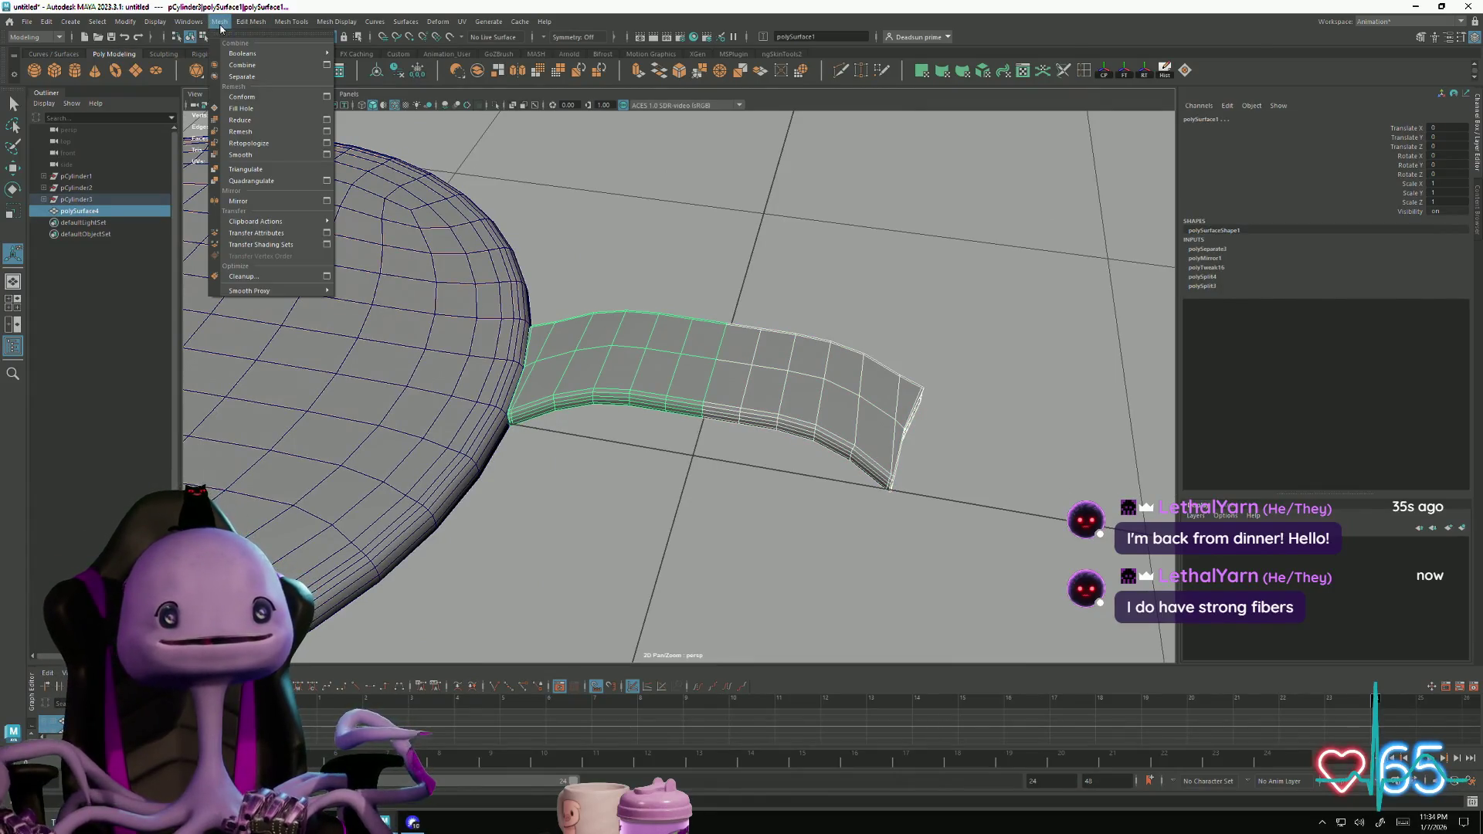
pyautogui.click(263, 65)
pyautogui.scroll(5, 672, 324)
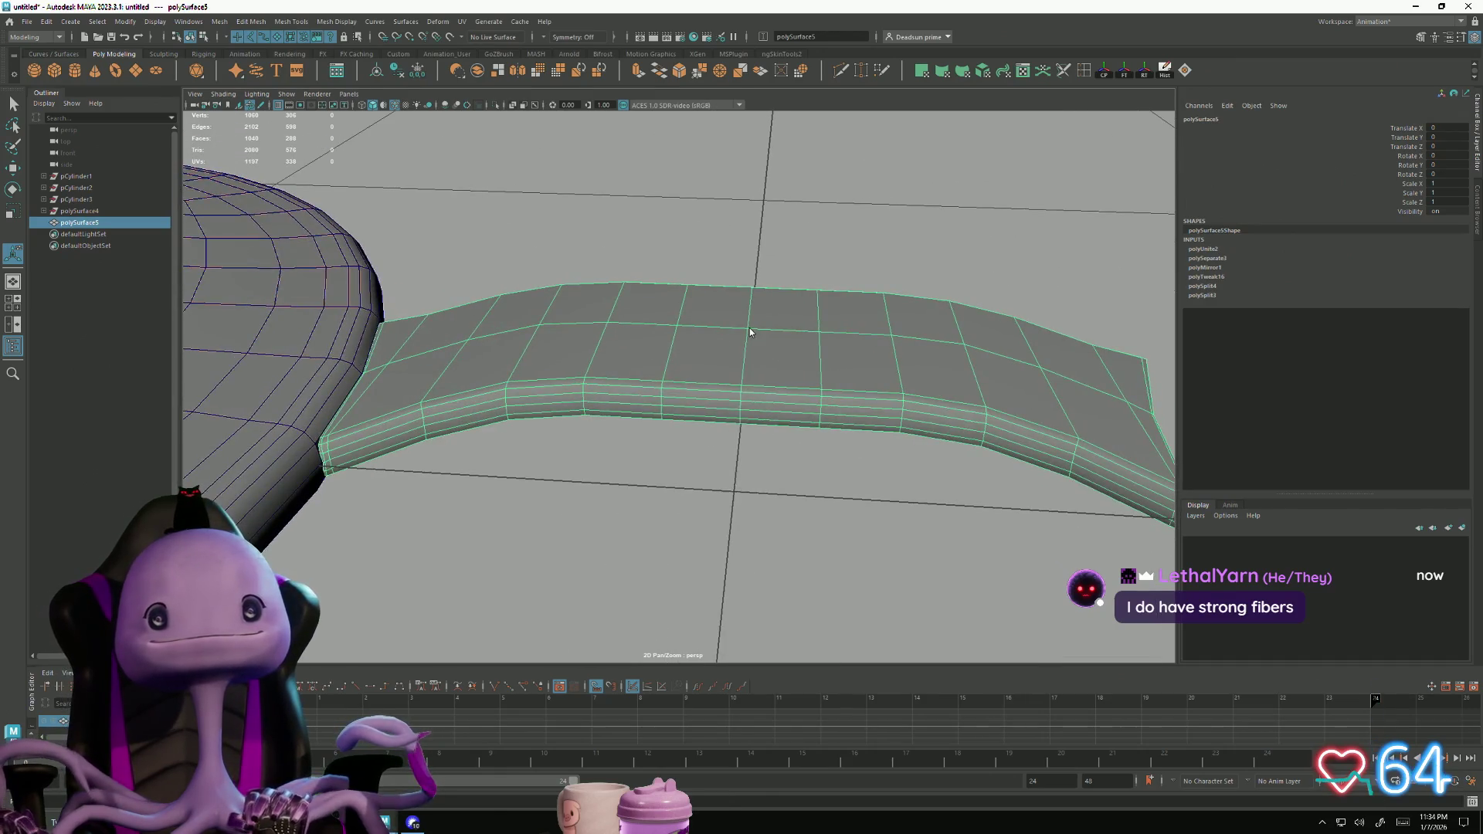
pyautogui.moveTo(749, 332); pyautogui.dragTo(725, 246, button='right')
pyautogui.moveTo(732, 373)
pyautogui.mouseDown()
pyautogui.moveTo(760, 478)
pyautogui.moveTo(680, 417)
pyautogui.mouseUp()
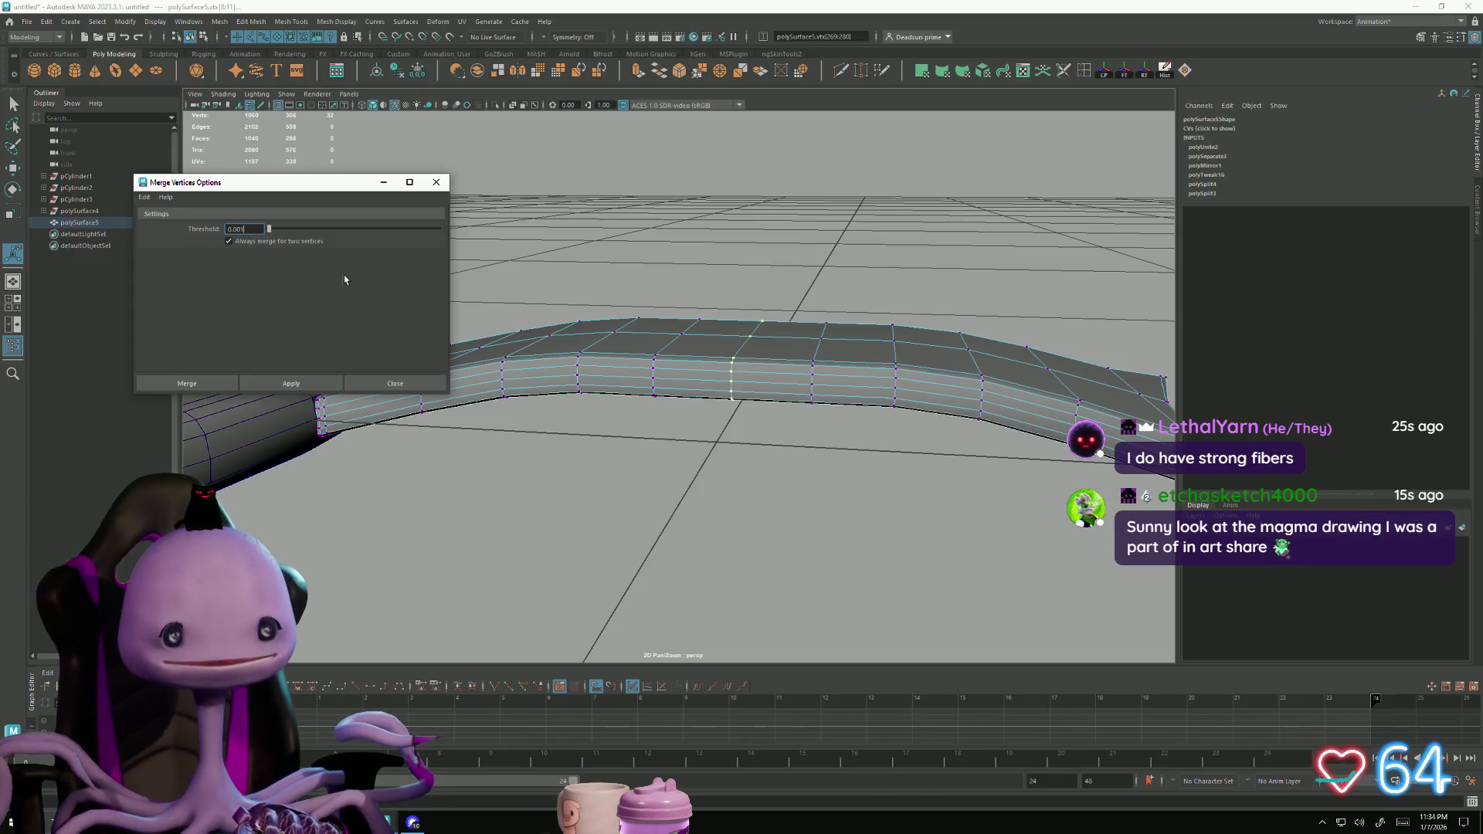
pyautogui.click(284, 386)
# Merge the seam vertices at a 0.001 threshold, cutting the count from 1060 to 1044
pyautogui.click(318, 386)
pyautogui.click(319, 386)
pyautogui.keyDown('alt'); pyautogui.moveTo(401, 413); pyautogui.dragTo(525, 367); pyautogui.keyUp('alt')
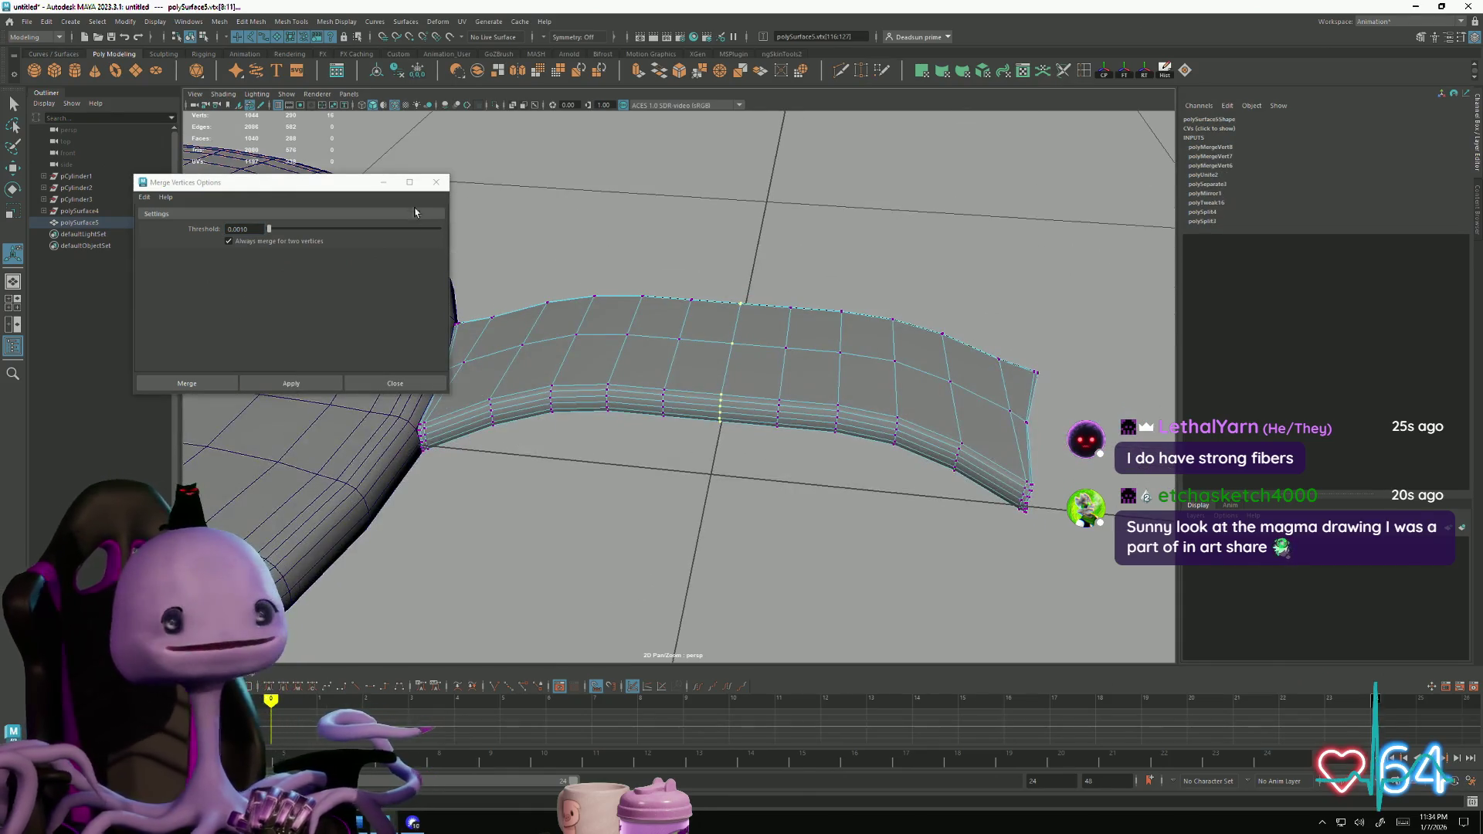
pyautogui.click(435, 182)
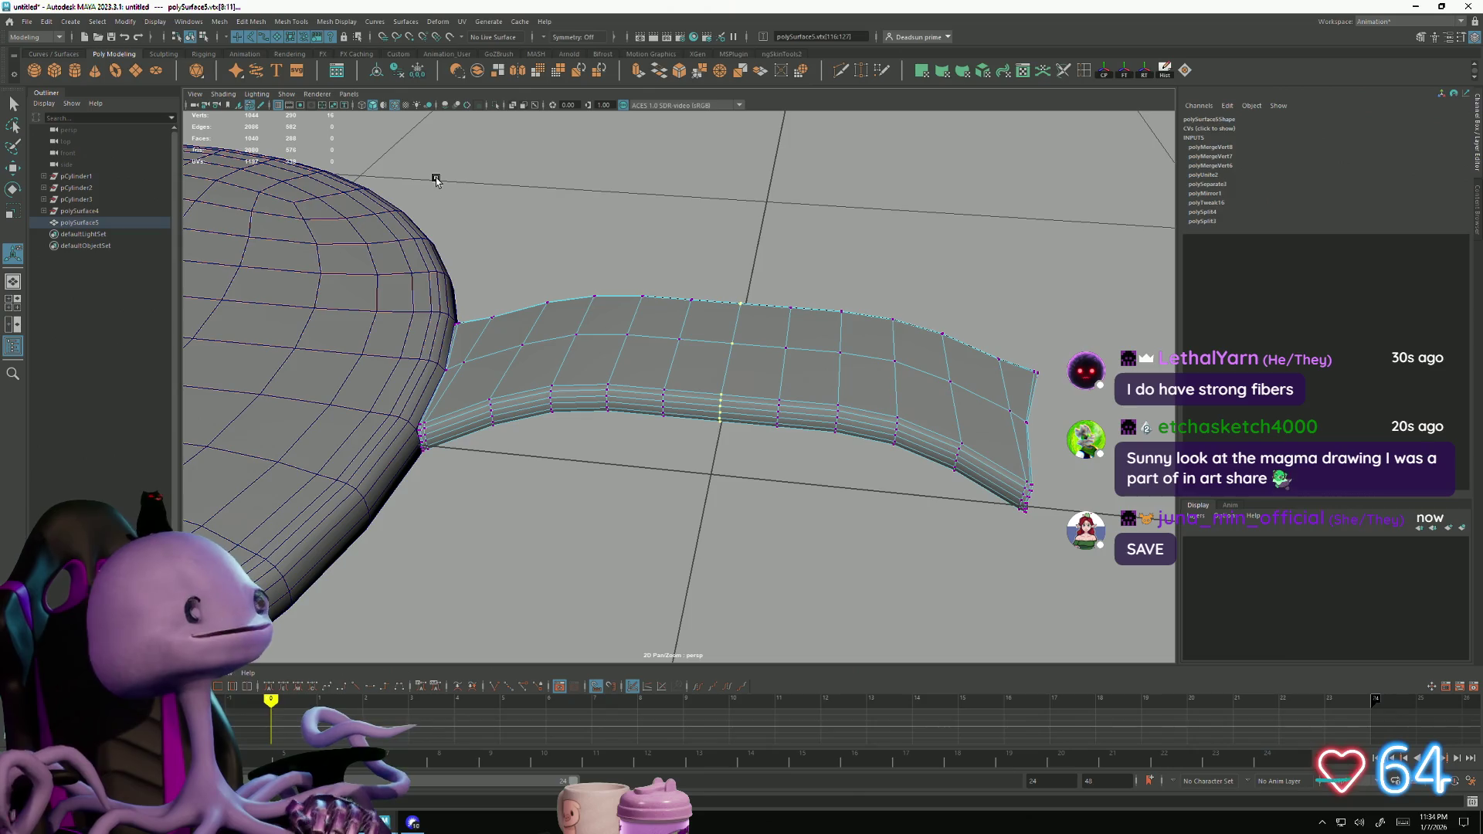
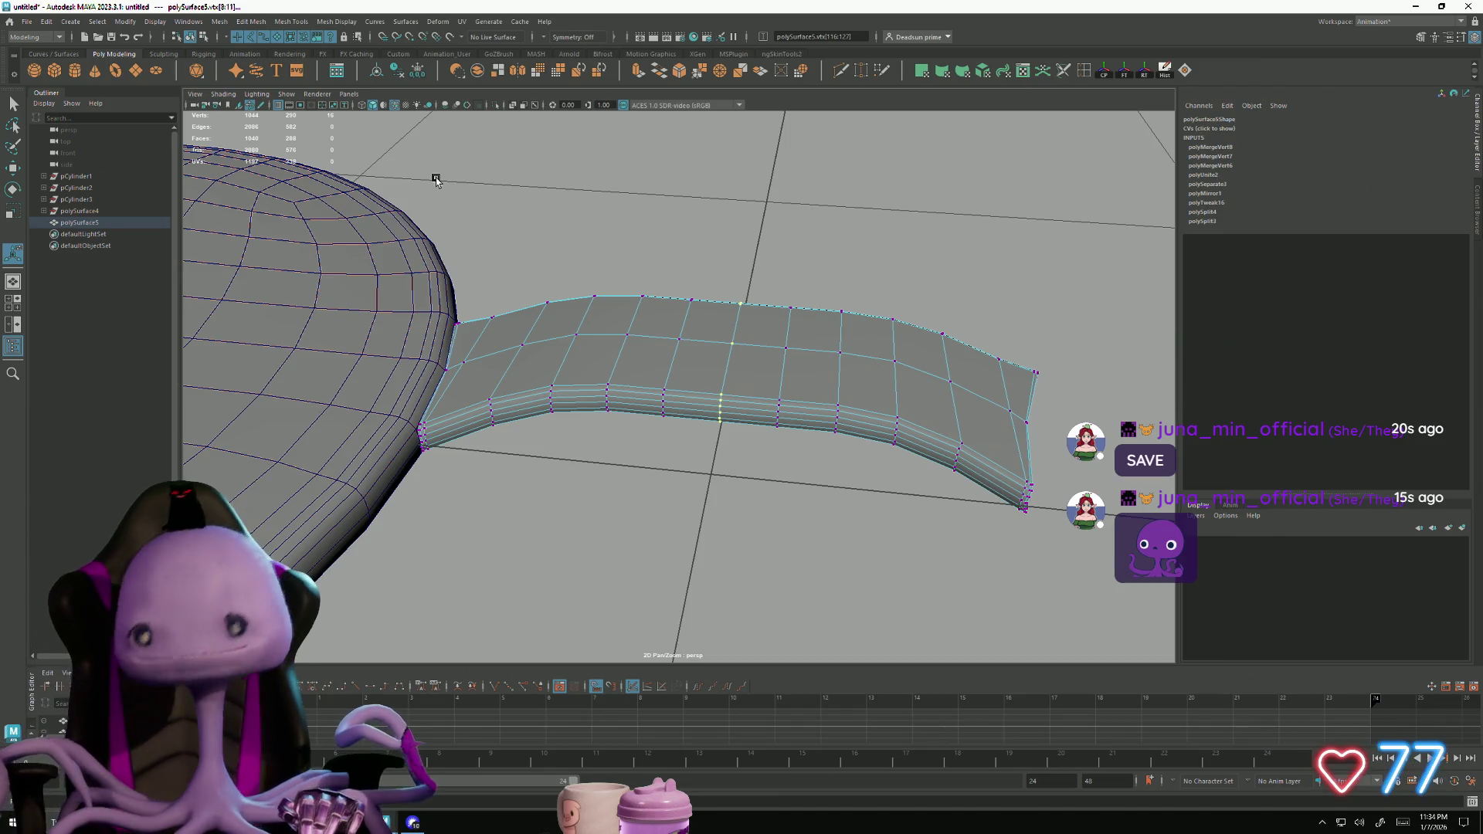
# Mirror the sphere mesh to create the matching second lens of the glasses
pyautogui.press('q')
pyautogui.click(335, 264)
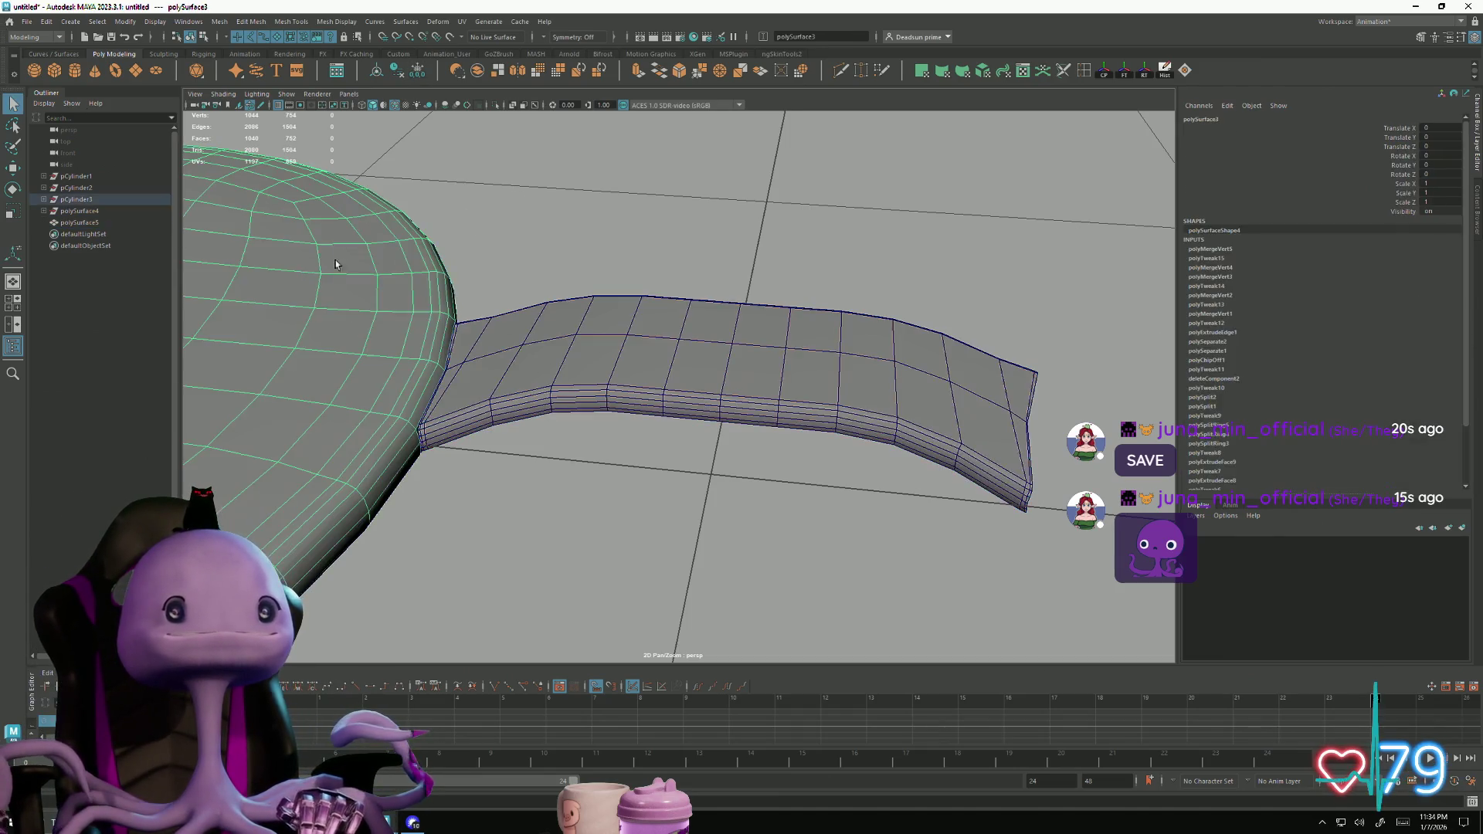
pyautogui.click(217, 27)
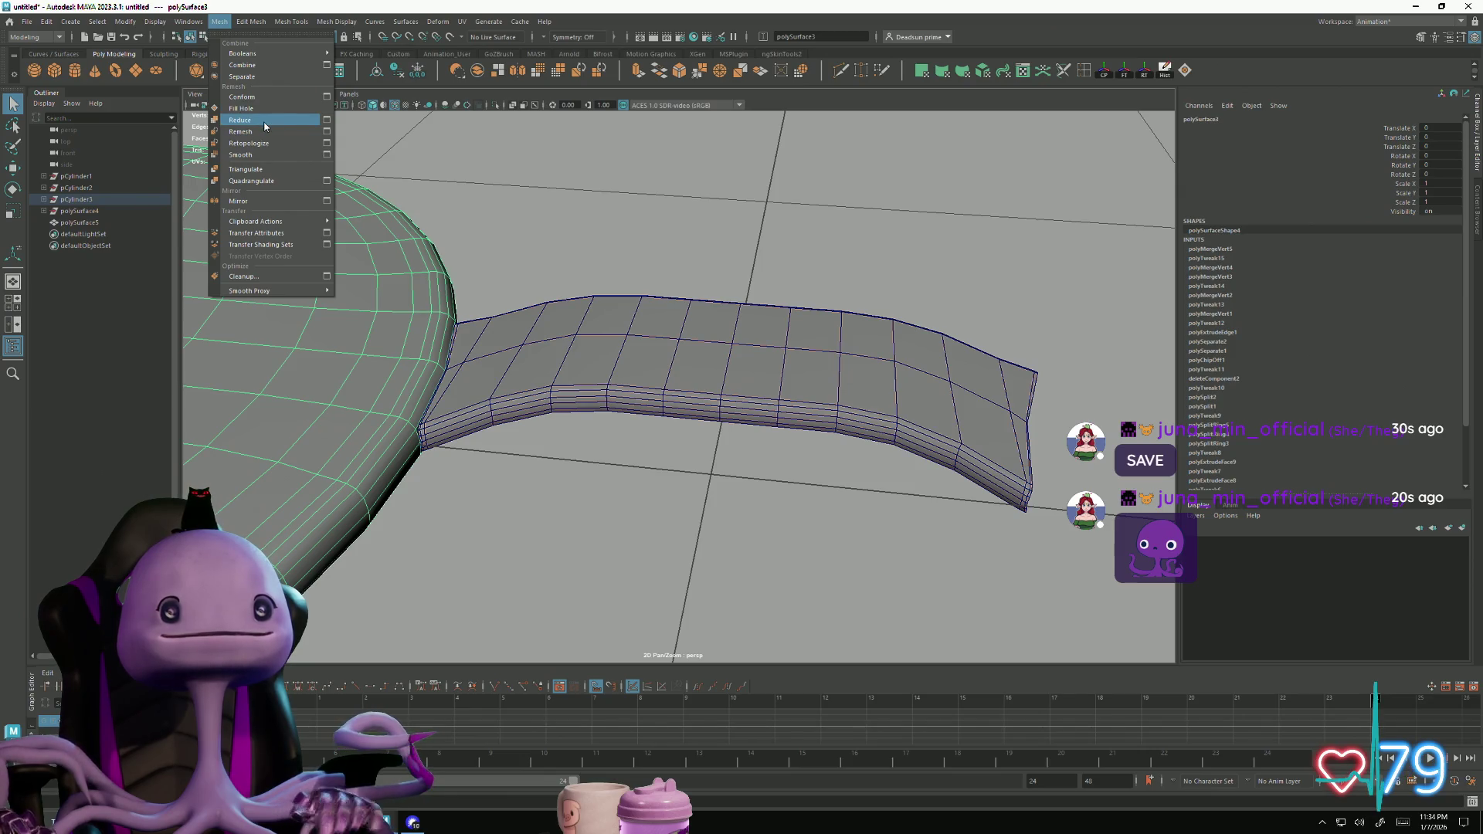
pyautogui.click(256, 201)
pyautogui.scroll(-10, 718, 460)
pyautogui.moveTo(718, 460)
pyautogui.keyDown('alt'); pyautogui.mouseDown()
pyautogui.moveTo(564, 330)
pyautogui.moveTo(539, 414)
pyautogui.mouseUp(); pyautogui.keyUp('alt')
pyautogui.moveTo(540, 413)
pyautogui.mouseDown(button='right')
pyautogui.moveTo(517, 433)
pyautogui.moveTo(506, 388)
pyautogui.mouseUp(button='right')
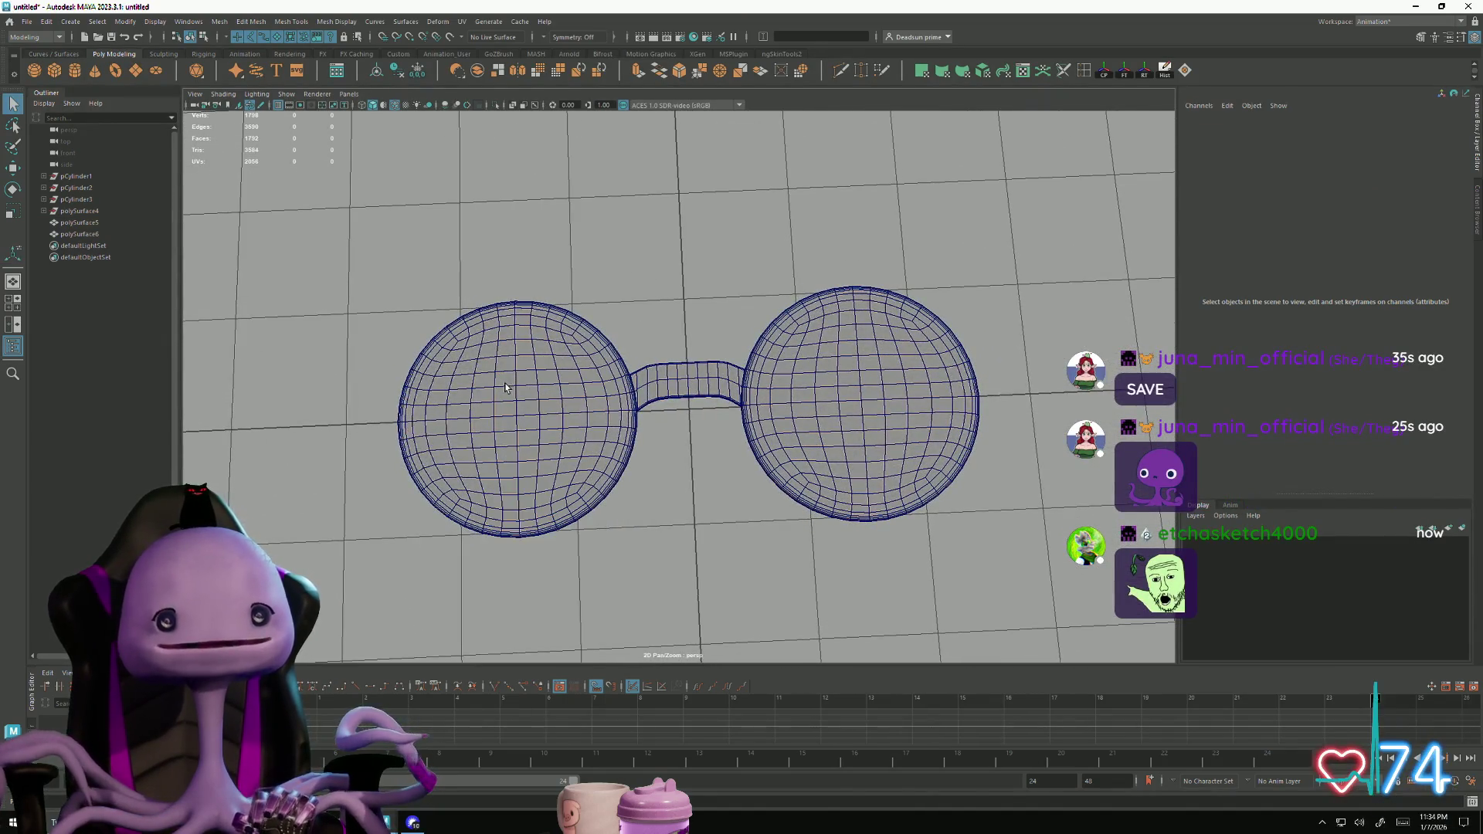
pyautogui.click(506, 388)
# Save the scene as Ecth.mb on the Desktop
pyautogui.click(26, 21)
pyautogui.click(60, 82)
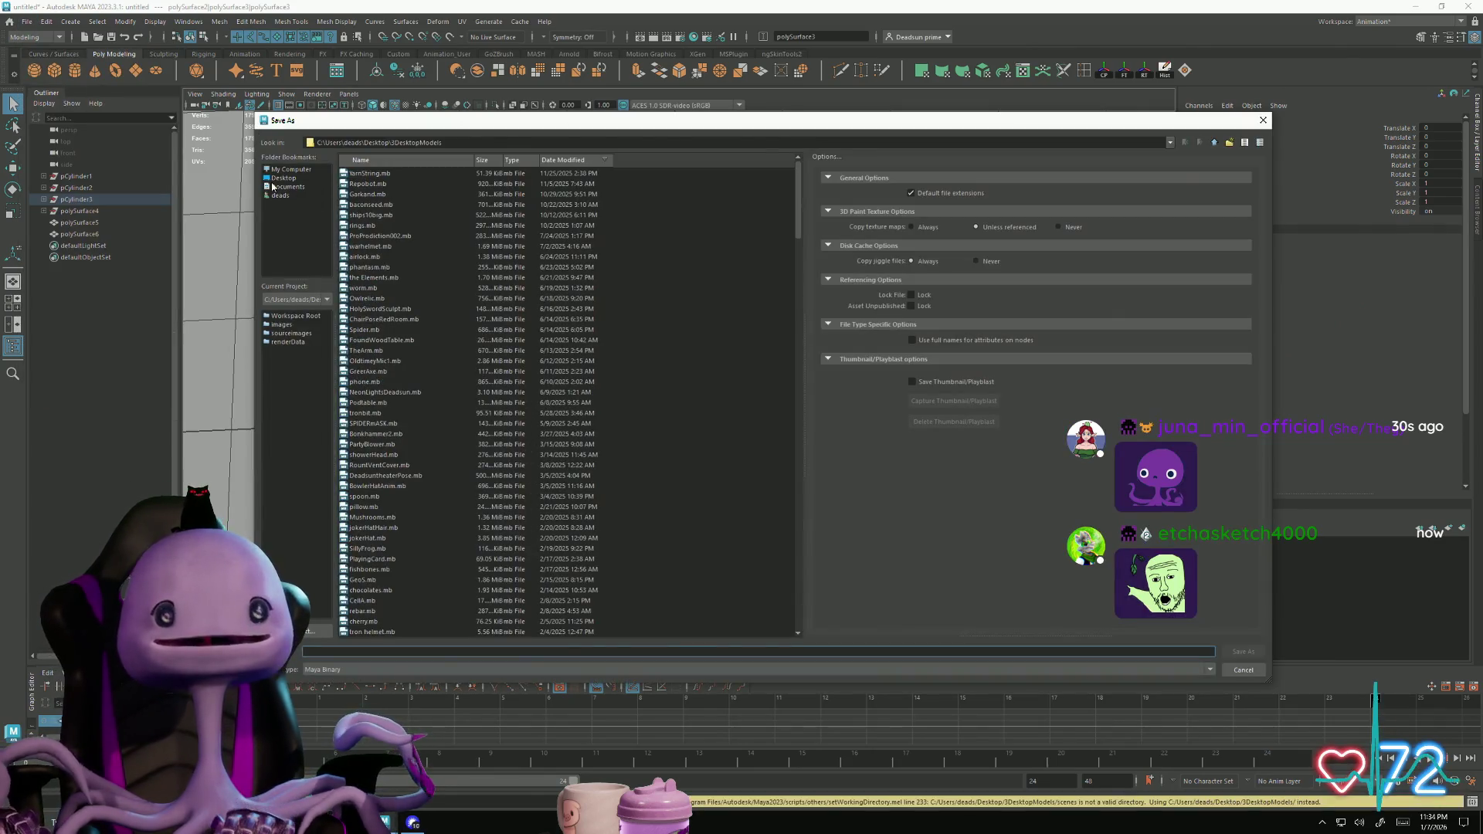
pyautogui.click(279, 178)
pyautogui.click(441, 650)
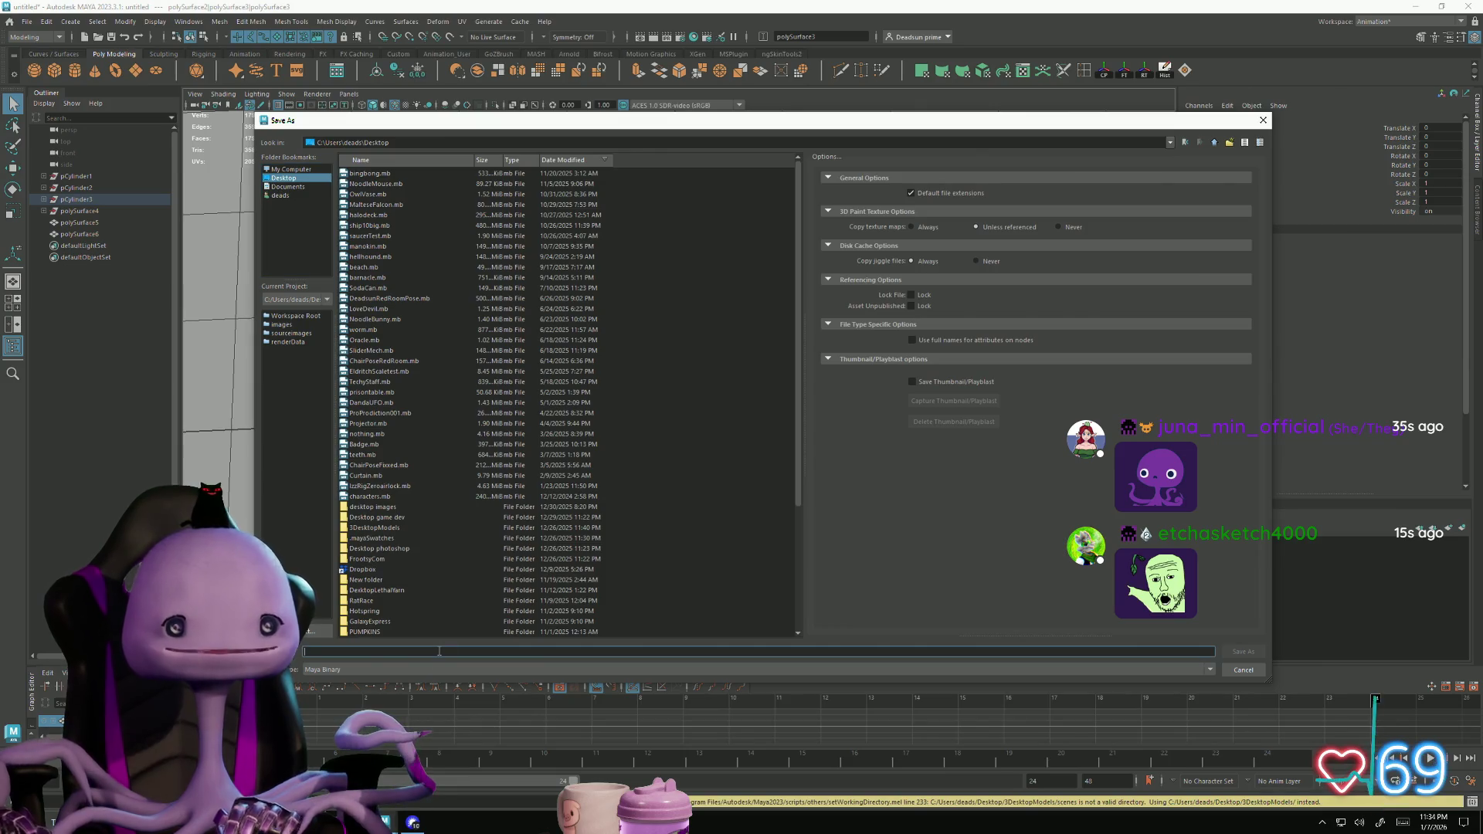
pyautogui.write('Ecth')
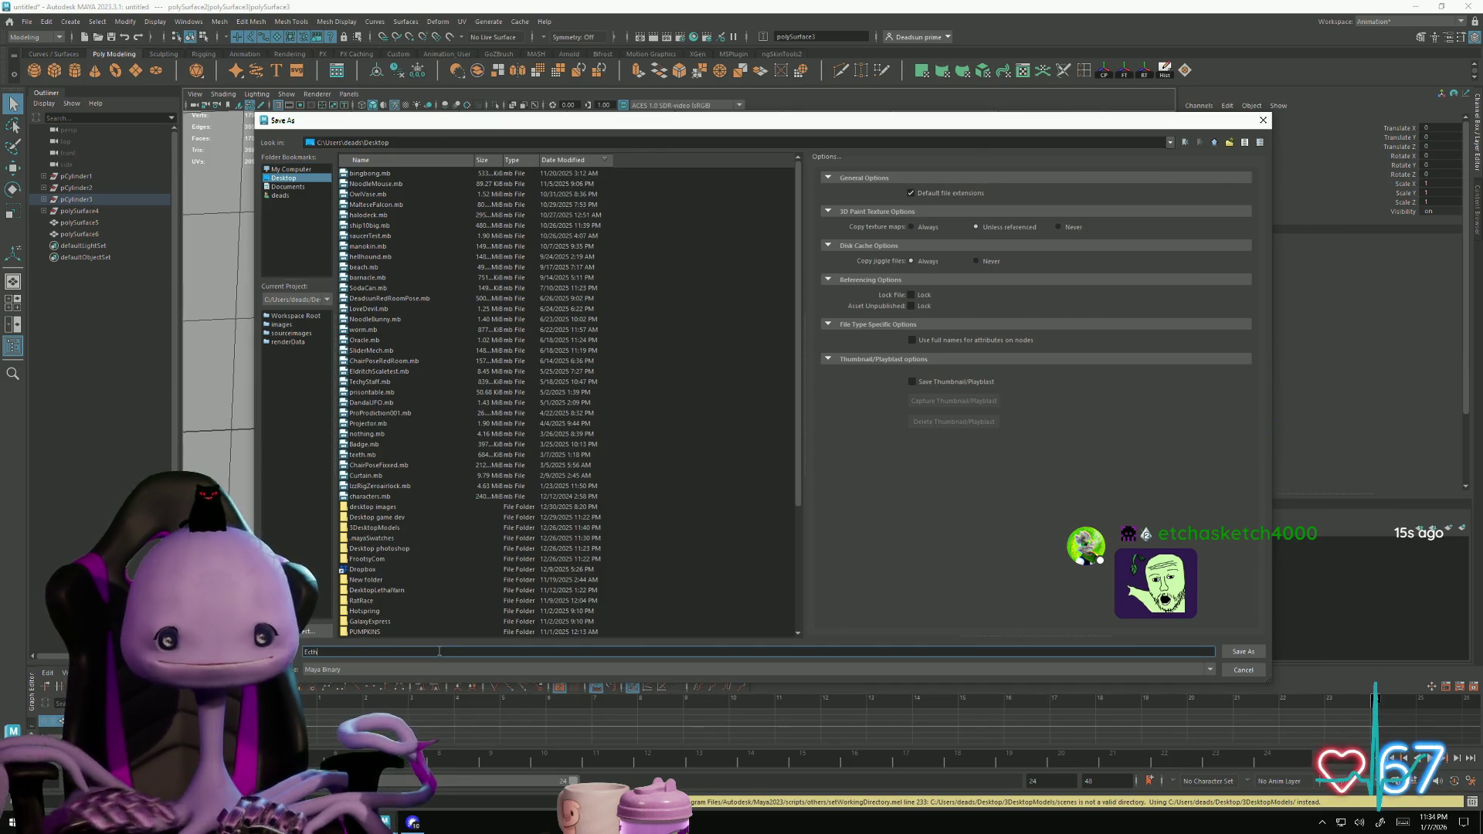
pyautogui.click(1243, 651)
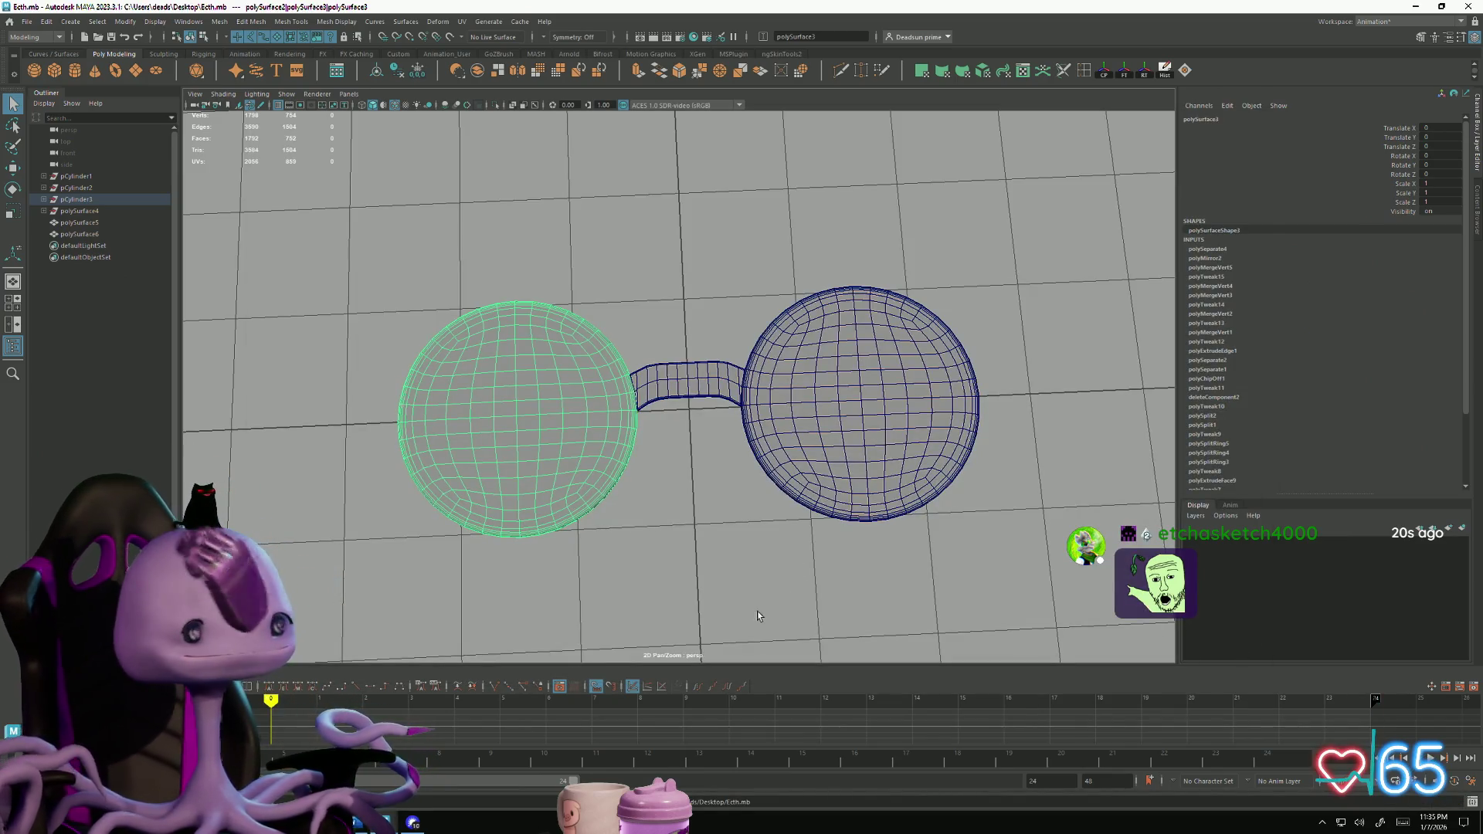
pyautogui.click(563, 243)
pyautogui.click(514, 382)
pyautogui.click(649, 500)
pyautogui.click(687, 386)
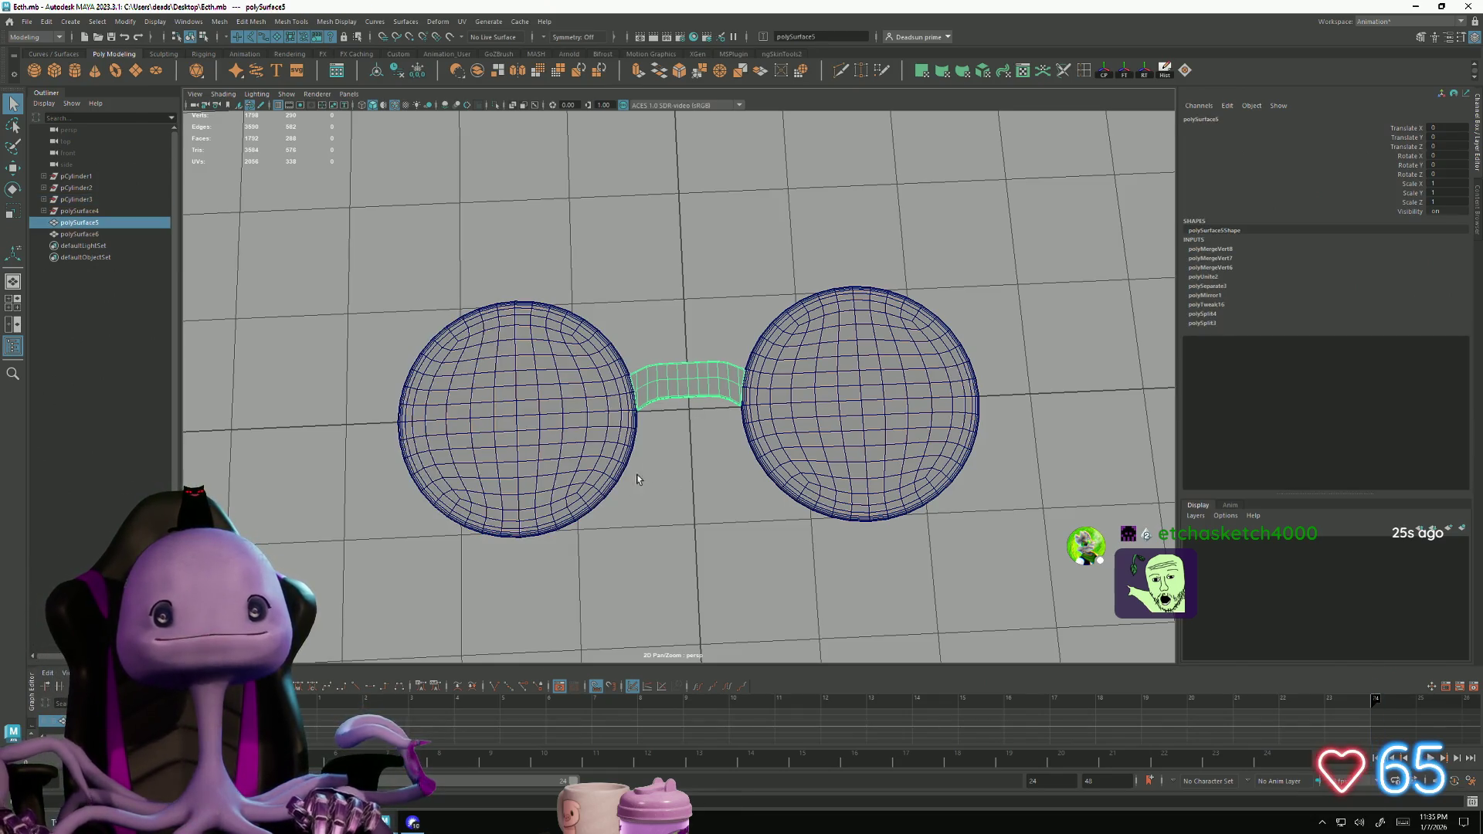
pyautogui.moveTo(637, 474)
pyautogui.keyDown('alt'); pyautogui.mouseDown()
pyautogui.moveTo(705, 426)
pyautogui.moveTo(714, 455)
pyautogui.mouseUp(); pyautogui.keyUp('alt')
pyautogui.scroll(5, 715, 455)
pyautogui.moveTo(795, 432); pyautogui.dragTo(724, 351, button='right')
pyautogui.click(728, 341)
pyautogui.press('w')
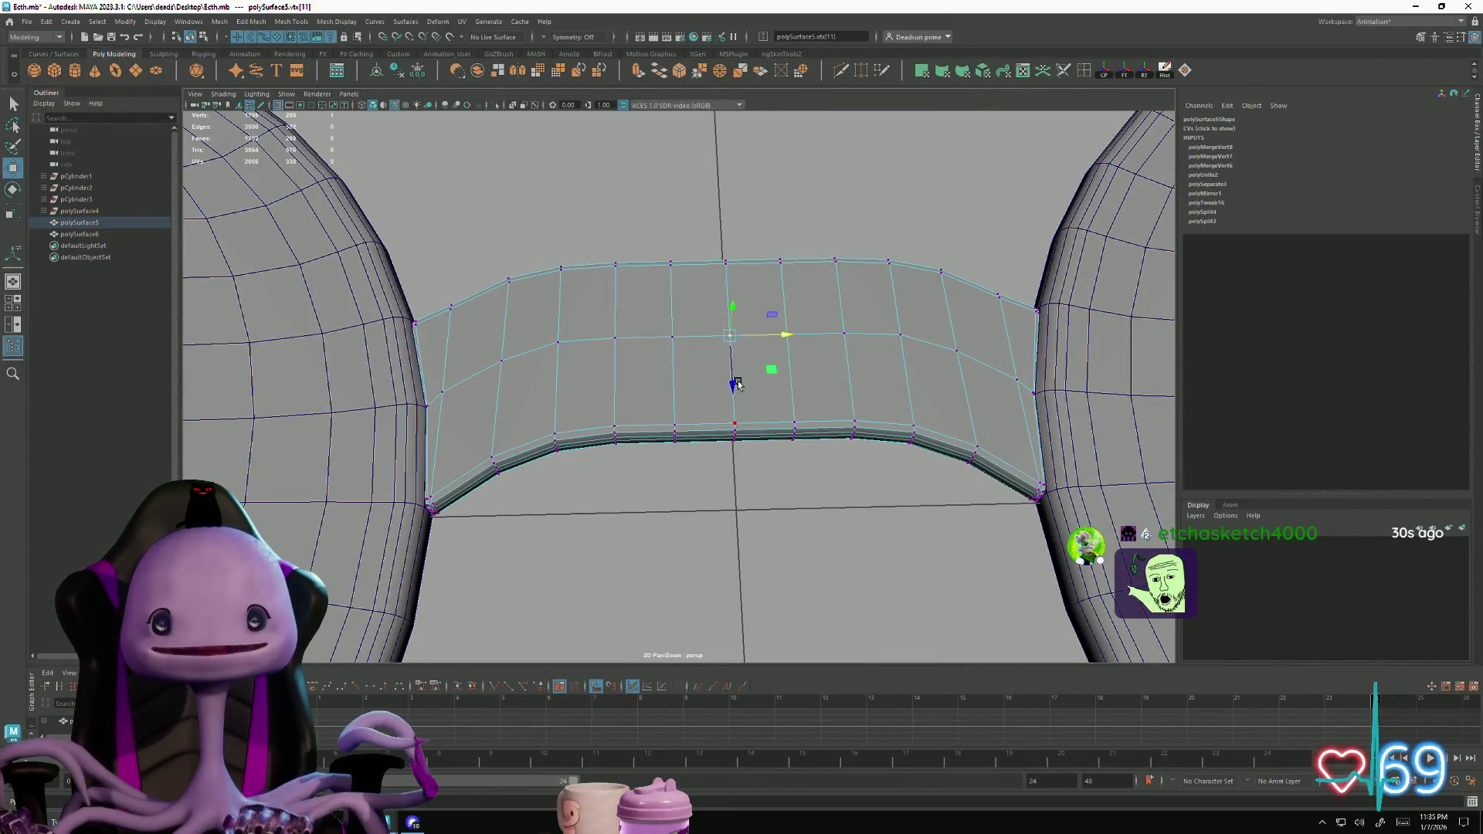
pyautogui.click(736, 427)
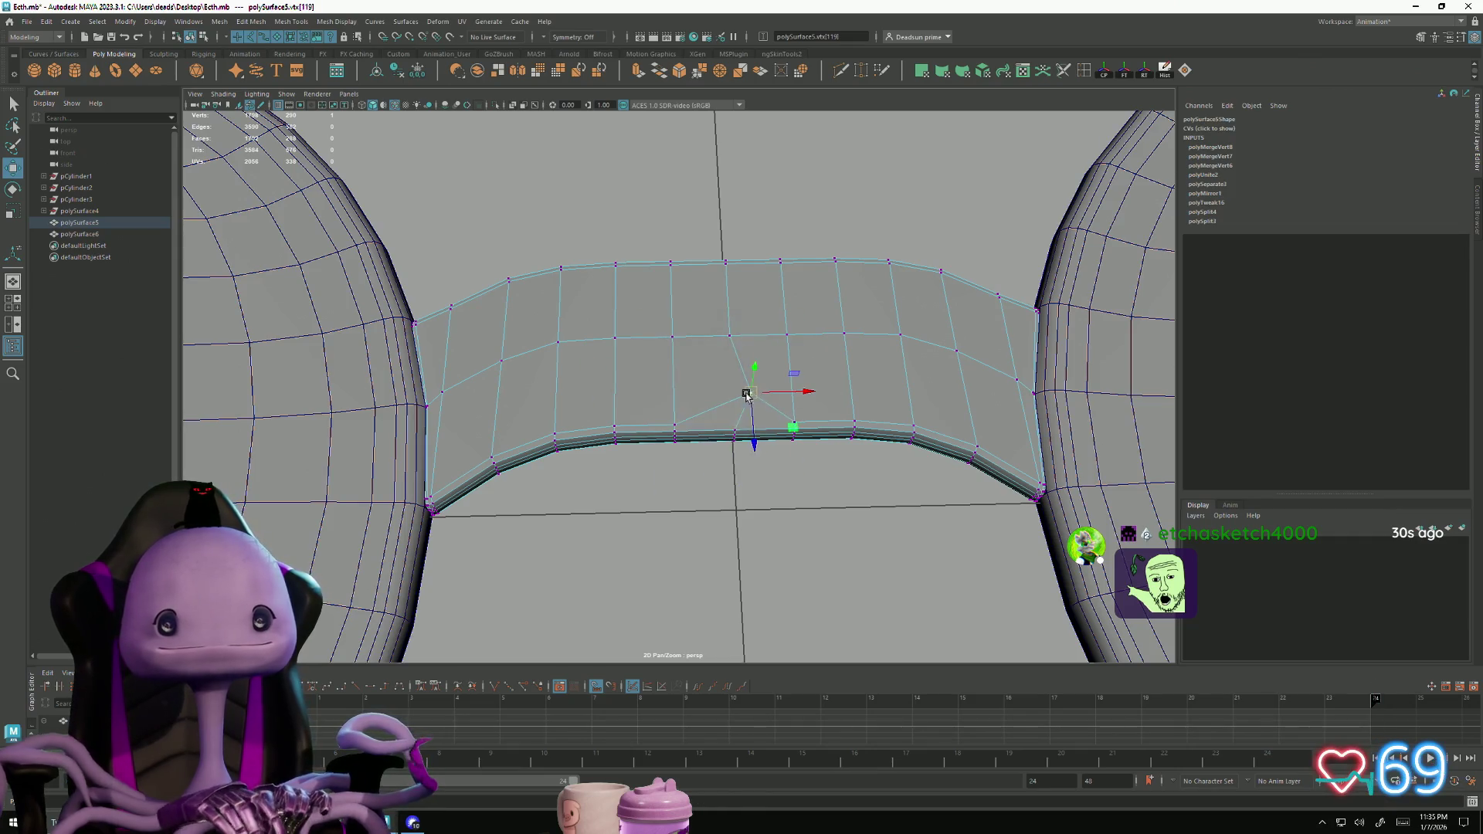
pyautogui.scroll(-5, 869, 630)
pyautogui.moveTo(579, 371); pyautogui.dragTo(679, 587, button='right')
pyautogui.moveTo(678, 586)
pyautogui.keyDown('alt'); pyautogui.mouseDown()
pyautogui.moveTo(438, 480)
pyautogui.moveTo(599, 407)
pyautogui.moveTo(606, 522)
pyautogui.moveTo(625, 497)
pyautogui.moveTo(642, 503)
pyautogui.moveTo(594, 508)
pyautogui.moveTo(588, 536)
pyautogui.mouseUp(); pyautogui.keyUp('alt')
pyautogui.moveTo(666, 484)
pyautogui.keyDown('alt'); pyautogui.mouseDown()
pyautogui.moveTo(652, 512)
pyautogui.moveTo(679, 371)
pyautogui.moveTo(698, 520)
pyautogui.moveTo(665, 490)
pyautogui.mouseUp(); pyautogui.keyUp('alt')
pyautogui.keyDown('alt'); pyautogui.moveTo(665, 489); pyautogui.dragTo(868, 576, button='right'); pyautogui.keyUp('alt')
pyautogui.moveTo(868, 576)
pyautogui.keyDown('alt'); pyautogui.mouseDown()
pyautogui.moveTo(638, 507)
pyautogui.moveTo(645, 473)
pyautogui.moveTo(628, 647)
pyautogui.moveTo(645, 512)
pyautogui.moveTo(610, 580)
pyautogui.moveTo(686, 531)
pyautogui.moveTo(692, 575)
pyautogui.mouseUp(); pyautogui.keyUp('alt')
pyautogui.click(640, 537)
pyautogui.click(653, 550)
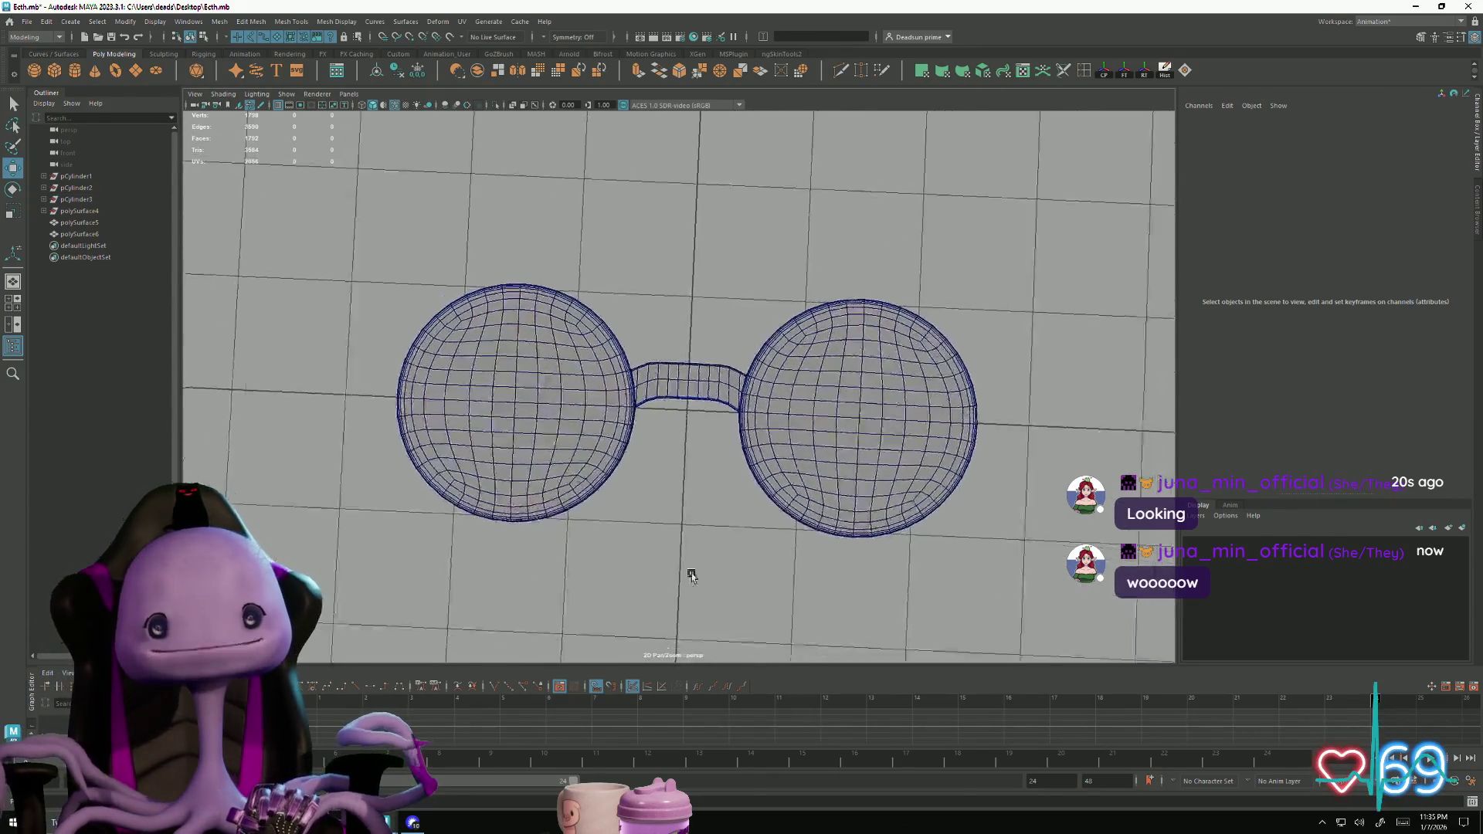
# Expand the pCylinder and polySurface groups in the Outliner to reveal their children
pyautogui.keyDown('alt'); pyautogui.moveTo(691, 576); pyautogui.dragTo(662, 519, button='right'); pyautogui.keyUp('alt')
pyautogui.keyDown('alt'); pyautogui.moveTo(662, 520); pyautogui.dragTo(504, 429); pyautogui.keyUp('alt')
pyautogui.click(63, 176)
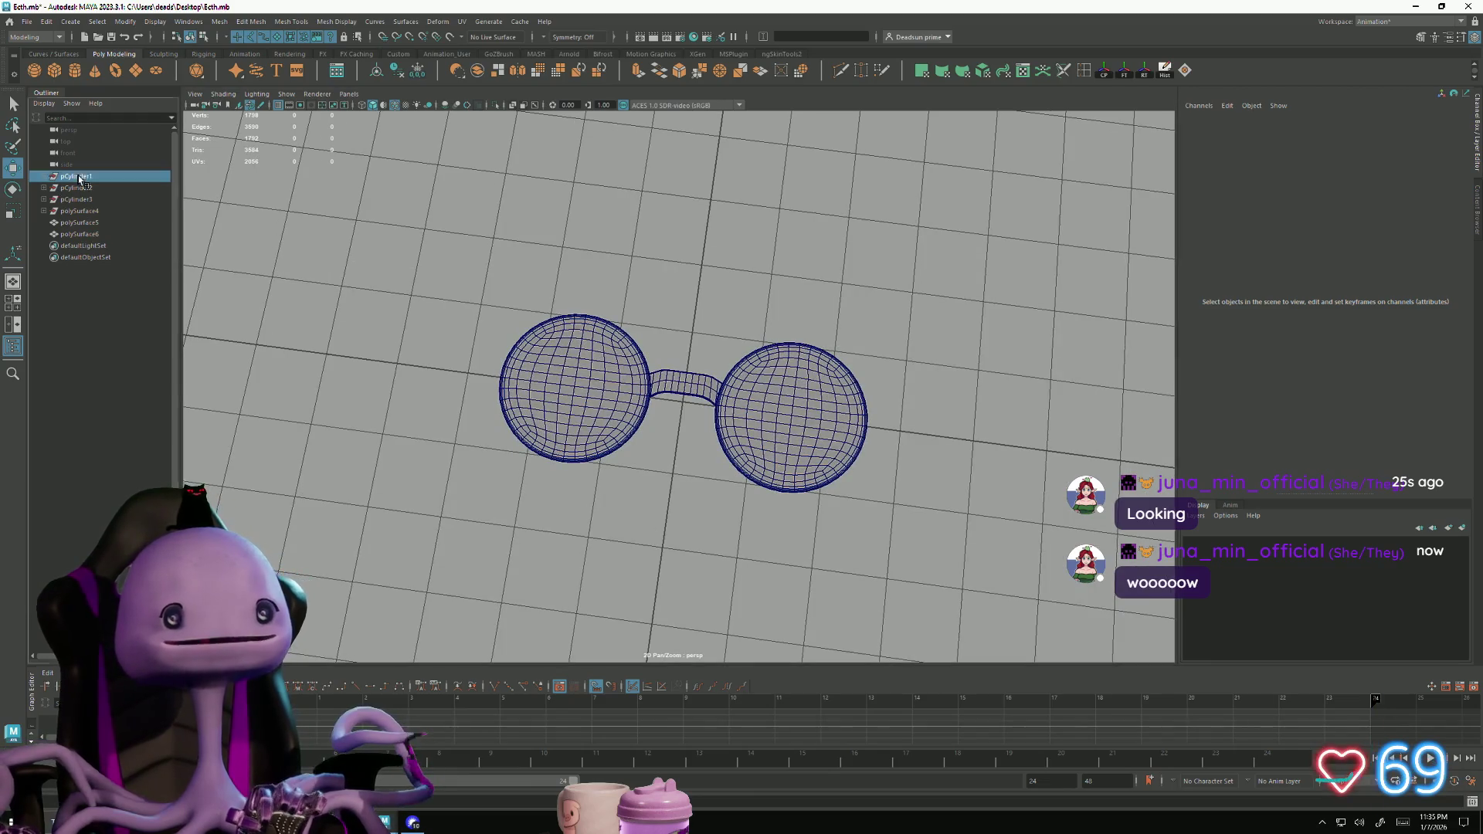
pyautogui.keyDown('shift'); pyautogui.click(80, 210); pyautogui.keyUp('shift')
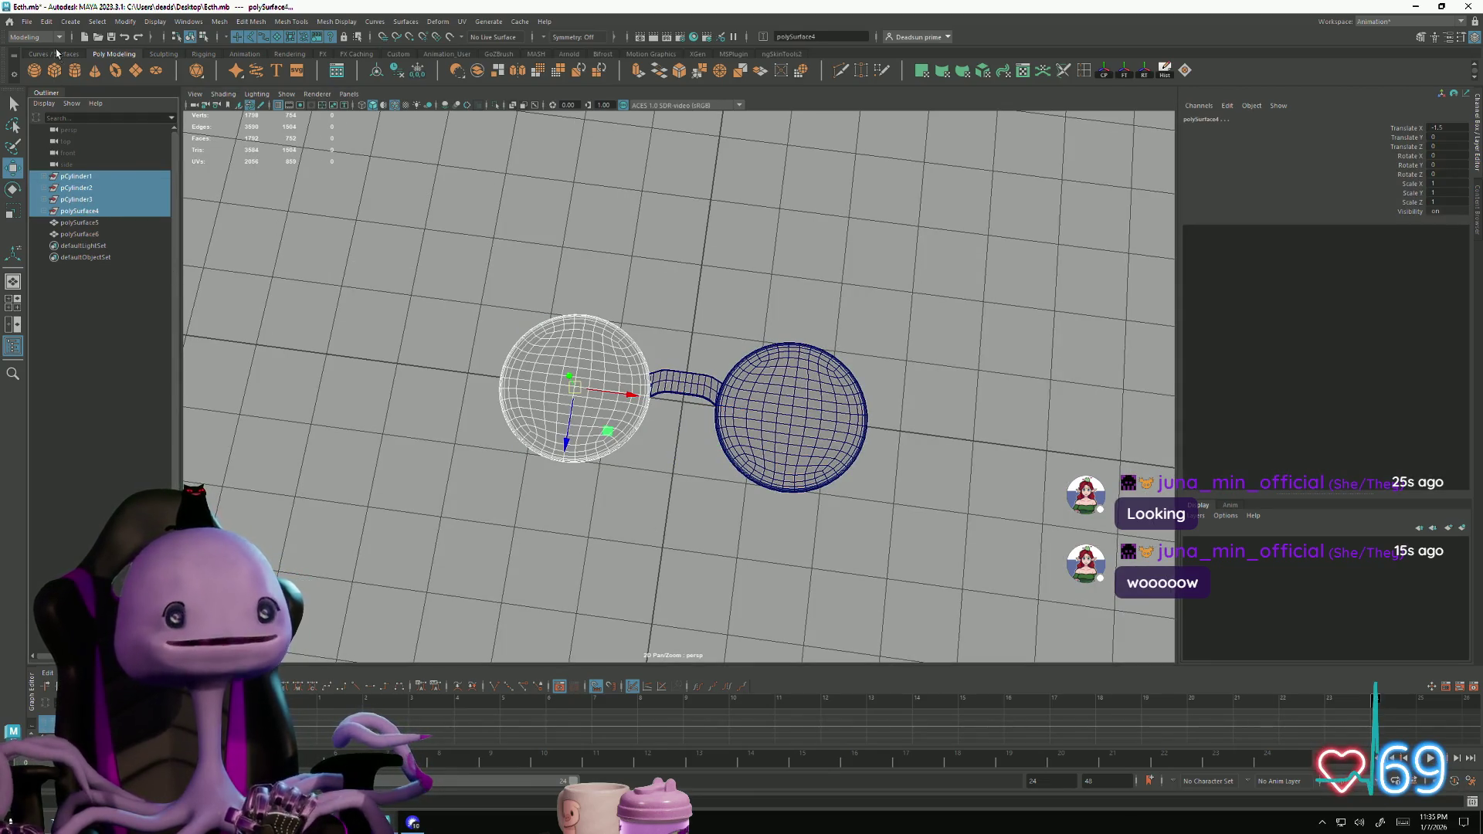
pyautogui.click(44, 177)
pyautogui.click(45, 200)
pyautogui.click(46, 223)
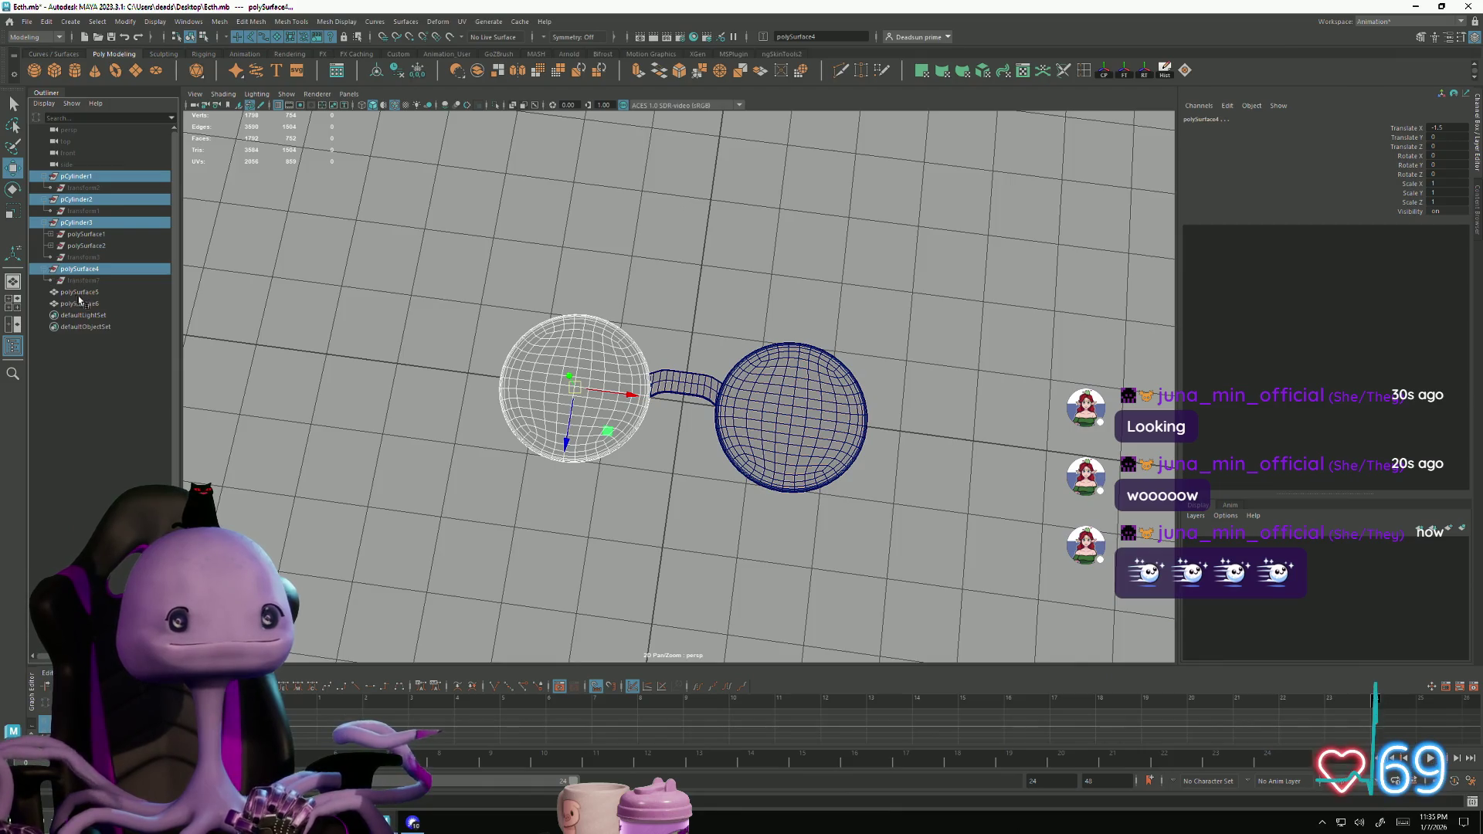
pyautogui.click(51, 234)
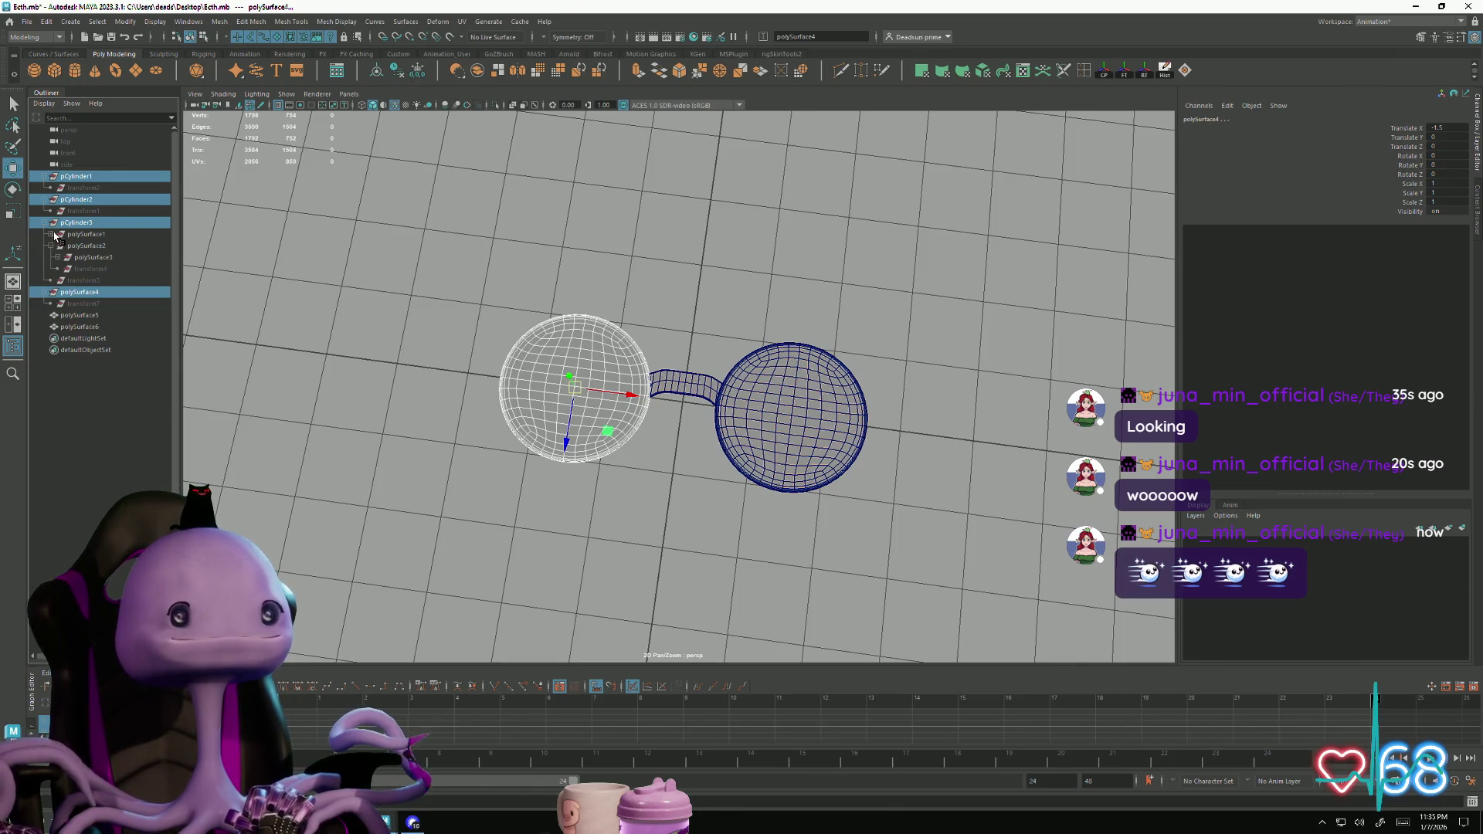
pyautogui.click(50, 269)
pyautogui.click(58, 246)
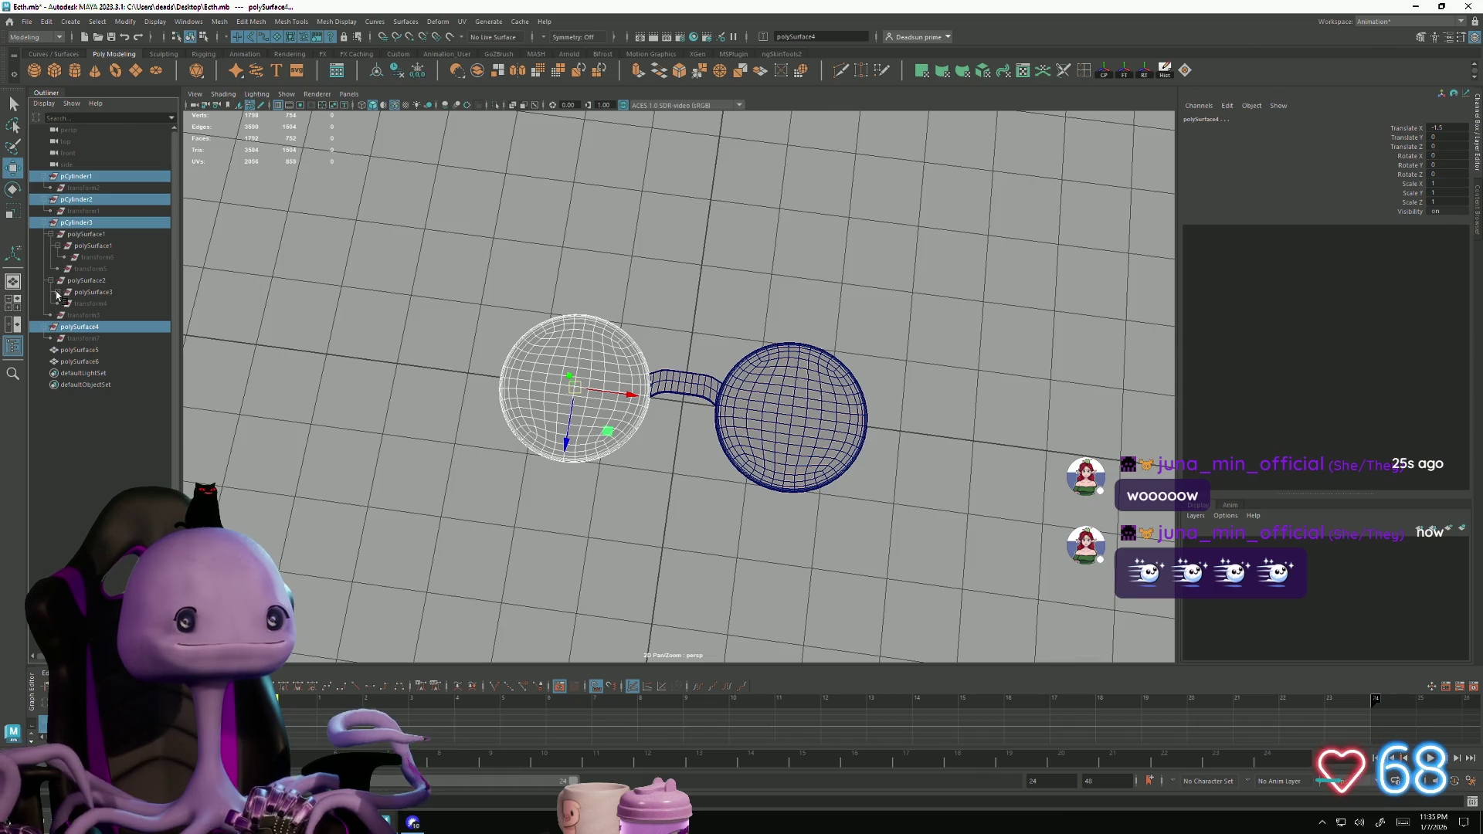
pyautogui.click(57, 292)
# Unparent polySurface3 back to the top level of the Outliner
pyautogui.click(94, 306)
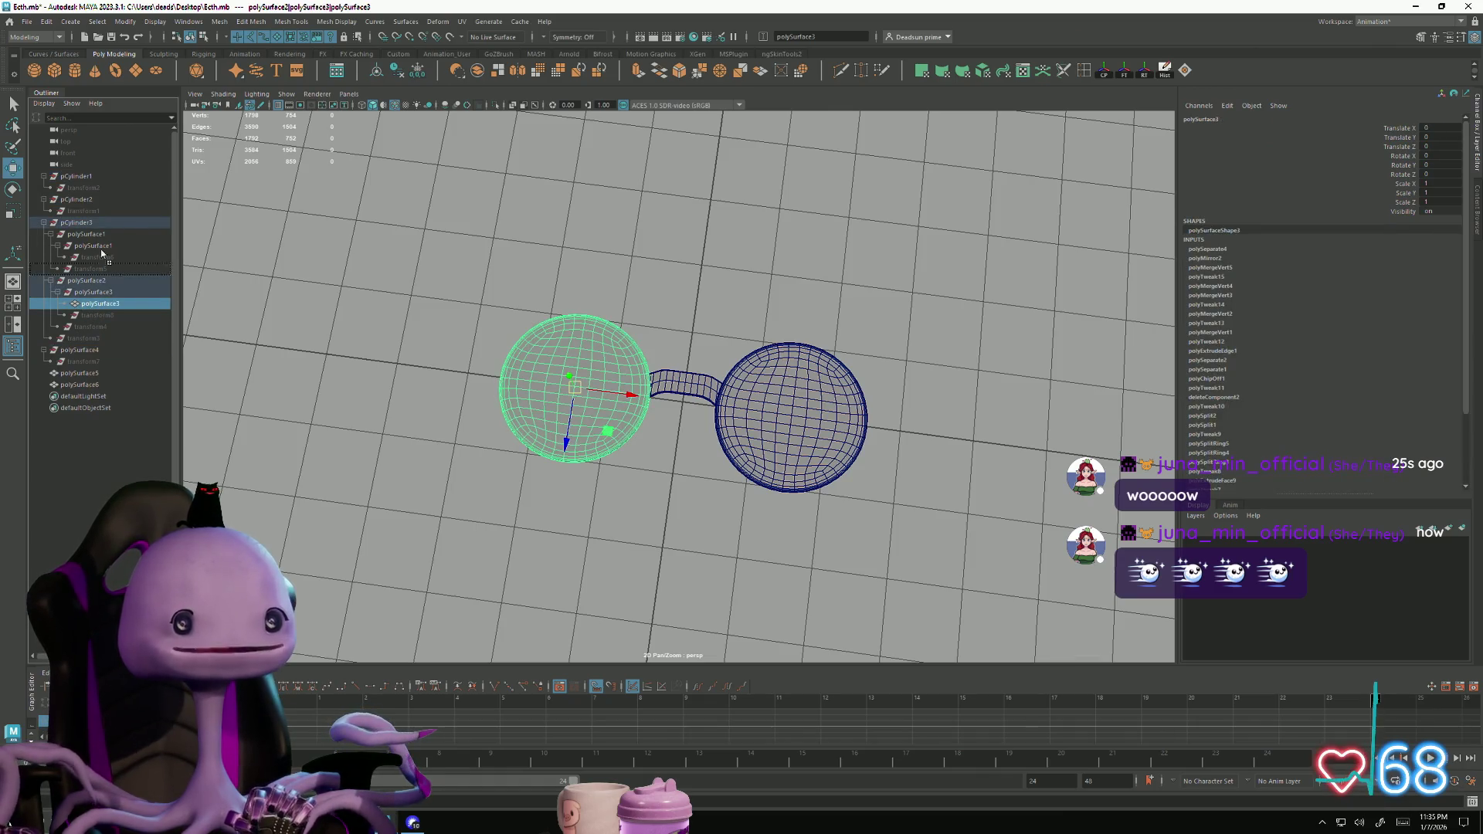
pyautogui.moveTo(111, 183); pyautogui.dragTo(110, 179)
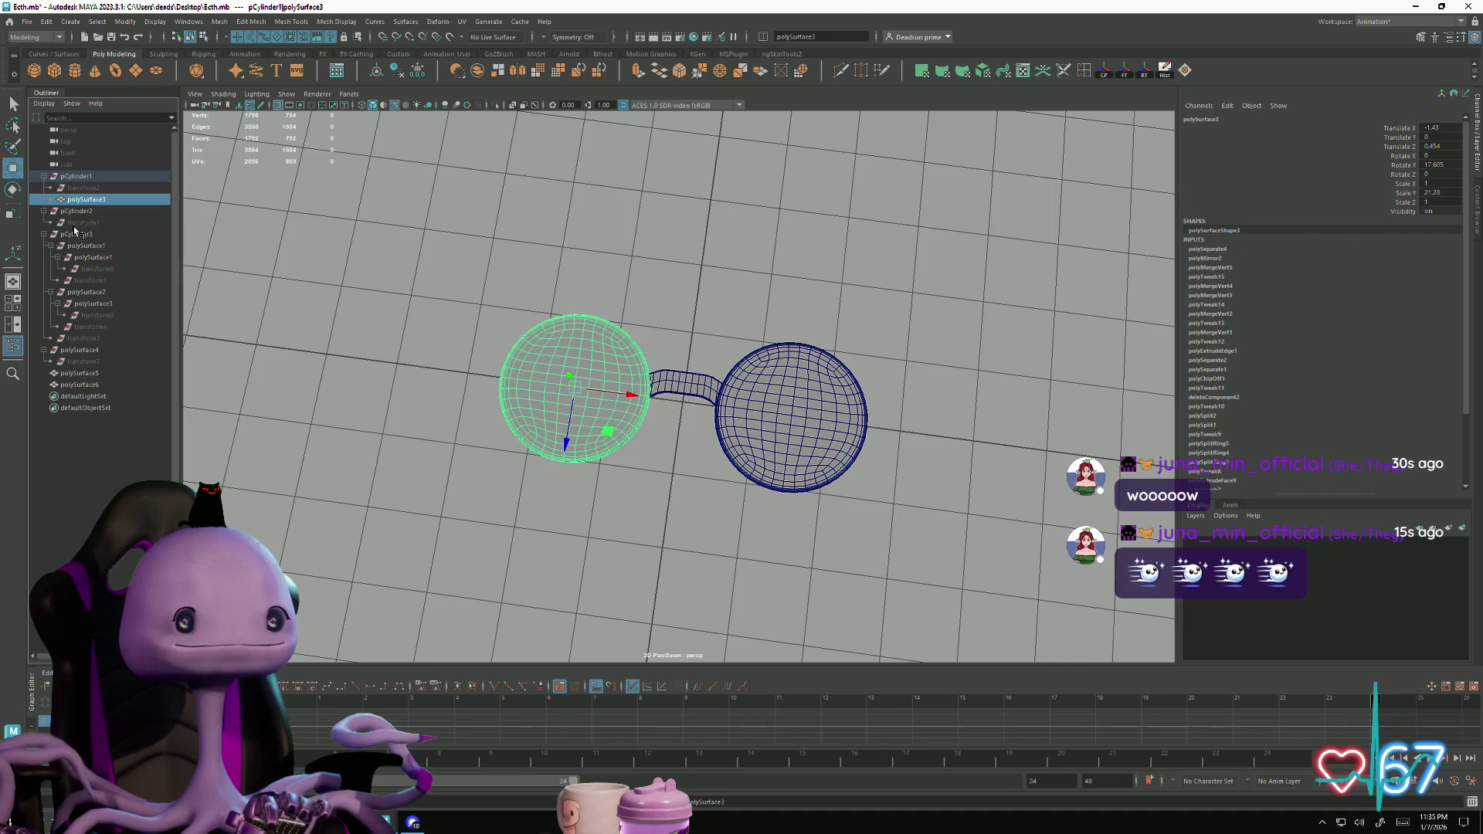
pyautogui.moveTo(83, 336); pyautogui.dragTo(88, 383)
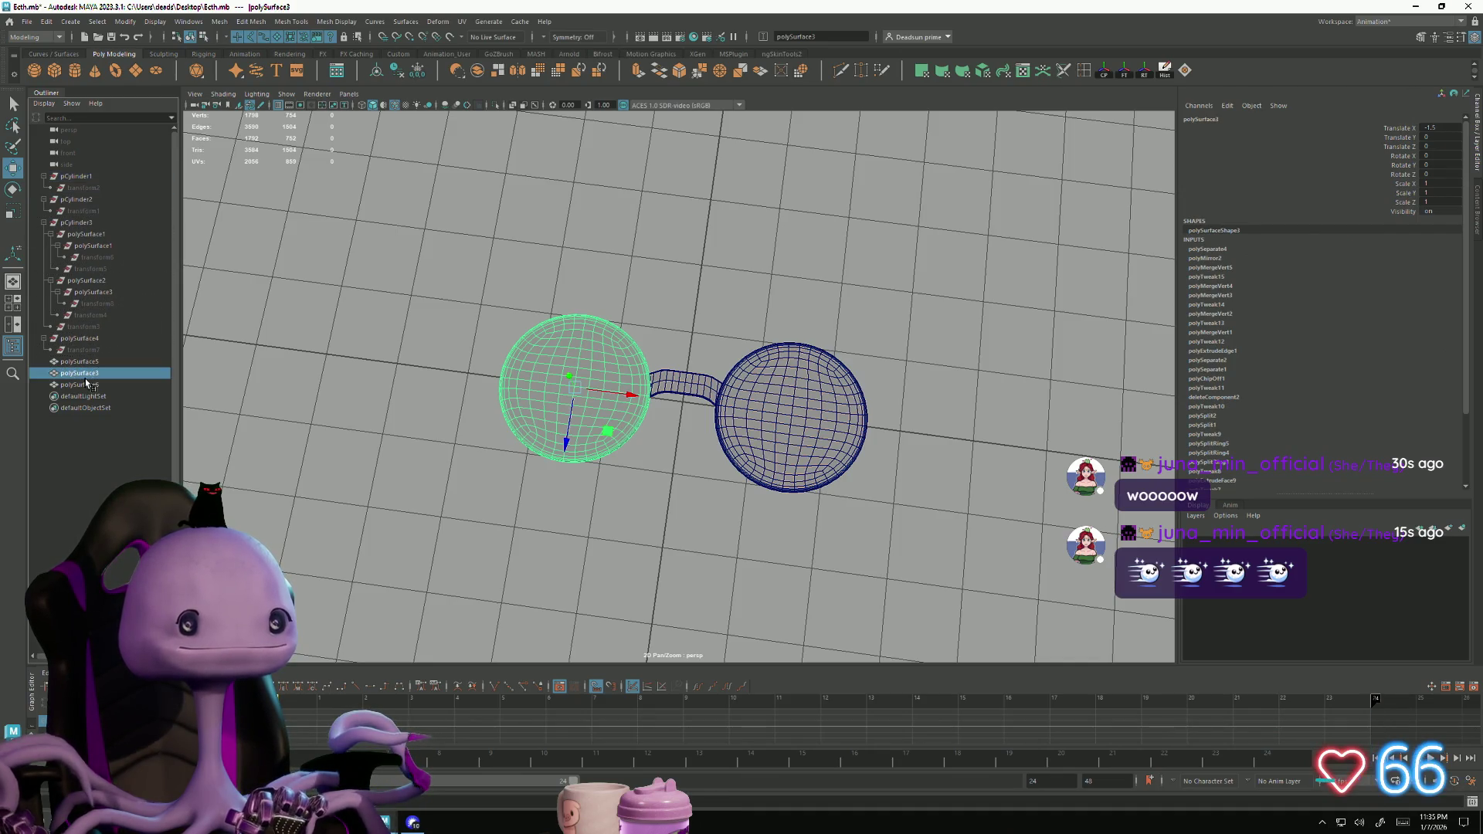
# Delete history on pCylinder1 through transform7 via Delete by Type, then delete pCylinder2
pyautogui.click(91, 350)
pyautogui.keyDown('shift'); pyautogui.click(91, 178); pyautogui.keyUp('shift')
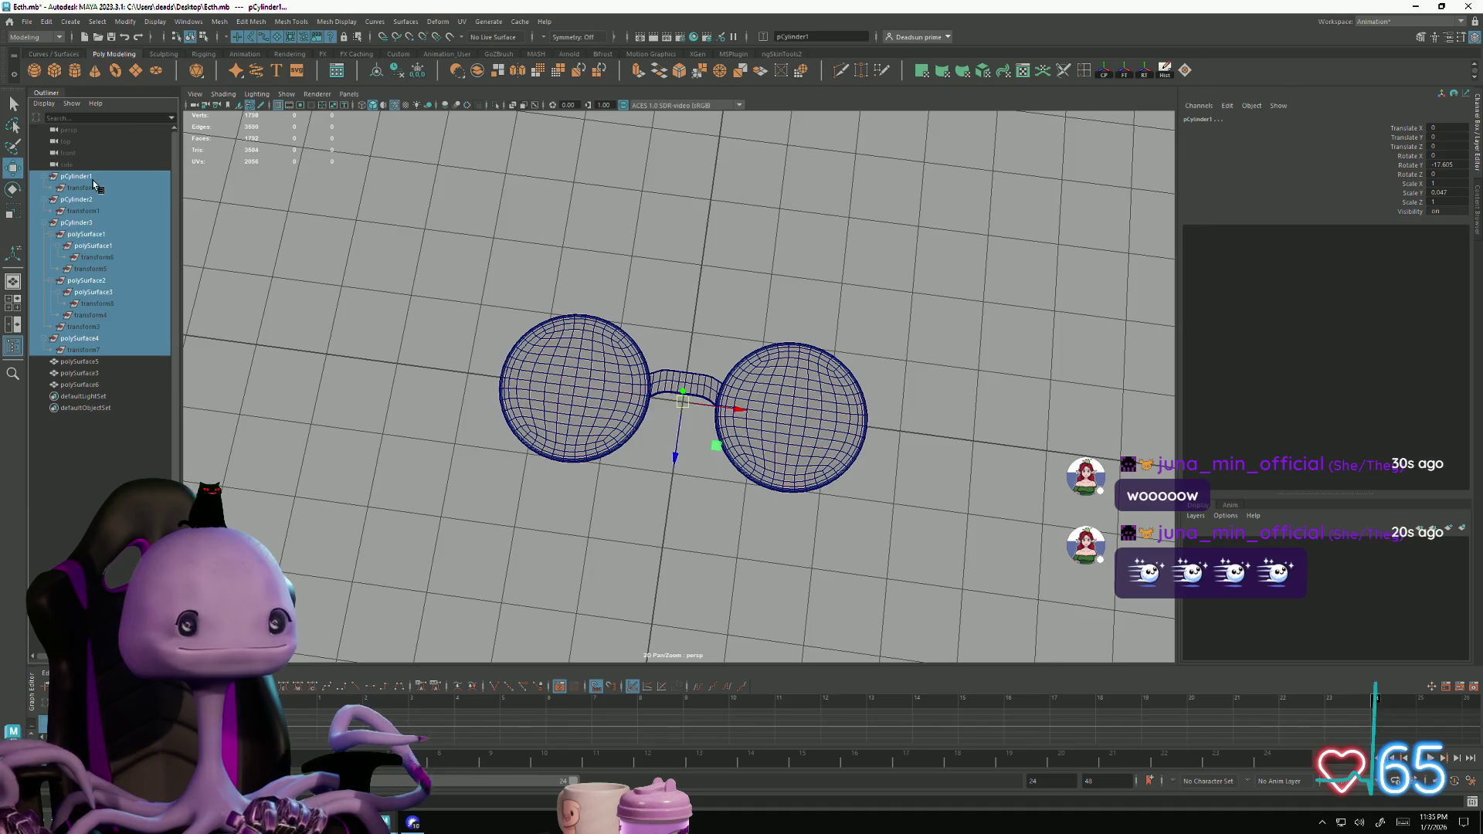
pyautogui.click(50, 24)
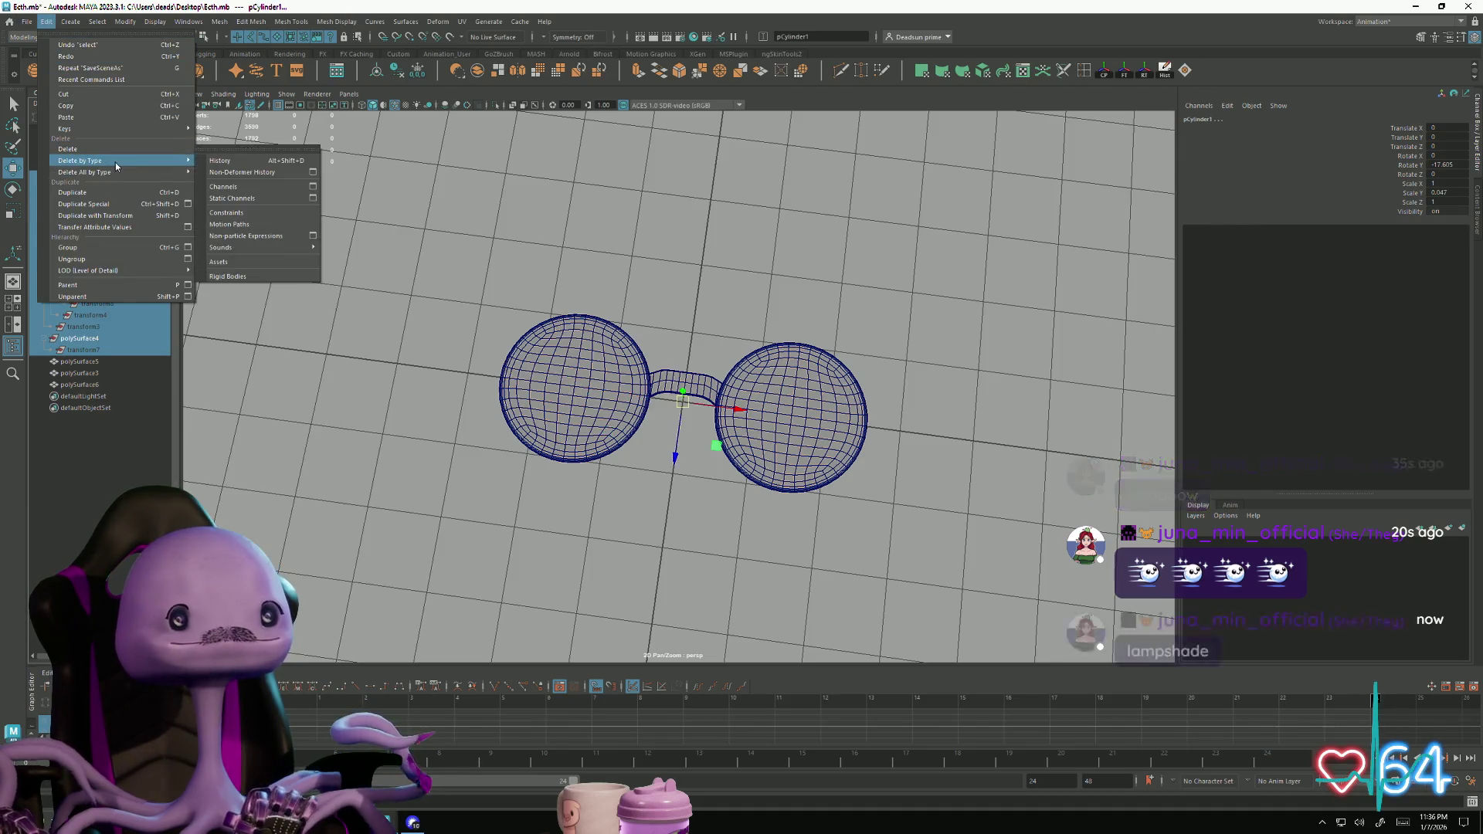
pyautogui.moveTo(116, 171)
pyautogui.click(214, 168)
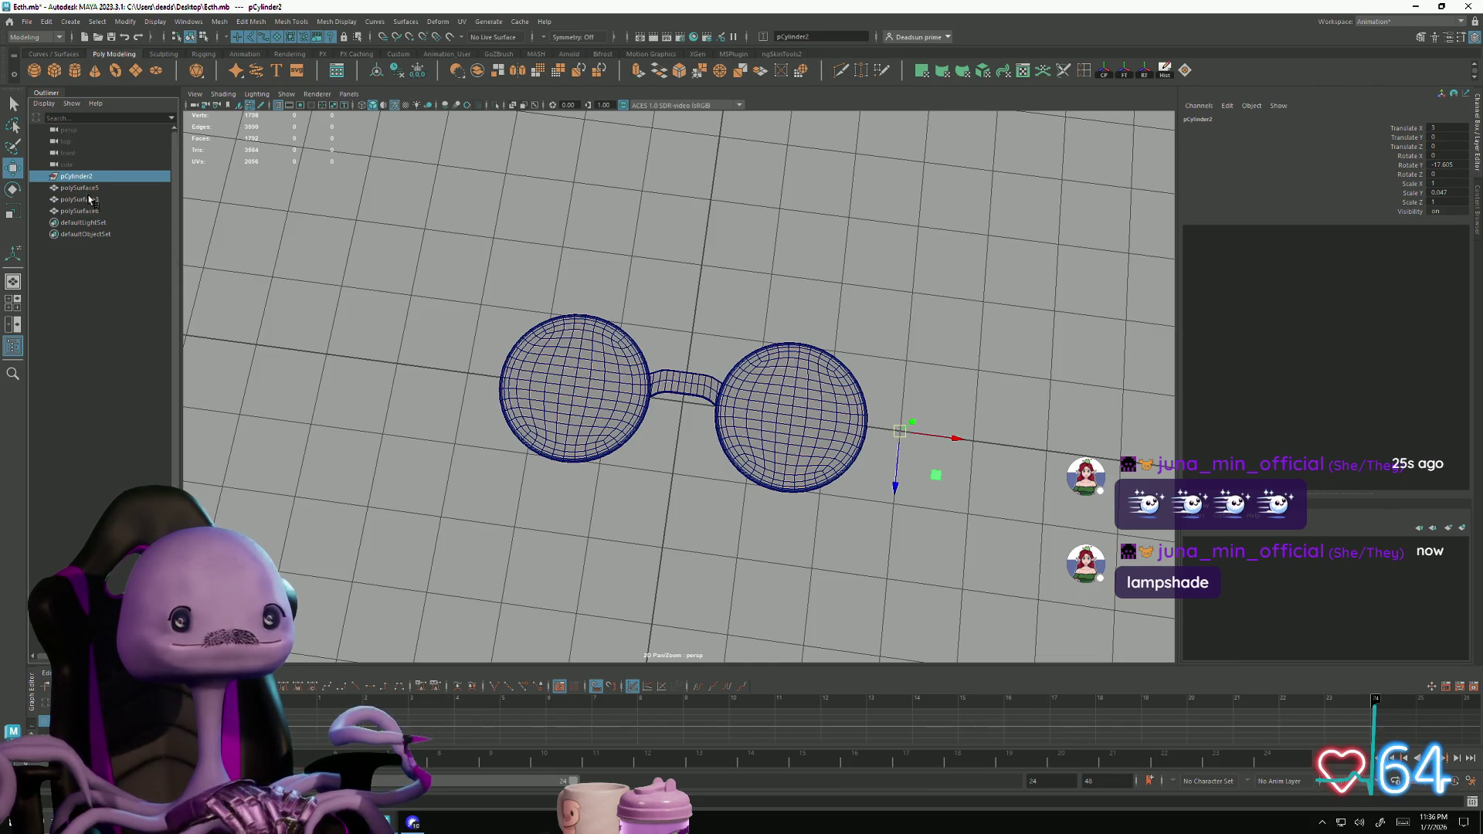
pyautogui.press('Delete')
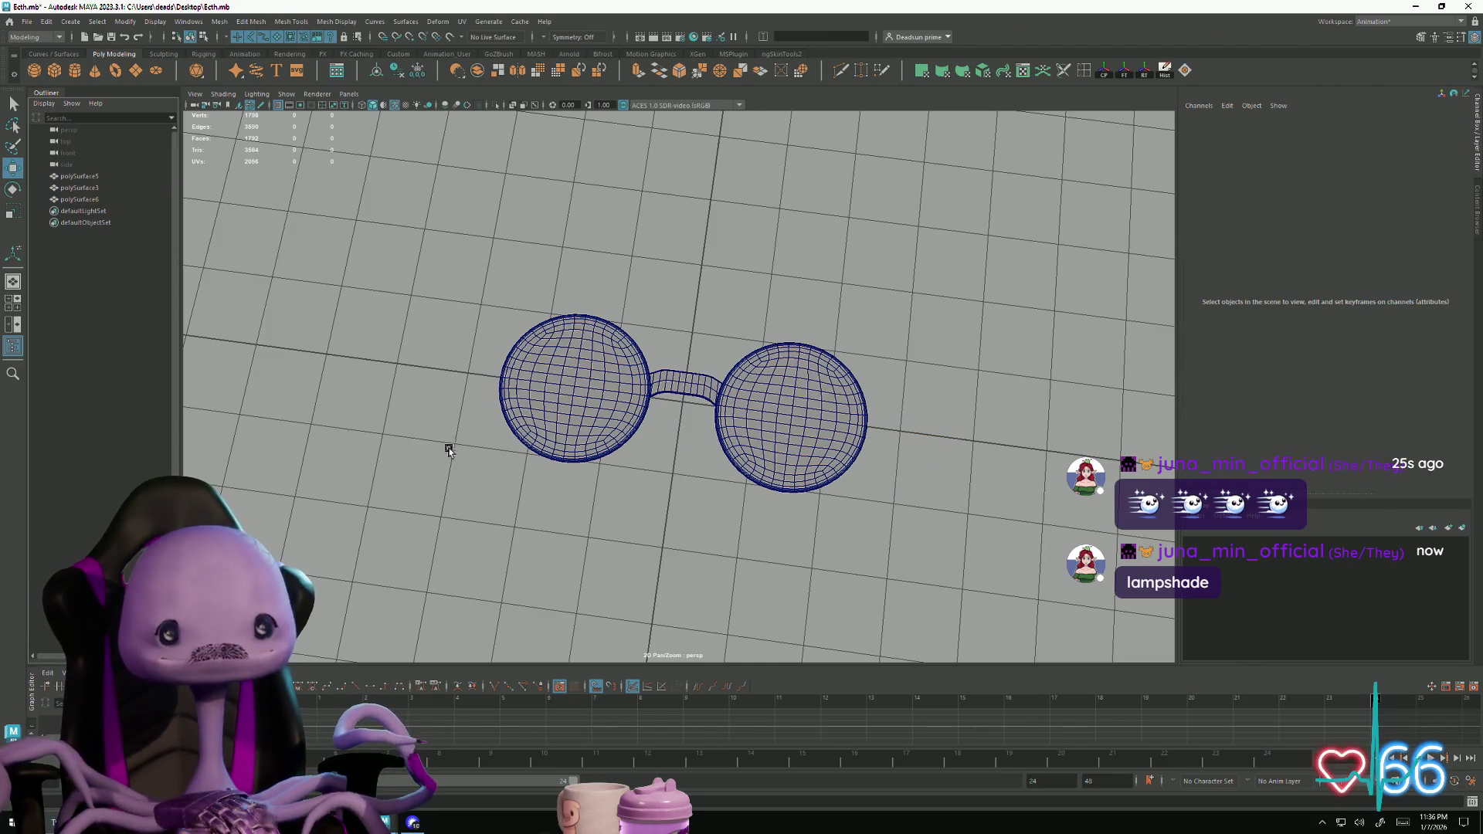
pyautogui.moveTo(411, 497)
pyautogui.keyDown('alt'); pyautogui.mouseDown()
pyautogui.moveTo(414, 463)
pyautogui.moveTo(411, 513)
pyautogui.moveTo(729, 513)
pyautogui.mouseUp(); pyautogui.keyUp('alt')
pyautogui.scroll(3, 730, 514)
pyautogui.click(26, 21)
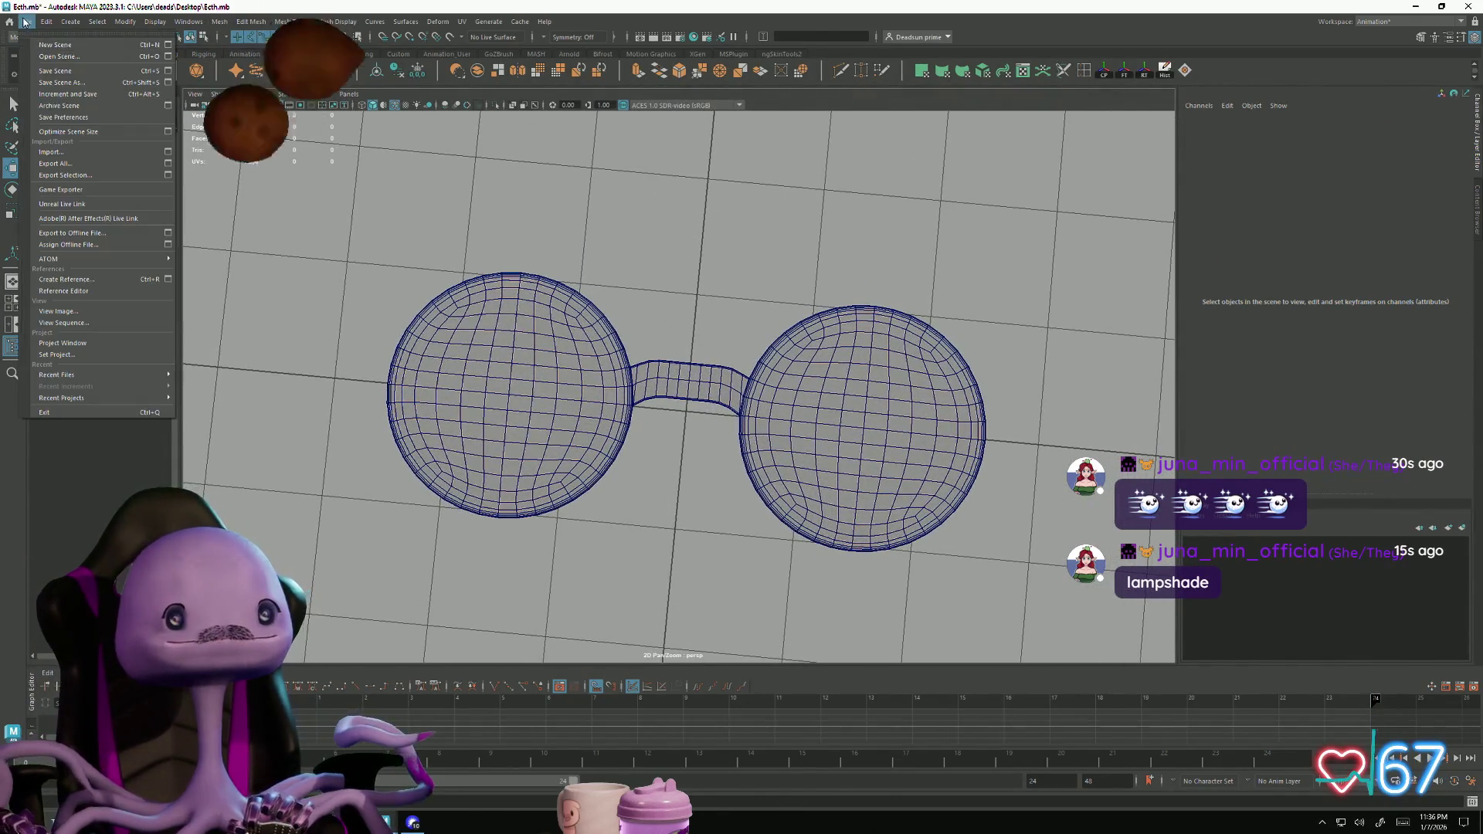
# Save the cleaned-up glasses scene to Ecth.mb
pyautogui.click(68, 75)
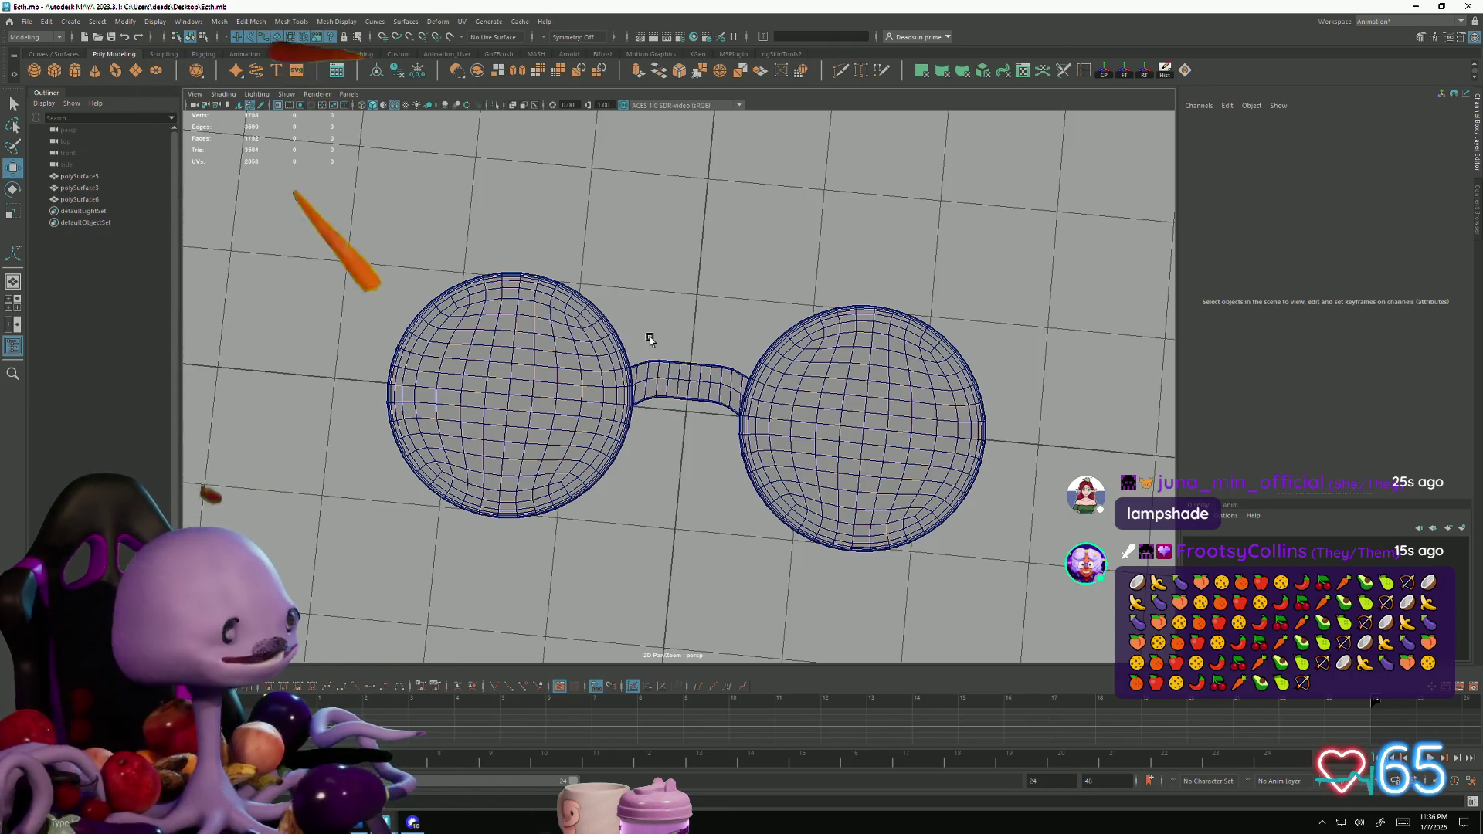
pyautogui.hotkey('alt', 'Tab')
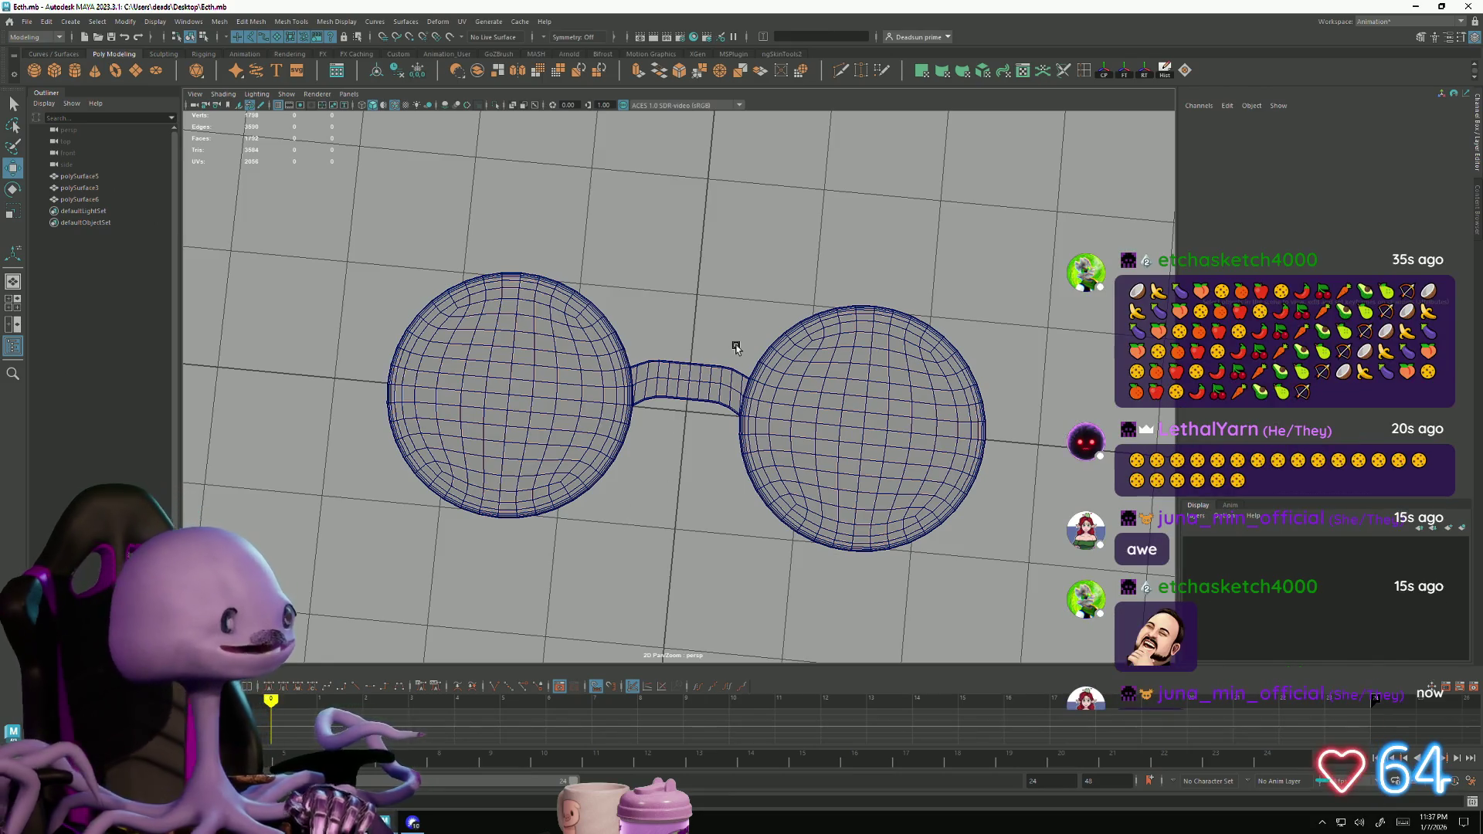
pyautogui.moveTo(685, 502)
pyautogui.keyDown('alt'); pyautogui.mouseDown()
pyautogui.moveTo(698, 348)
pyautogui.moveTo(675, 507)
pyautogui.moveTo(693, 505)
pyautogui.mouseUp(); pyautogui.keyUp('alt')
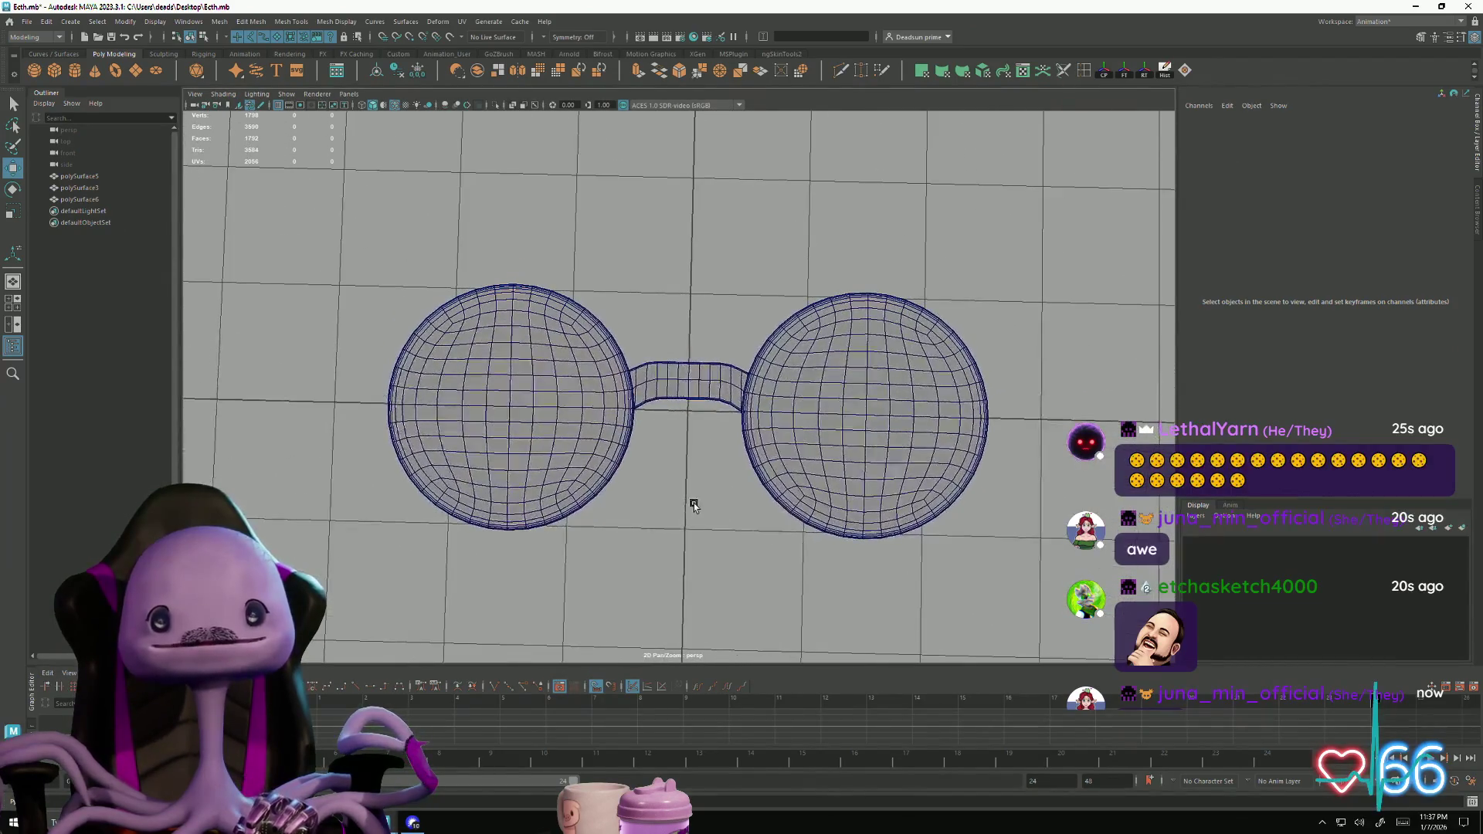
pyautogui.click(31, 22)
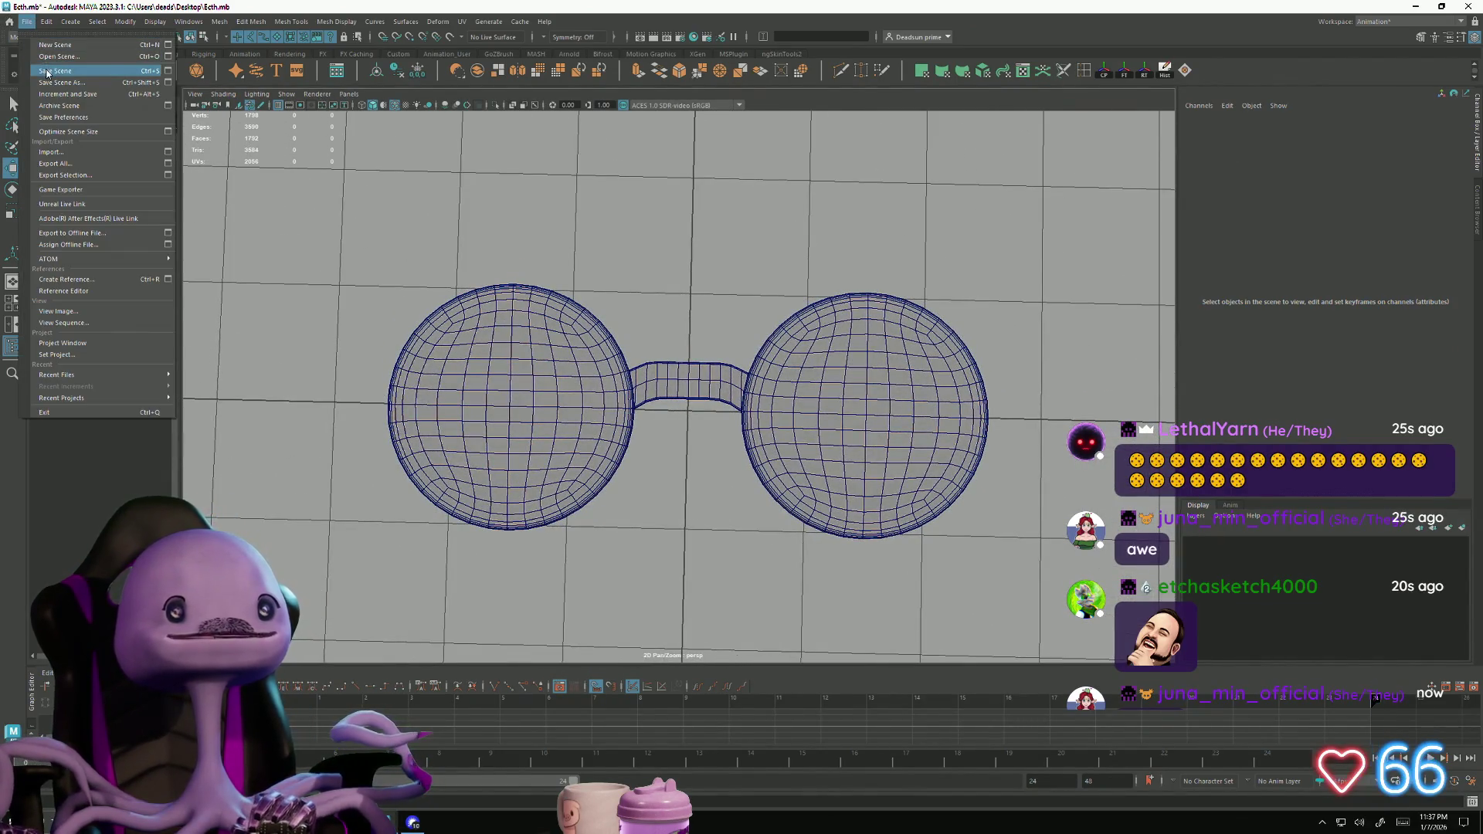
pyautogui.click(48, 70)
pyautogui.moveTo(691, 299)
pyautogui.keyDown('alt'); pyautogui.mouseDown()
pyautogui.moveTo(555, 344)
pyautogui.moveTo(685, 433)
pyautogui.moveTo(712, 468)
pyautogui.moveTo(713, 510)
pyautogui.moveTo(706, 439)
pyautogui.mouseUp(); pyautogui.keyUp('alt')
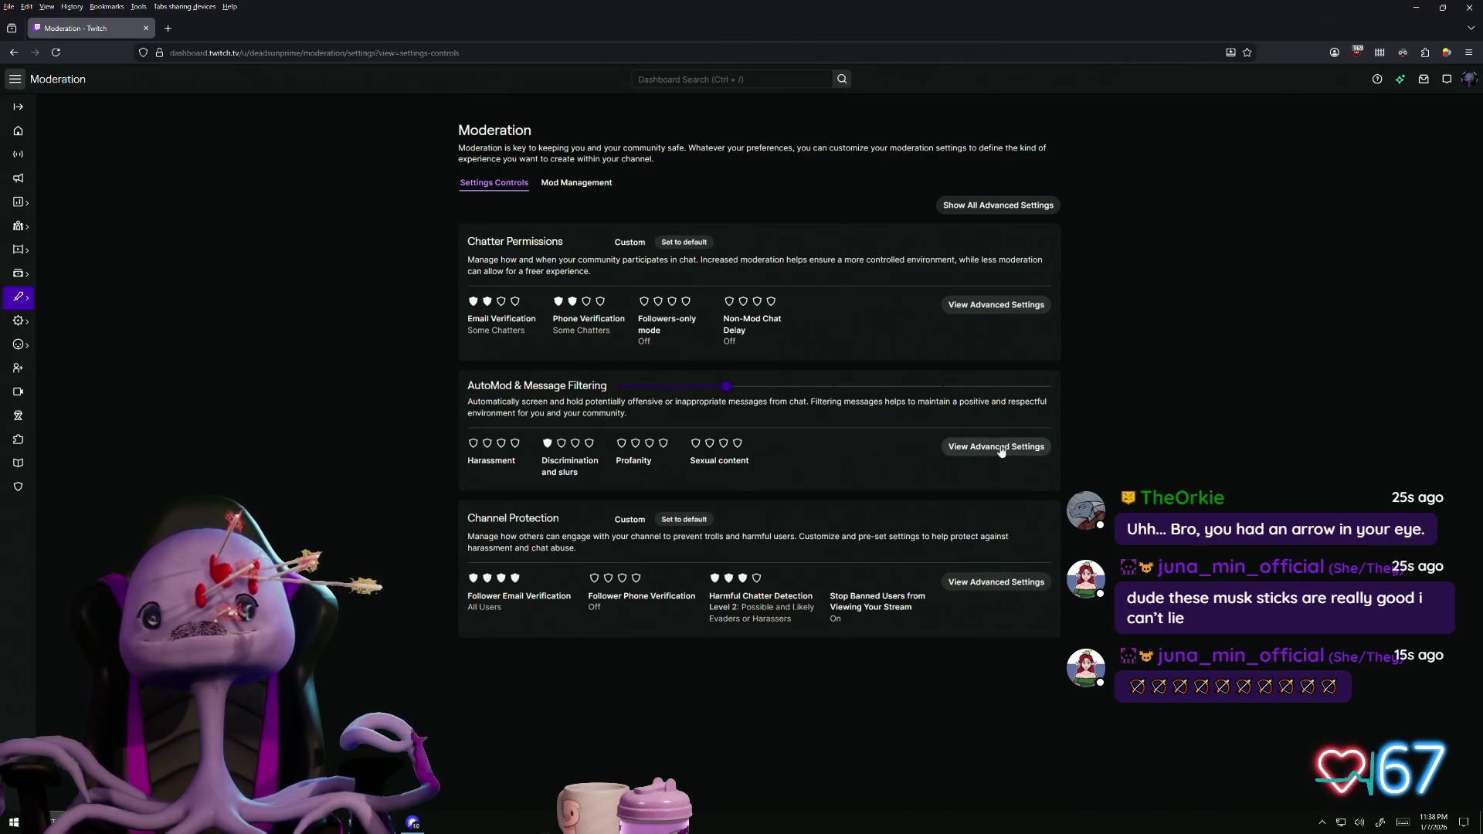
# Expand AutoMod's advanced settings and set Smart Detection to No filtering
pyautogui.click(1000, 450)
pyautogui.scroll(-4, 604, 512)
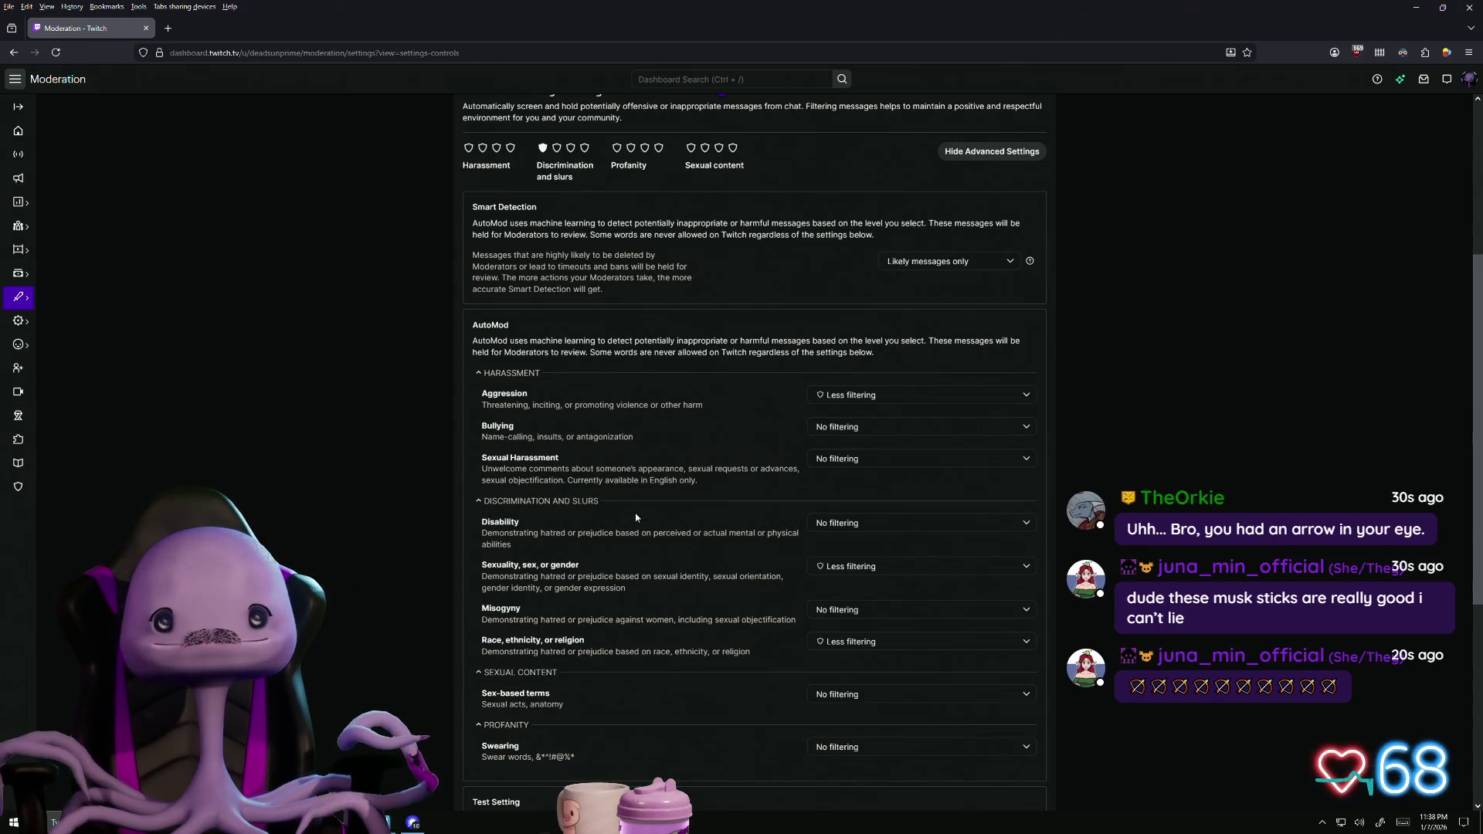
pyautogui.scroll(-1, 637, 517)
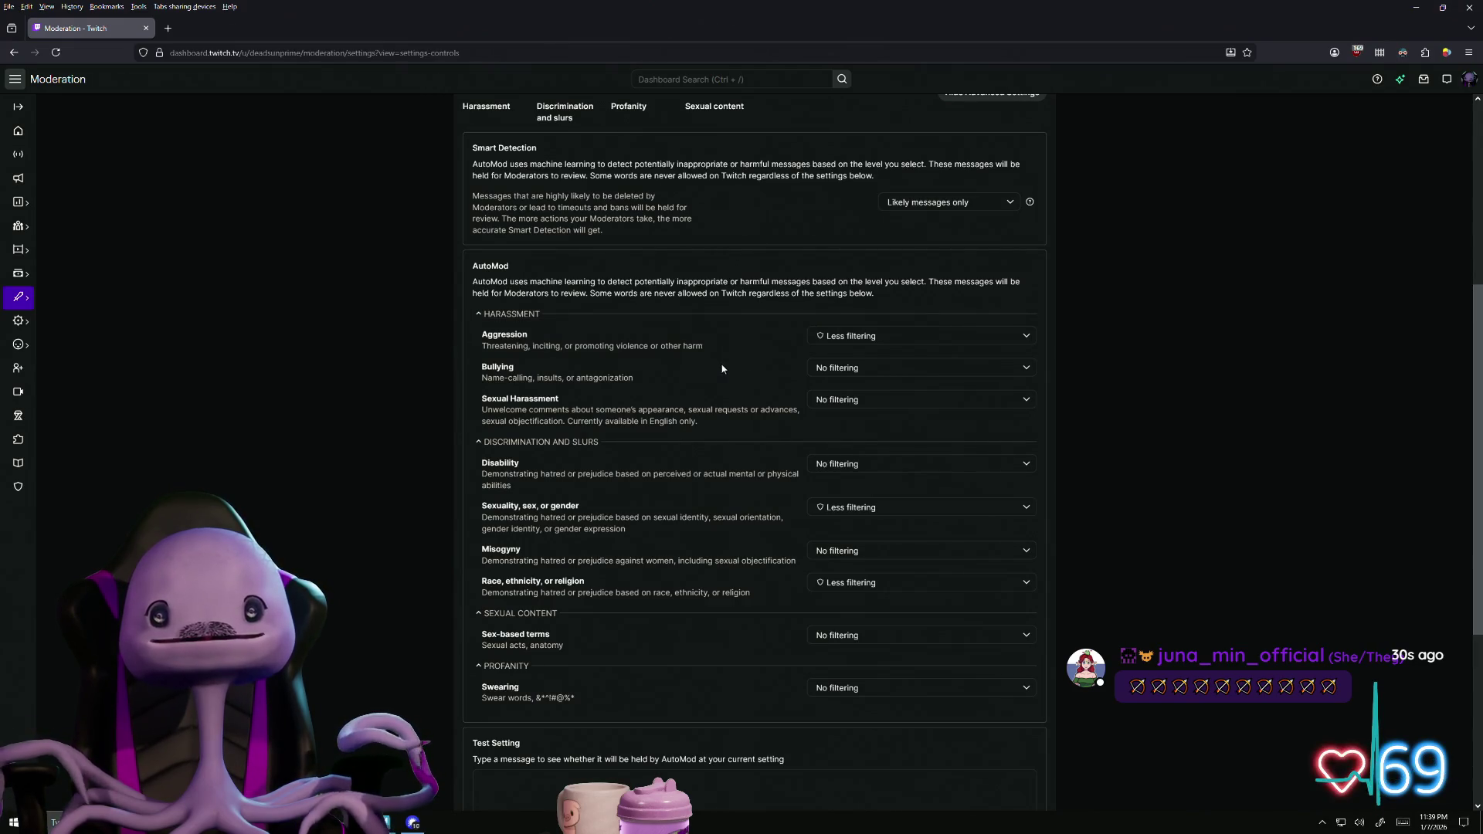
pyautogui.scroll(1, 722, 369)
pyautogui.click(955, 265)
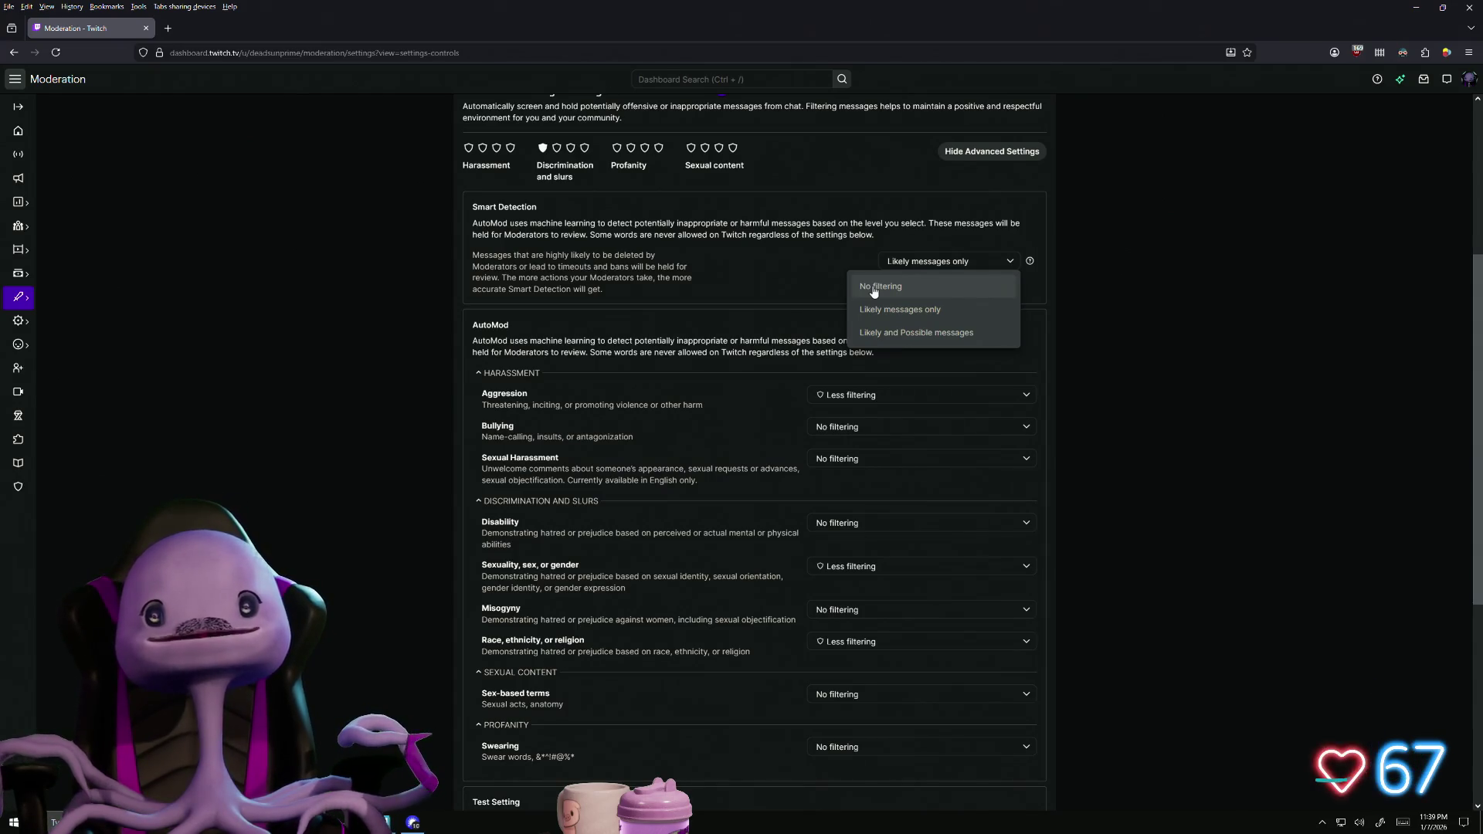
pyautogui.click(873, 287)
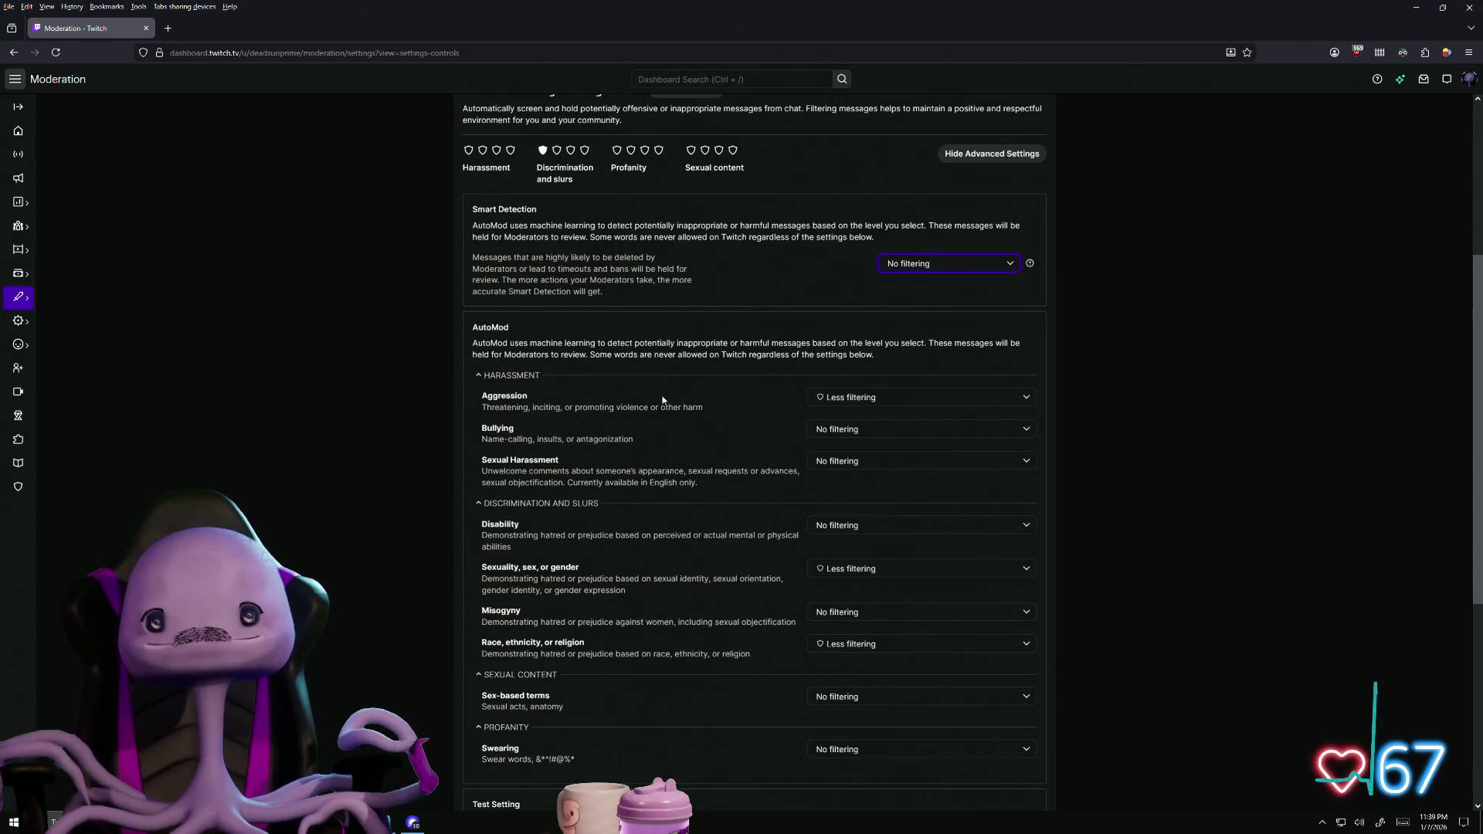
# Scroll through the remaining AutoMod advanced settings to review them
pyautogui.scroll(-4, 662, 397)
pyautogui.scroll(-1, 682, 474)
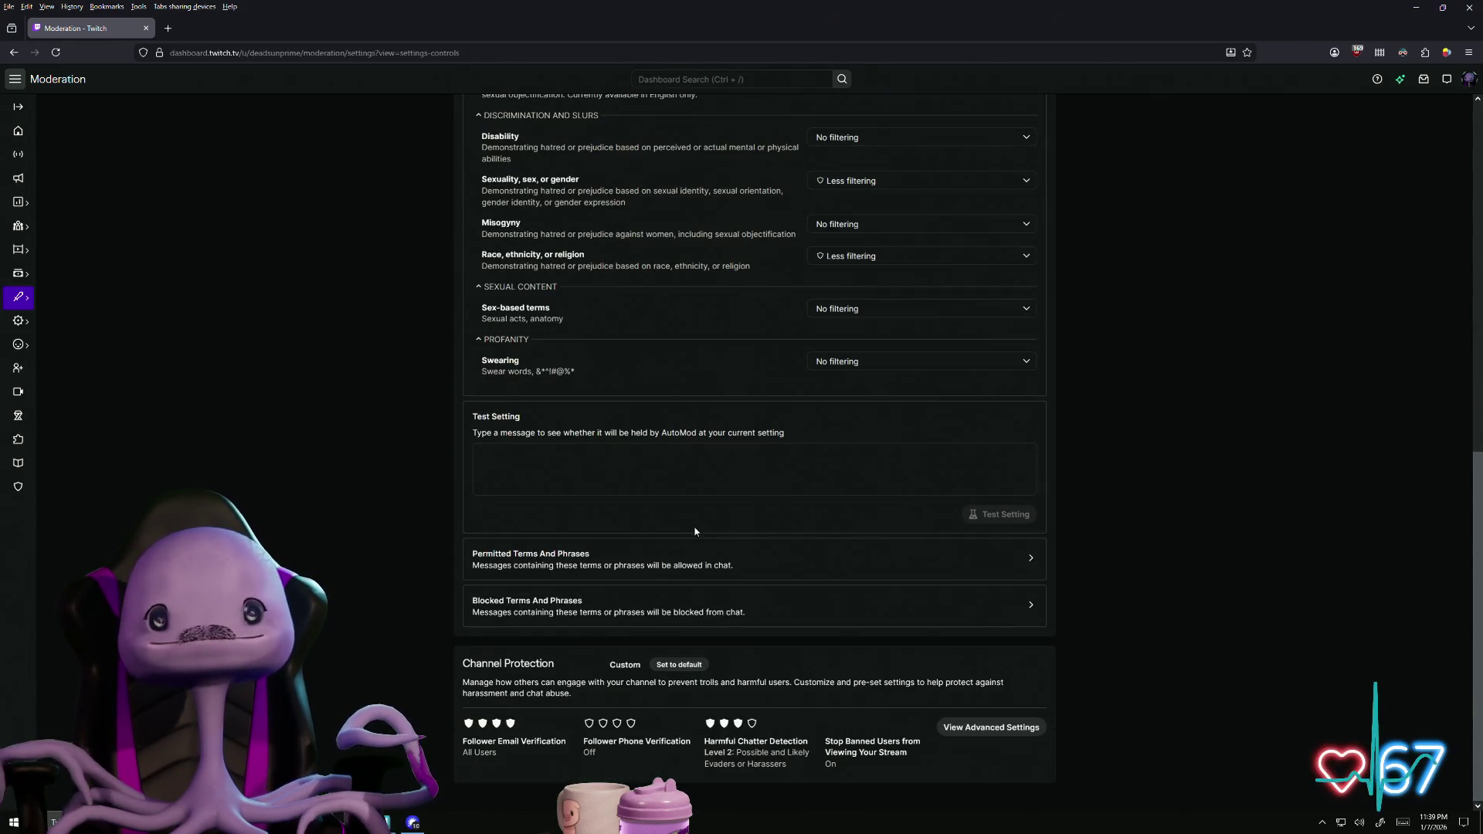
pyautogui.scroll(2, 692, 525)
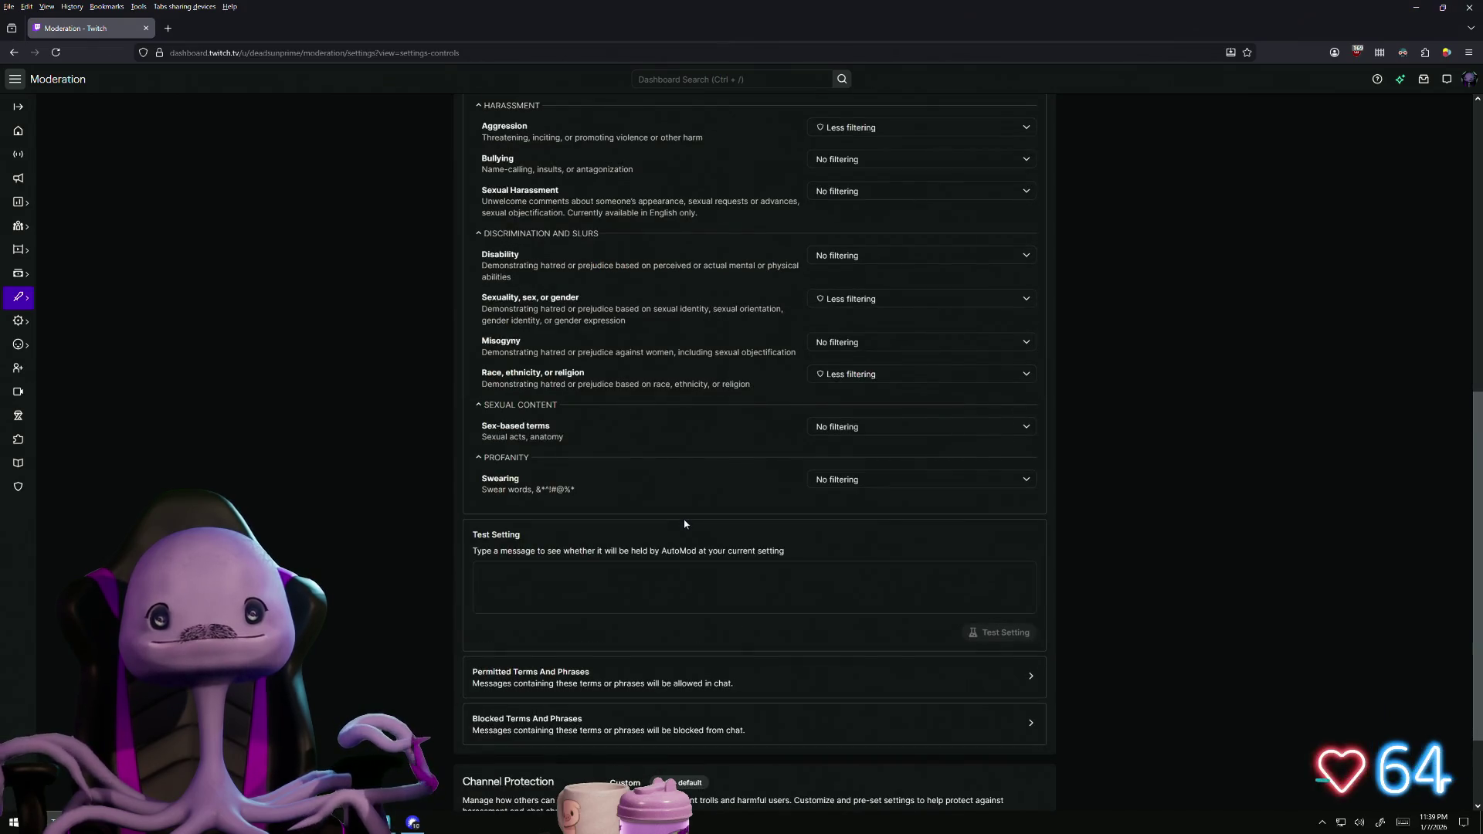
pyautogui.scroll(8, 690, 519)
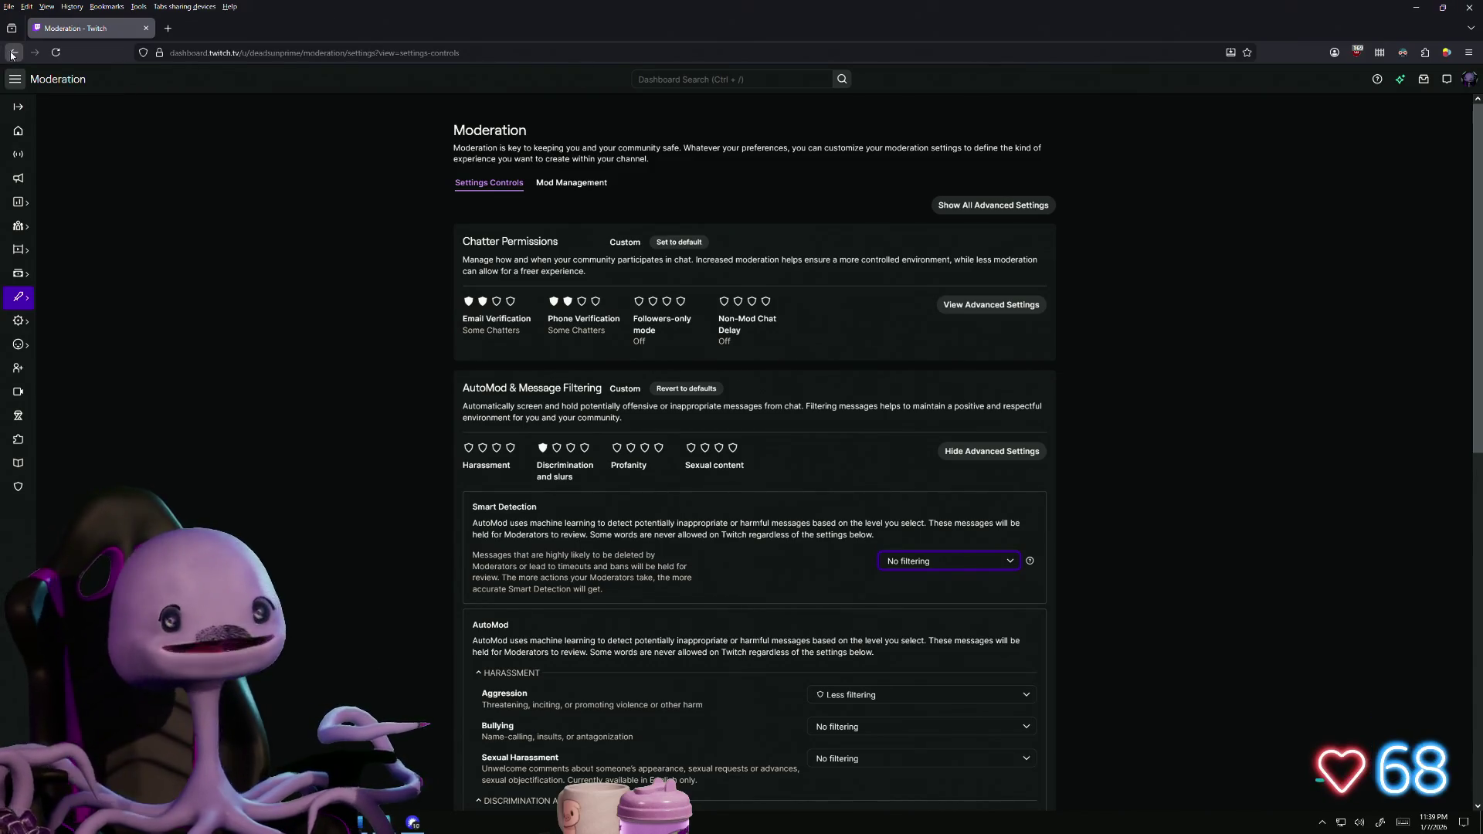
pyautogui.scroll(-3, 313, 511)
pyautogui.scroll(1, 313, 511)
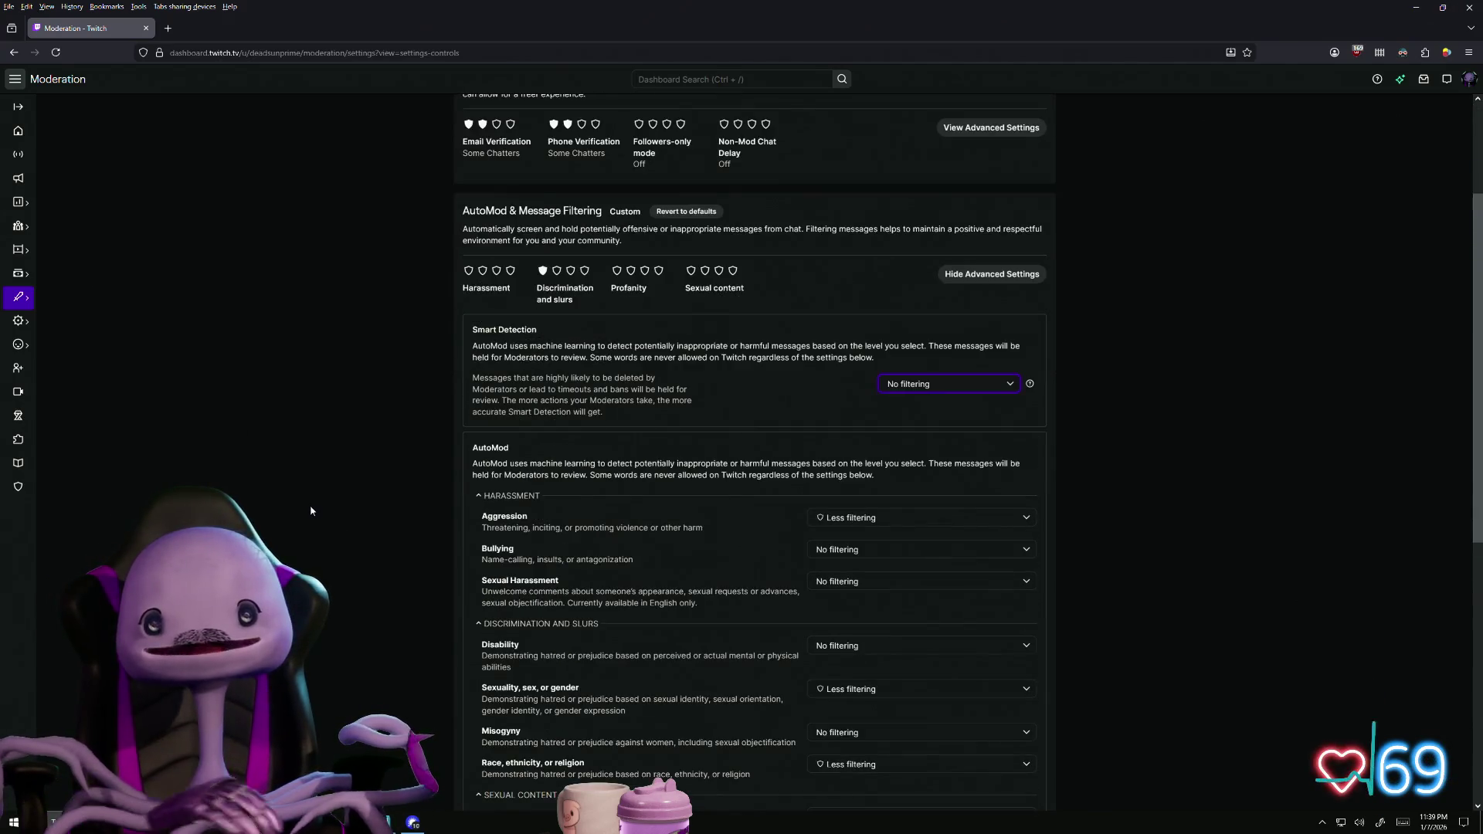
pyautogui.scroll(-4, 317, 501)
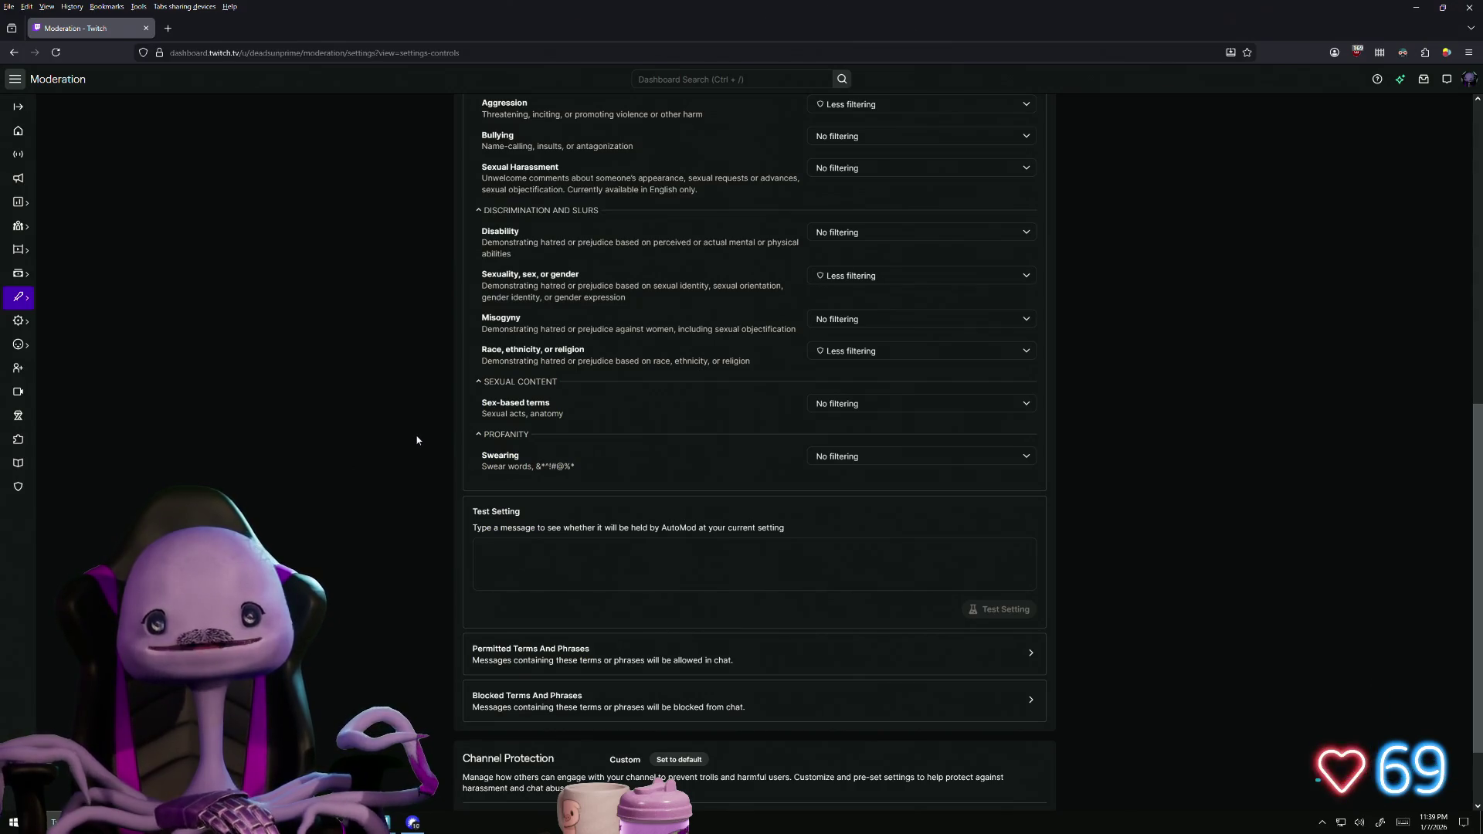
pyautogui.scroll(1, 417, 439)
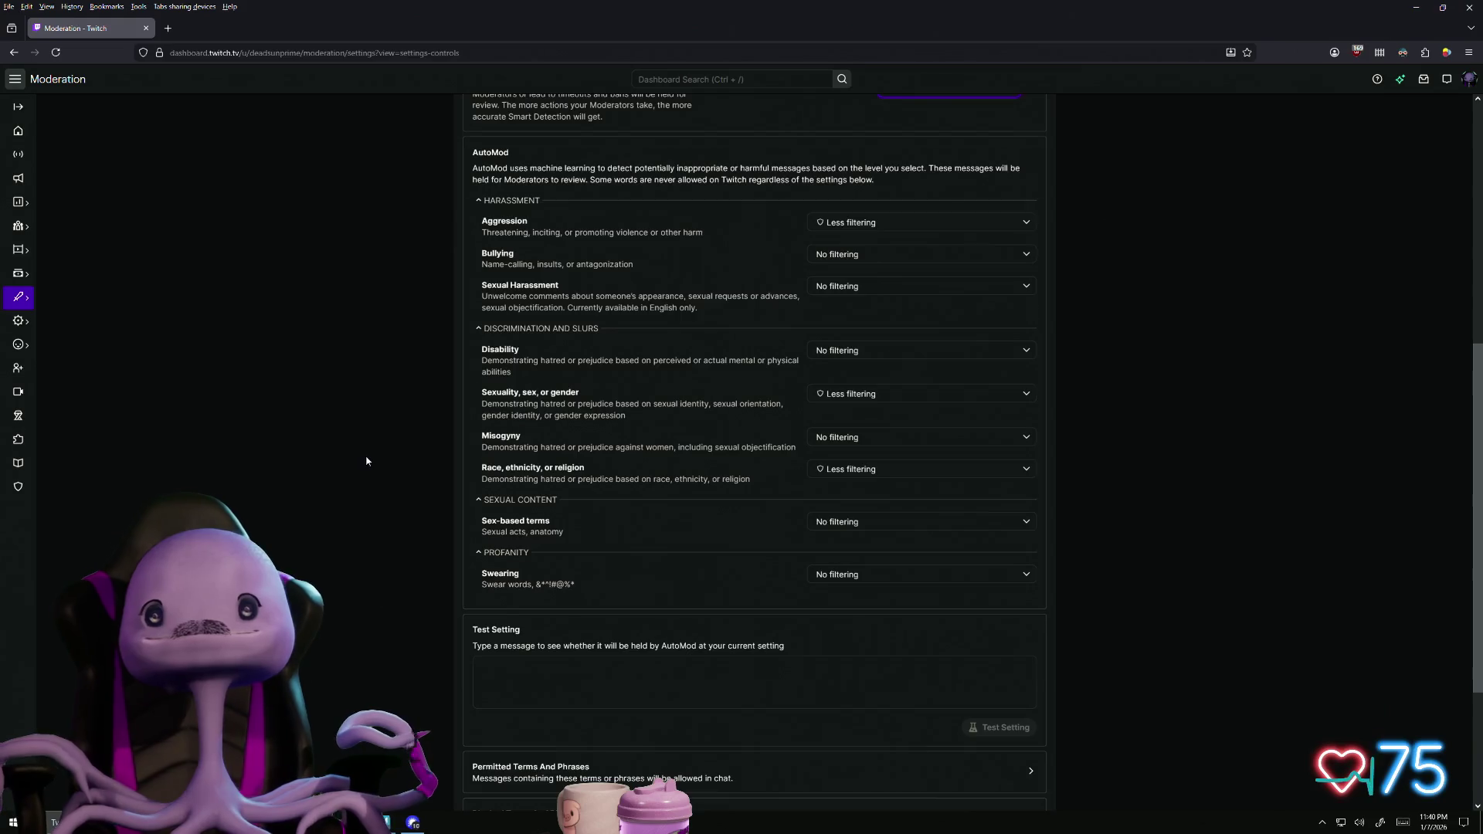
pyautogui.scroll(1, 366, 461)
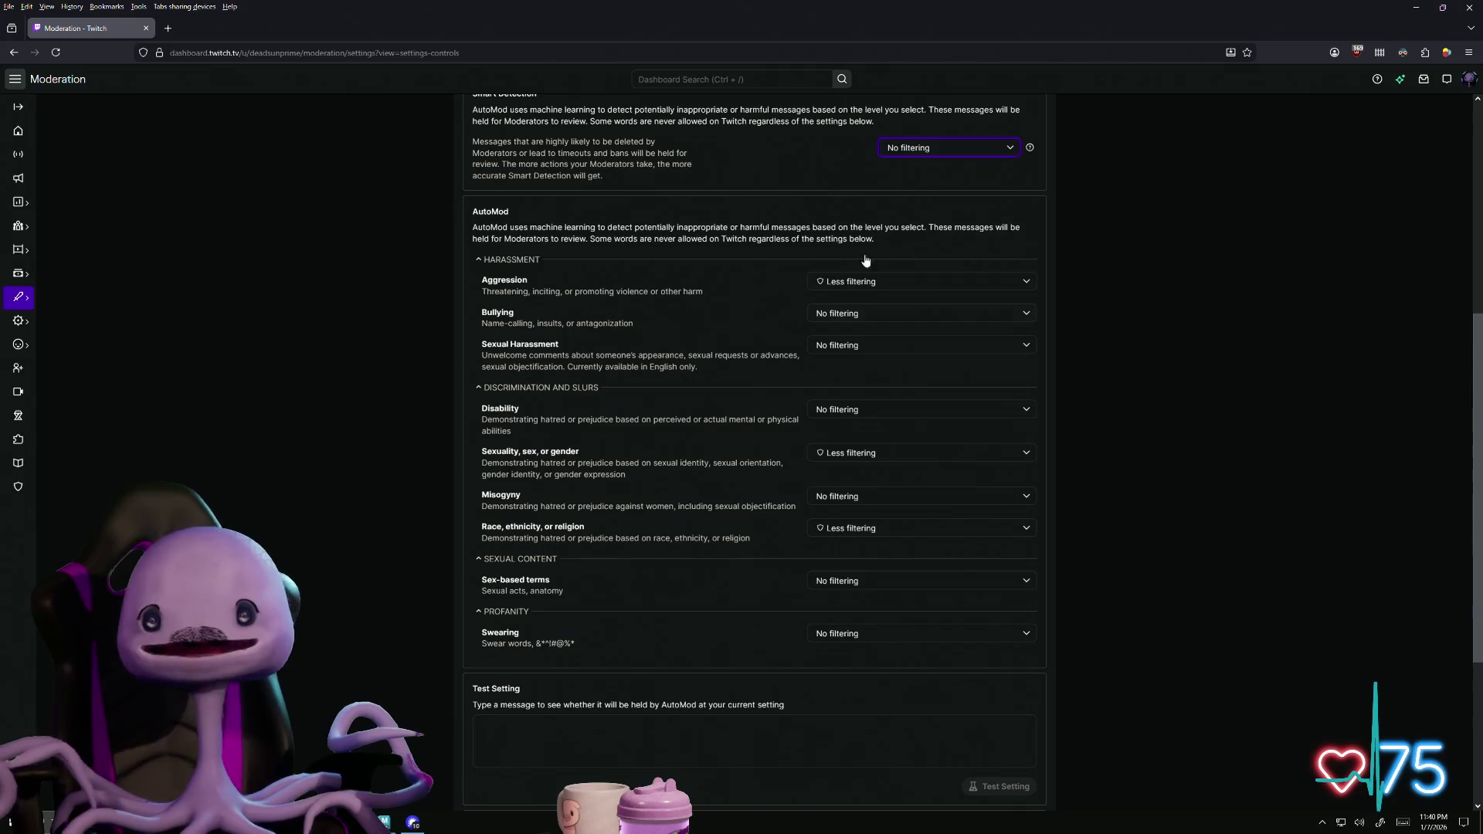
pyautogui.scroll(4, 280, 495)
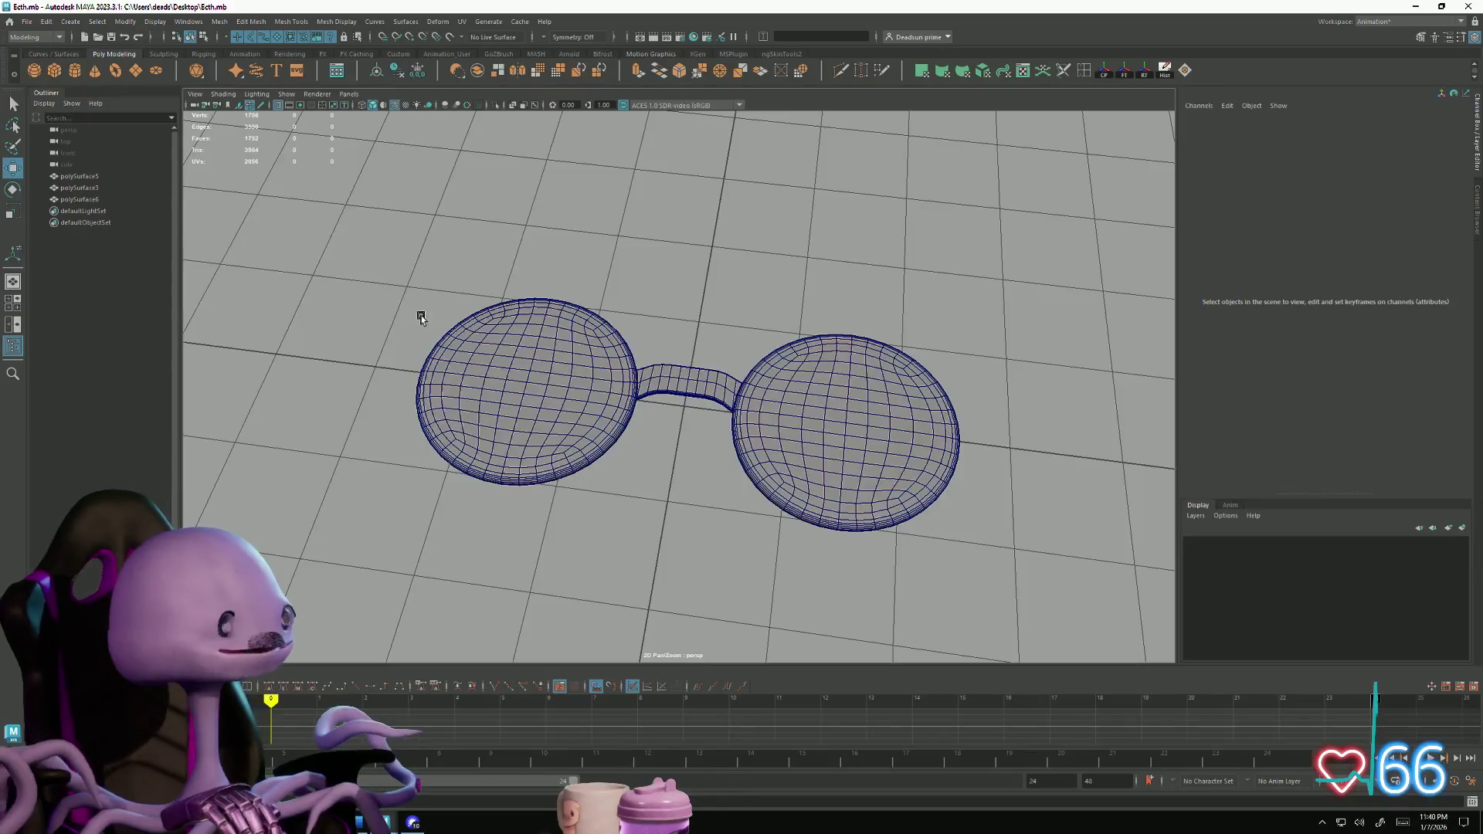
pyautogui.moveTo(656, 493)
pyautogui.keyDown('alt'); pyautogui.mouseDown()
pyautogui.moveTo(613, 510)
pyautogui.moveTo(580, 446)
pyautogui.moveTo(553, 321)
pyautogui.moveTo(517, 474)
pyautogui.moveTo(539, 502)
pyautogui.moveTo(641, 525)
pyautogui.mouseUp(); pyautogui.keyUp('alt')
pyautogui.scroll(5, 609, 366)
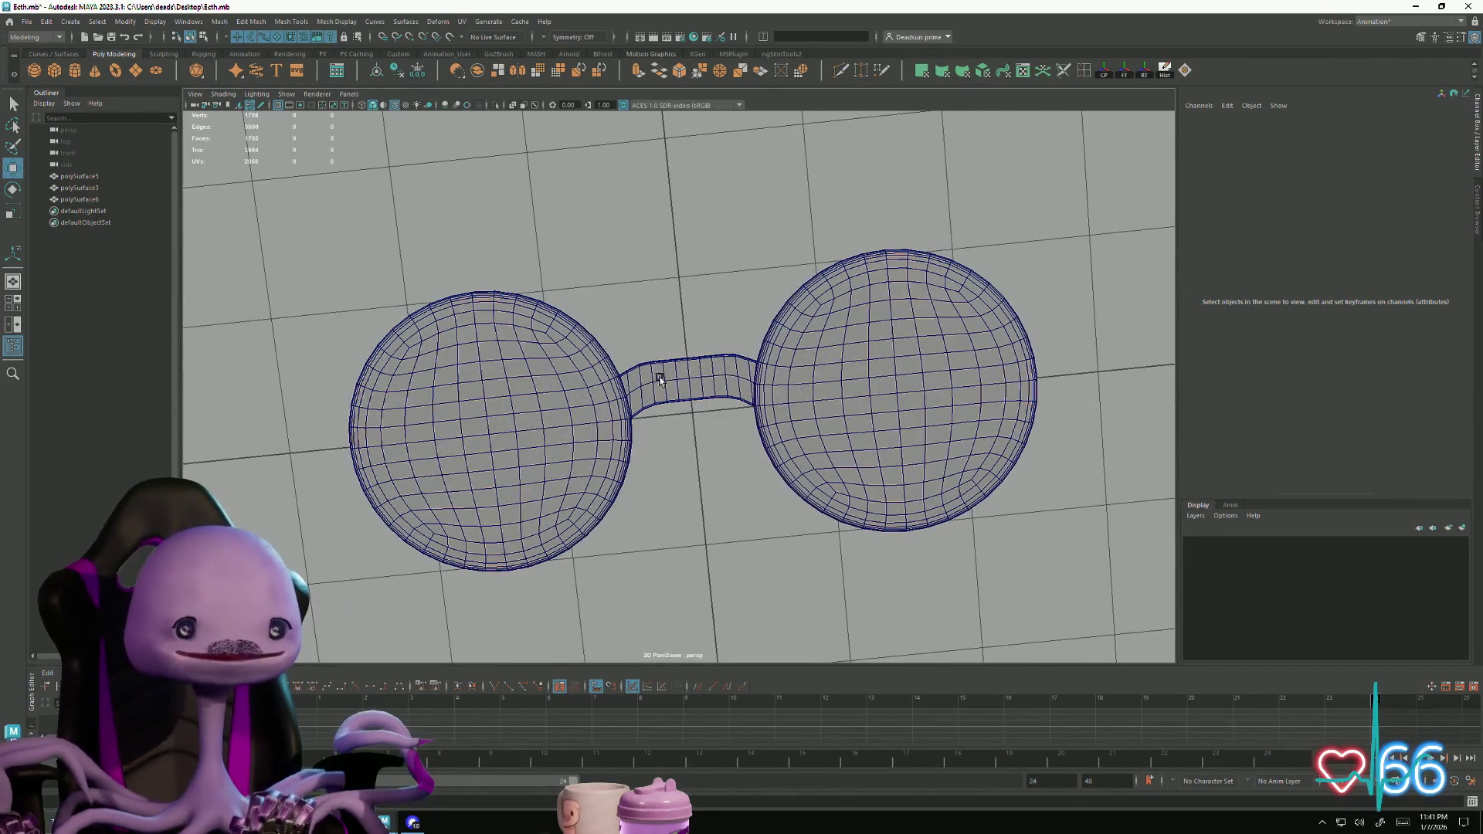
pyautogui.moveTo(673, 351)
pyautogui.keyDown('alt'); pyautogui.mouseDown()
pyautogui.moveTo(695, 447)
pyautogui.moveTo(676, 511)
pyautogui.moveTo(693, 452)
pyautogui.moveTo(779, 453)
pyautogui.moveTo(735, 506)
pyautogui.moveTo(754, 546)
pyautogui.moveTo(747, 529)
pyautogui.mouseUp(); pyautogui.keyUp('alt')
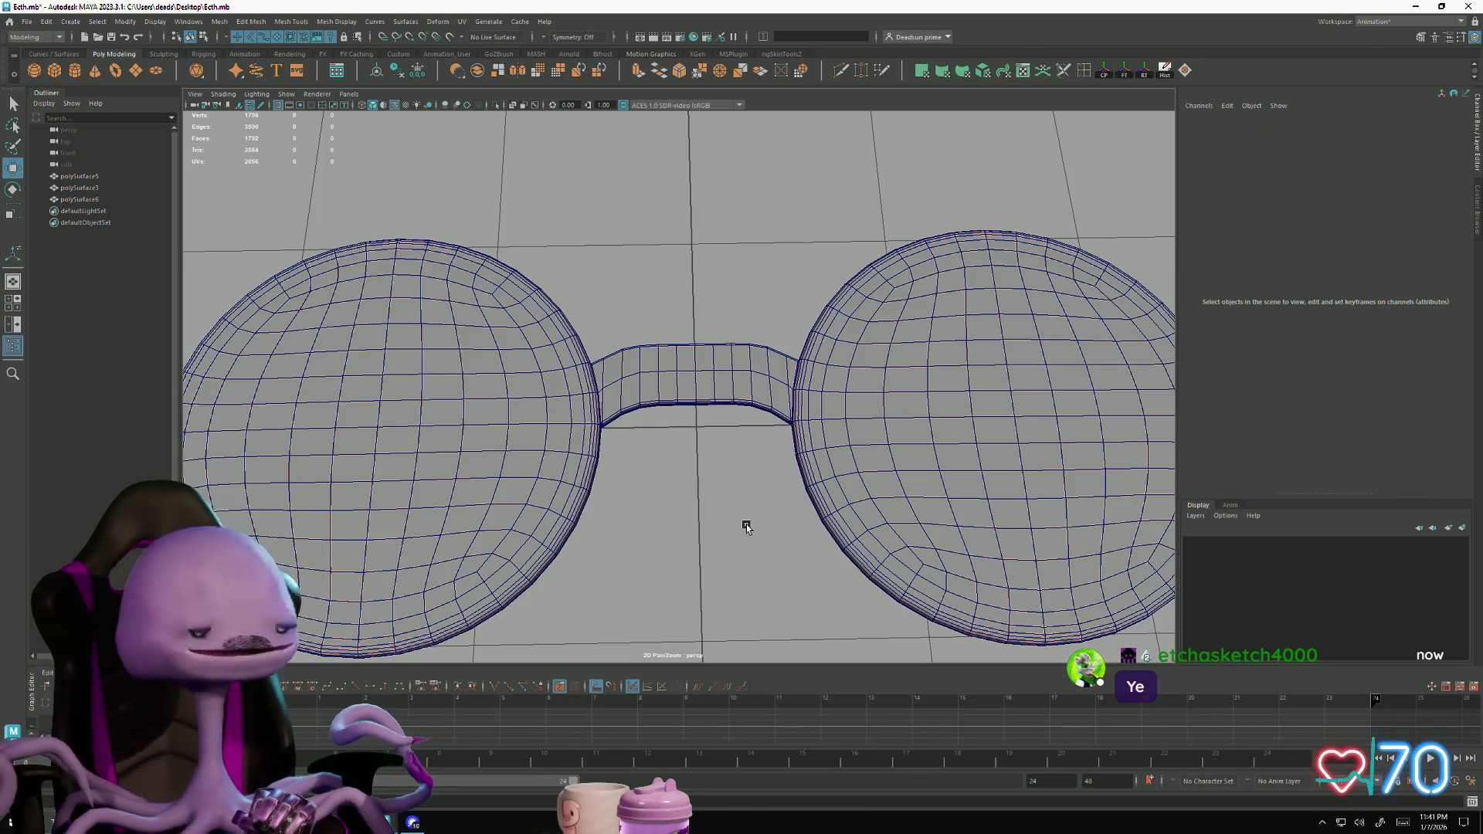
pyautogui.keyDown('alt'); pyautogui.moveTo(743, 539); pyautogui.dragTo(563, 421, button='right'); pyautogui.keyUp('alt')
pyautogui.moveTo(563, 420)
pyautogui.keyDown('alt'); pyautogui.mouseDown()
pyautogui.moveTo(655, 440)
pyautogui.moveTo(649, 414)
pyautogui.moveTo(660, 516)
pyautogui.mouseUp(); pyautogui.keyUp('alt')
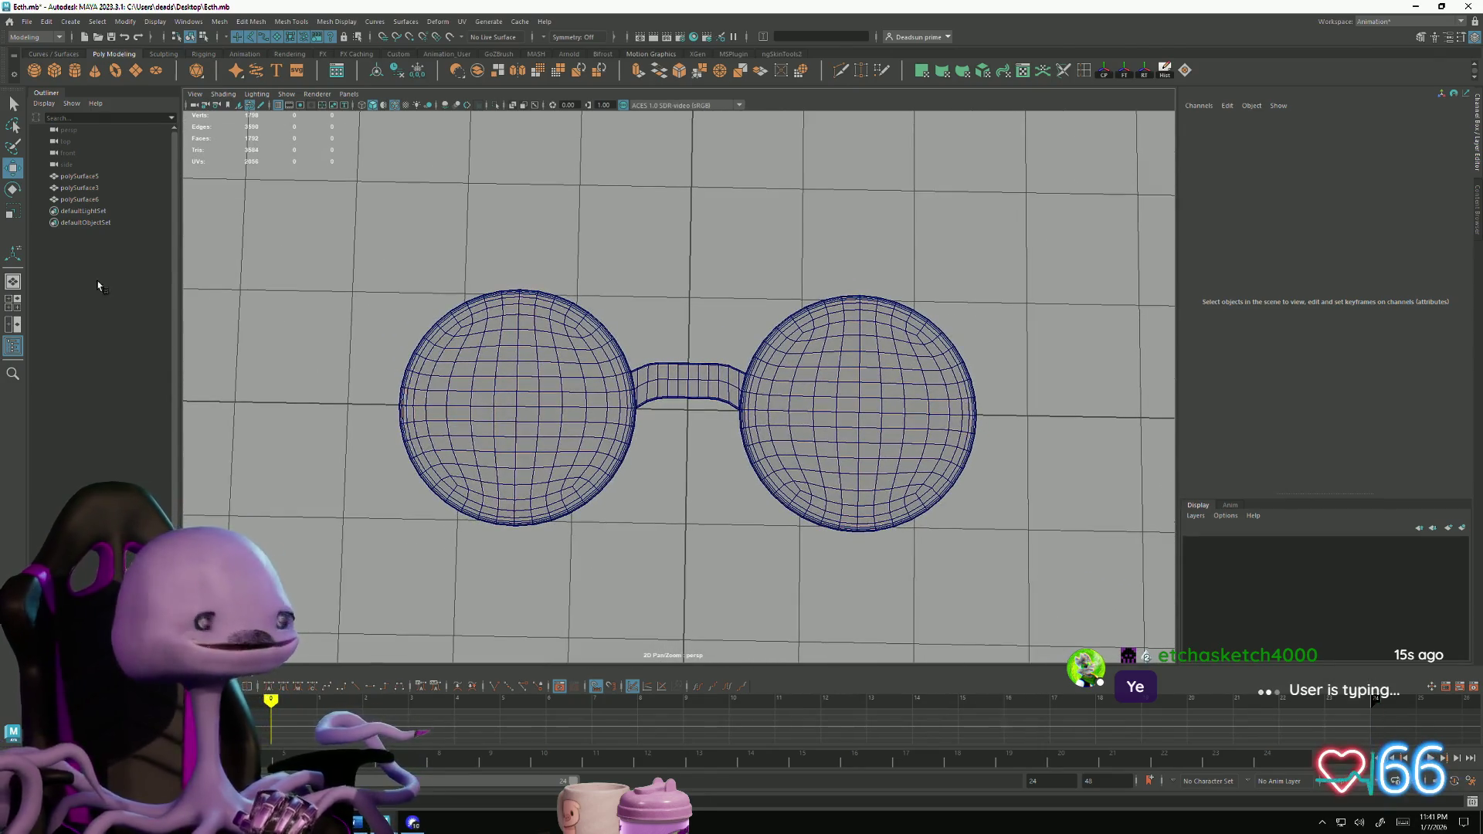
pyautogui.click(25, 38)
pyautogui.click(44, 85)
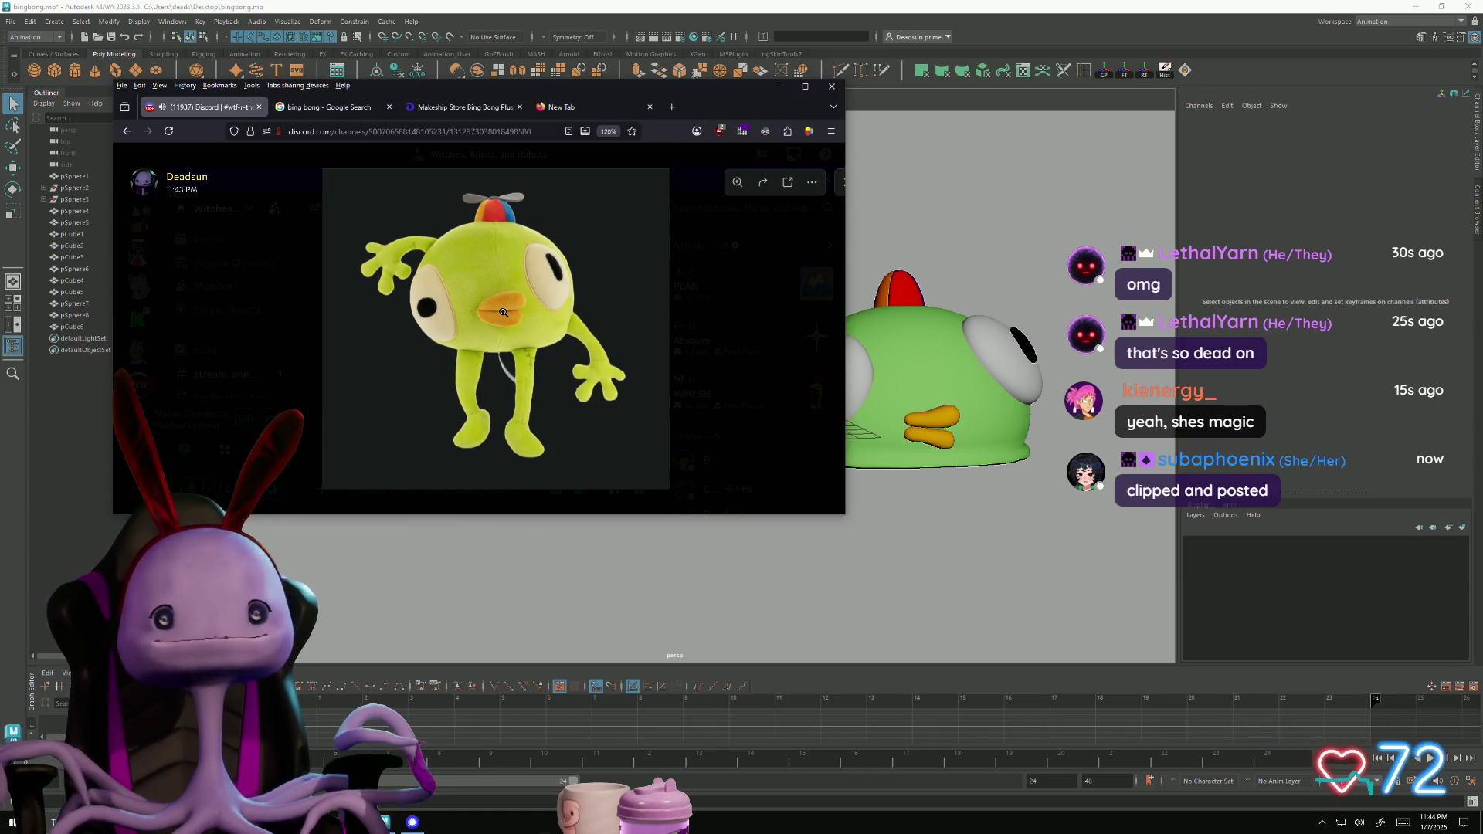
# Launch Paint and paste the copied Bing Bong plush photo onto the canvas
pyautogui.click(51, 821)
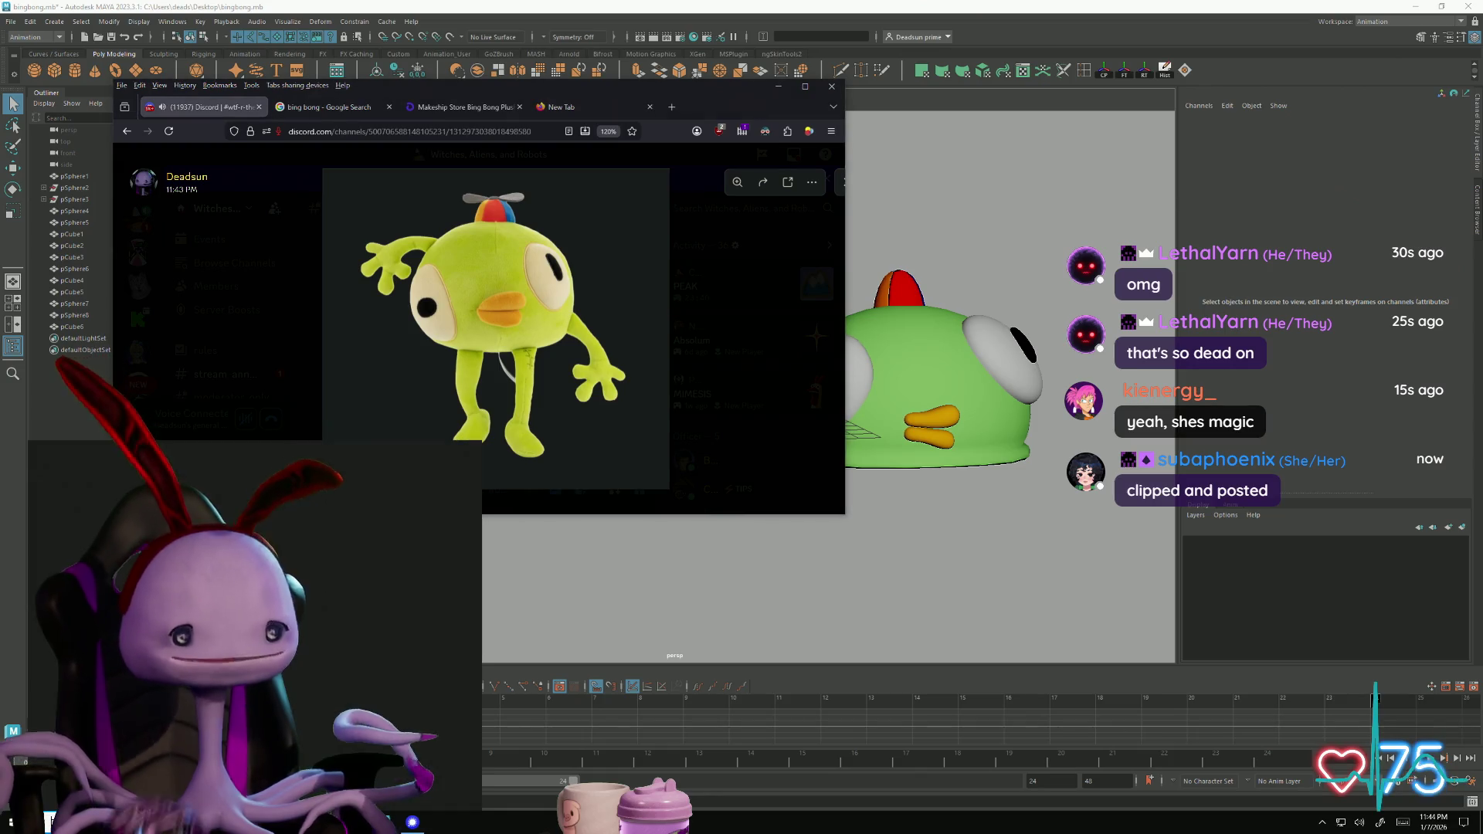
pyautogui.write('i')
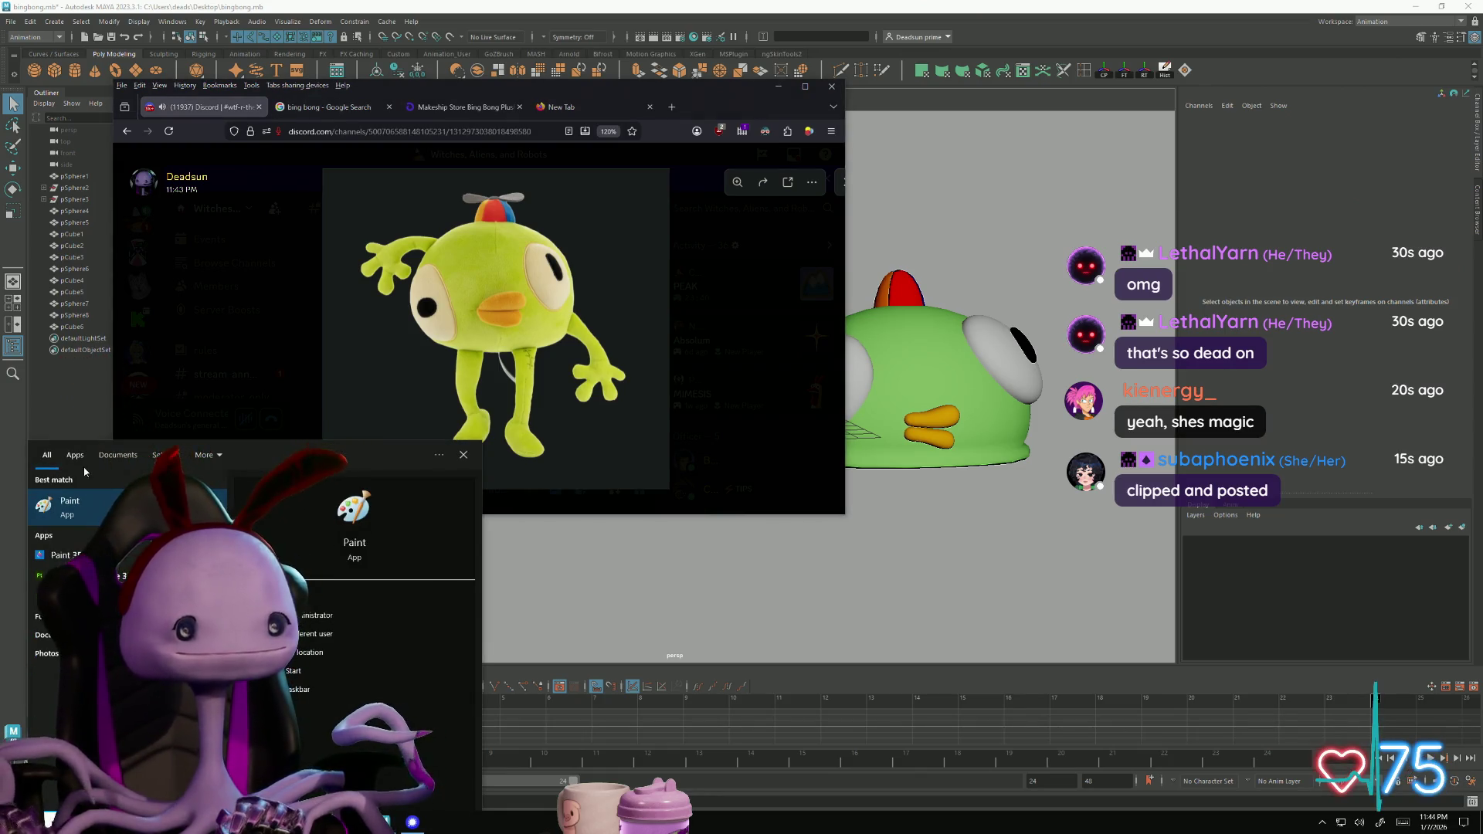
pyautogui.press('Return')
pyautogui.hotkey('ctrl', 'v')
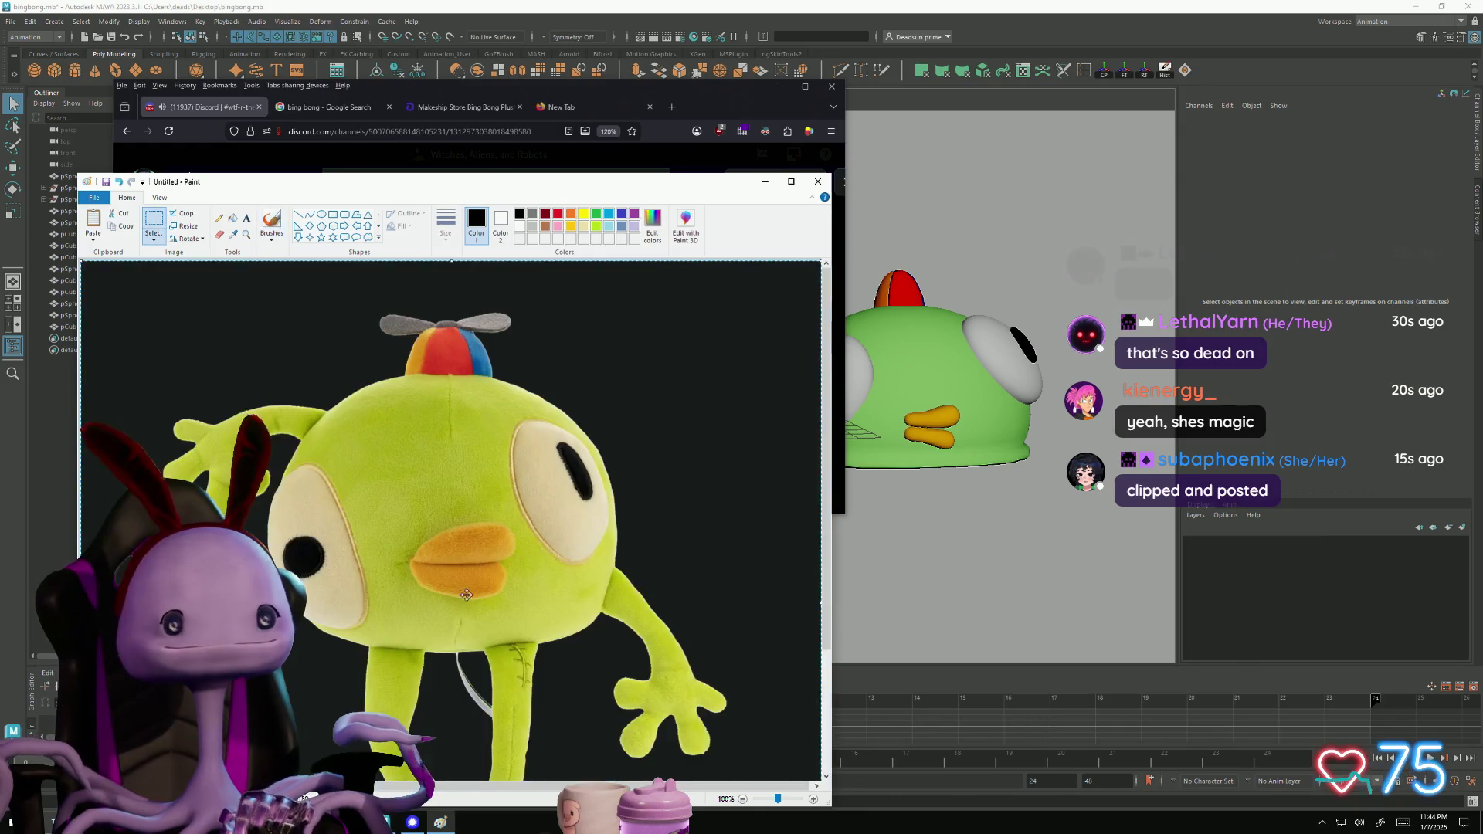
# Save the image to the Desktop as pingbong.png, then close Paint
pyautogui.click(95, 198)
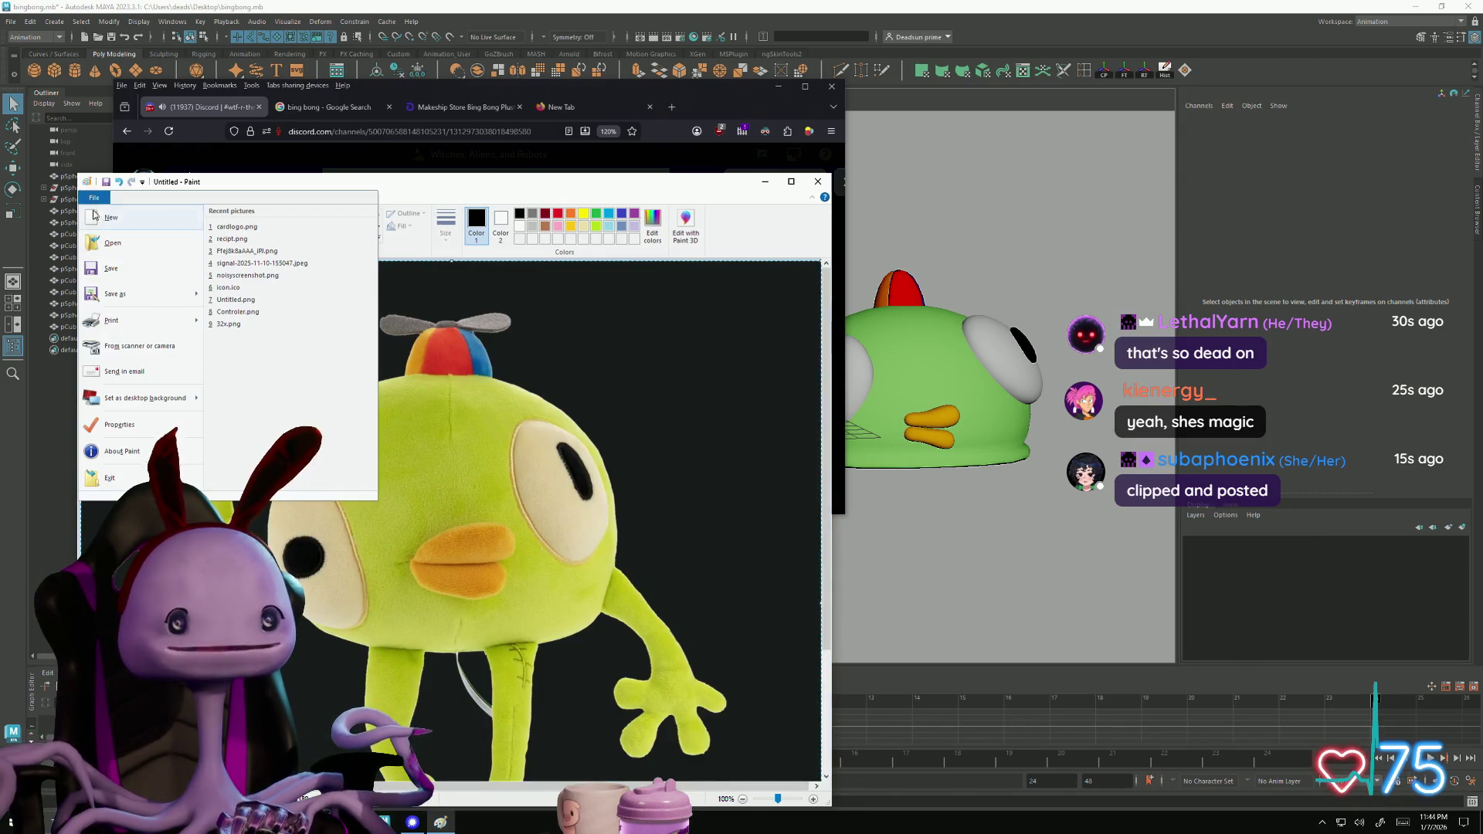
pyautogui.click(114, 299)
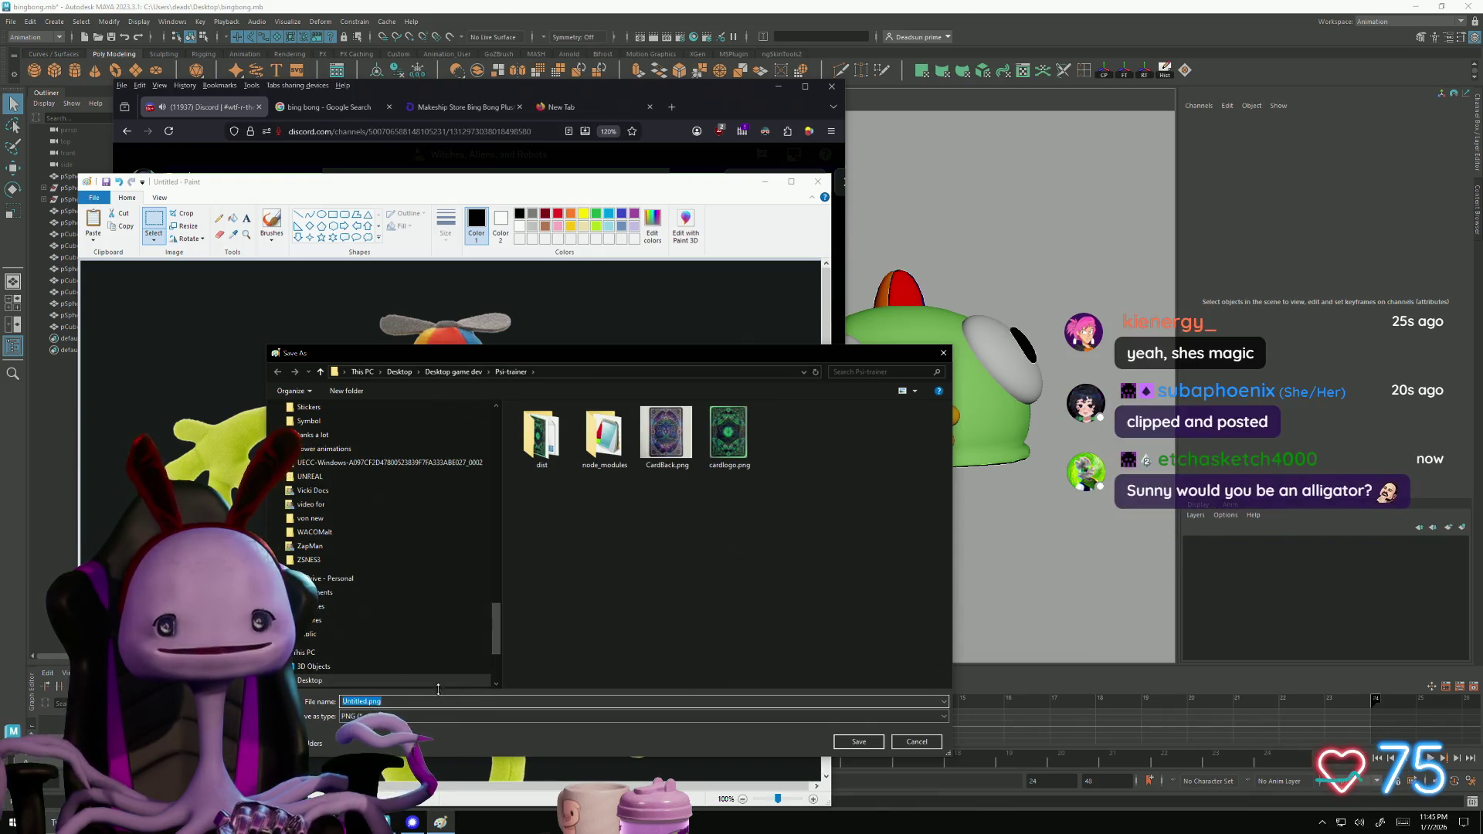
pyautogui.scroll(15, 375, 446)
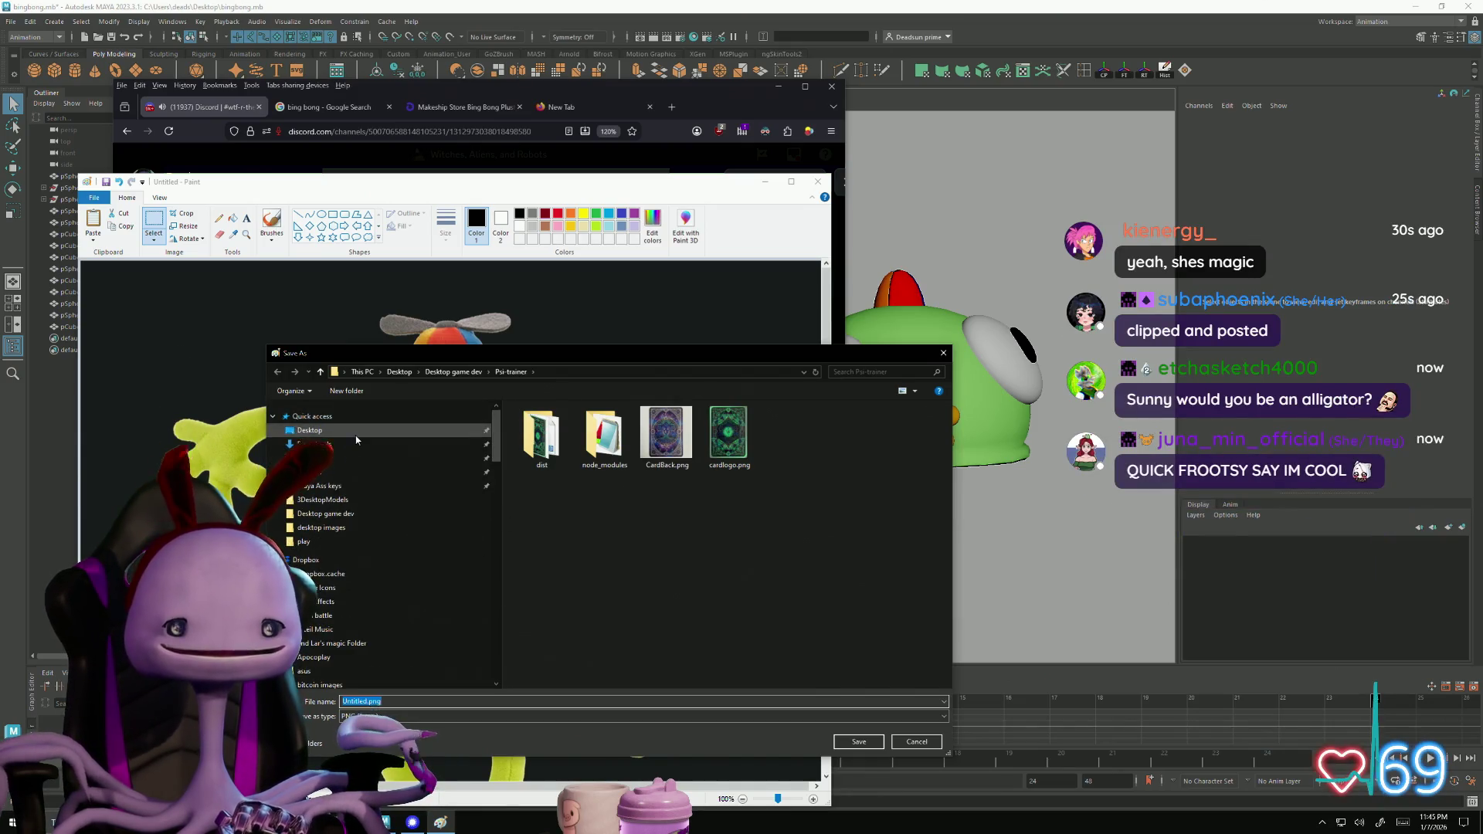
pyautogui.click(363, 430)
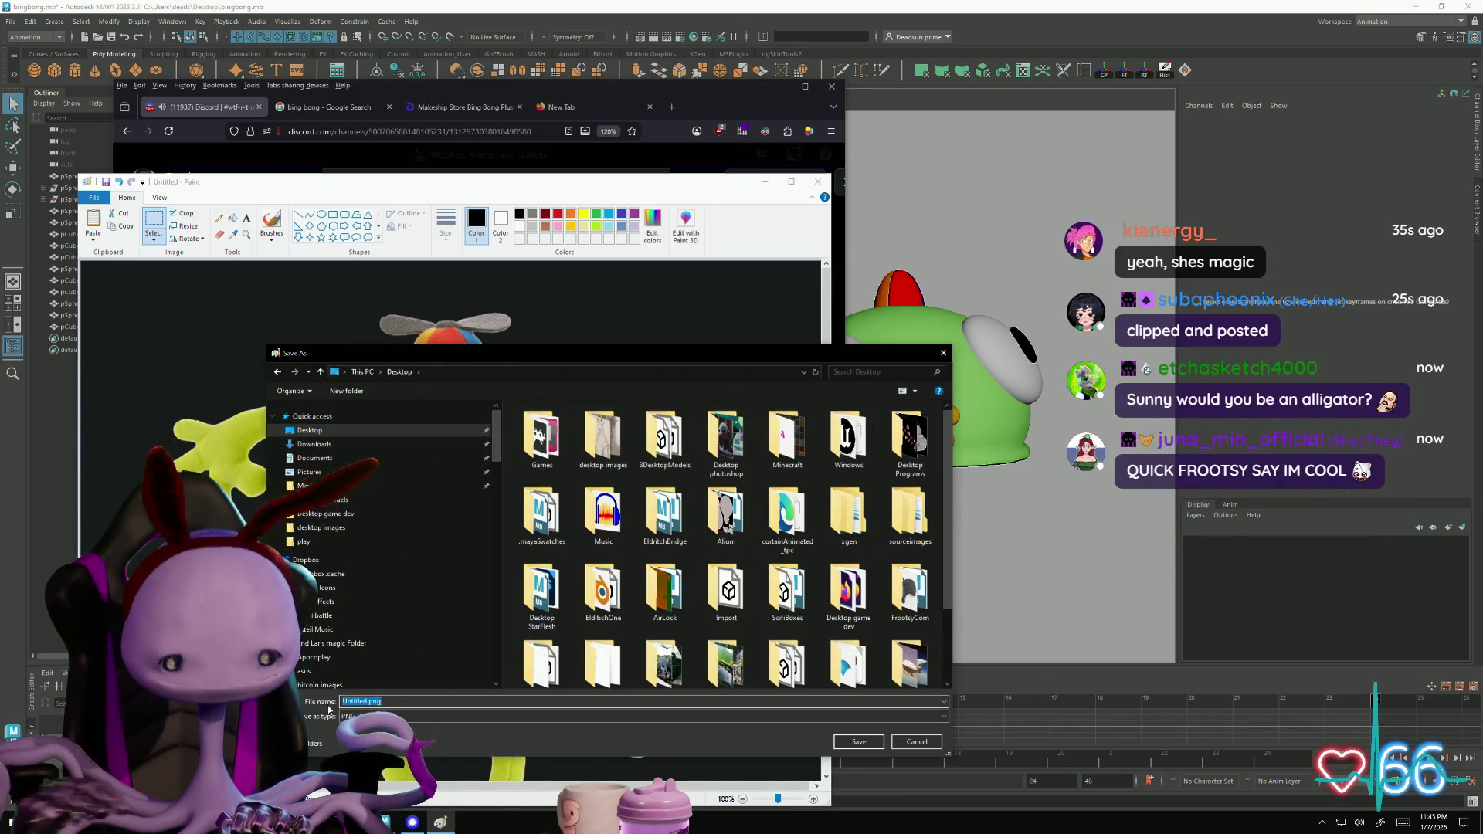
pyautogui.write('pingbon')
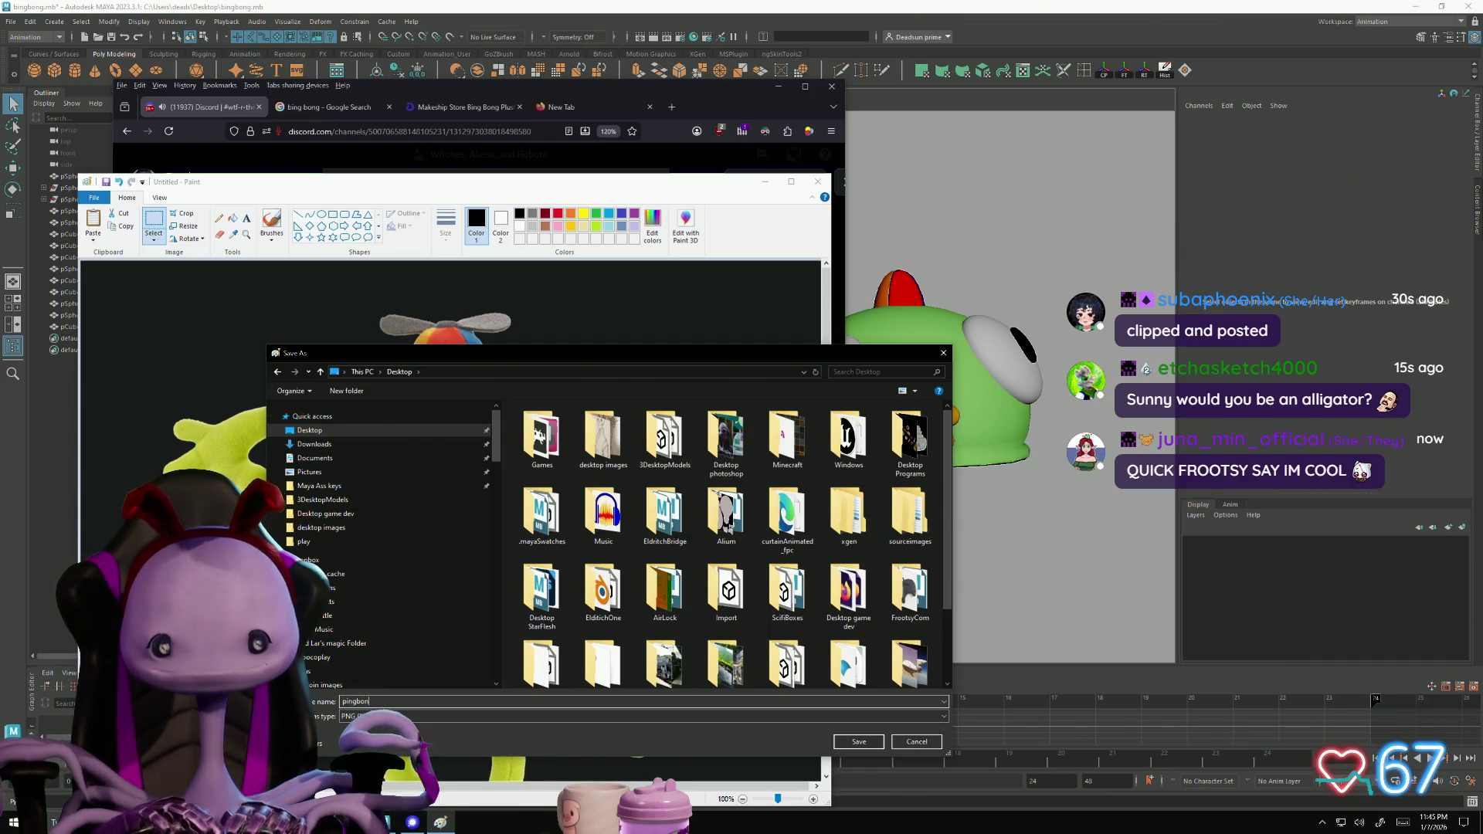
pyautogui.write('g')
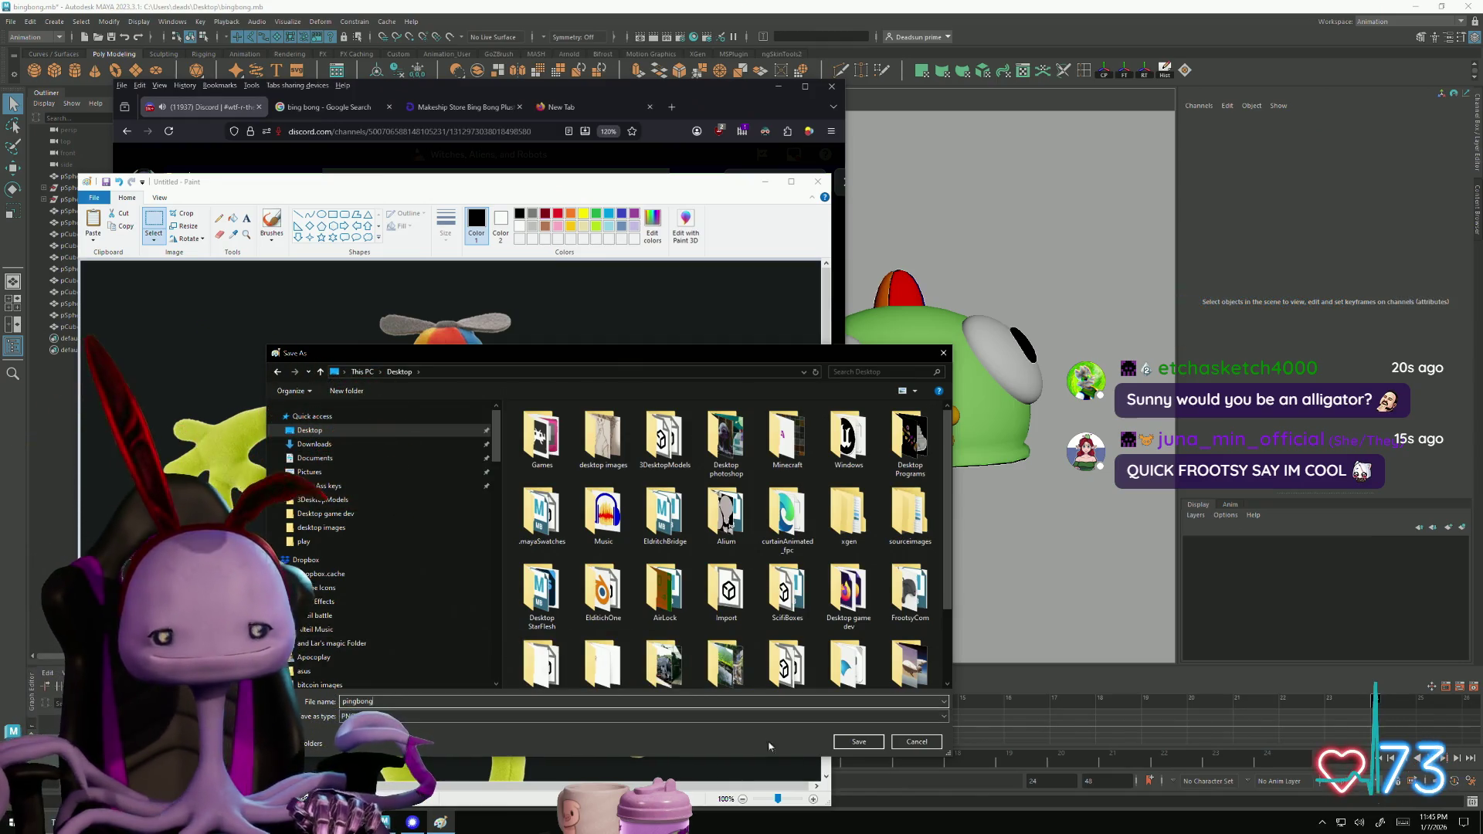
pyautogui.click(861, 743)
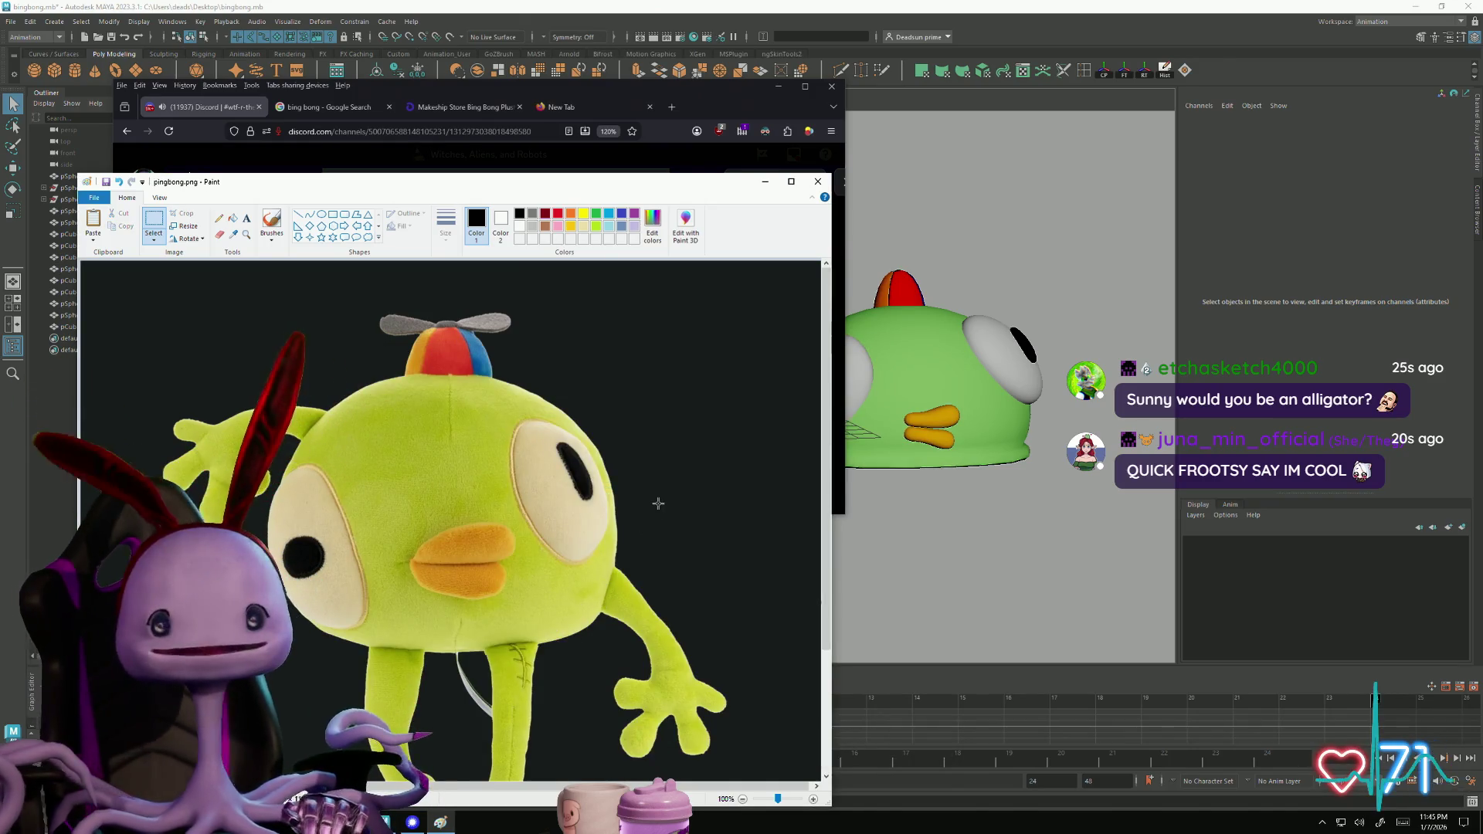
pyautogui.moveTo(716, 186)
pyautogui.mouseDown()
pyautogui.moveTo(641, 145)
pyautogui.moveTo(713, 120)
pyautogui.mouseUp()
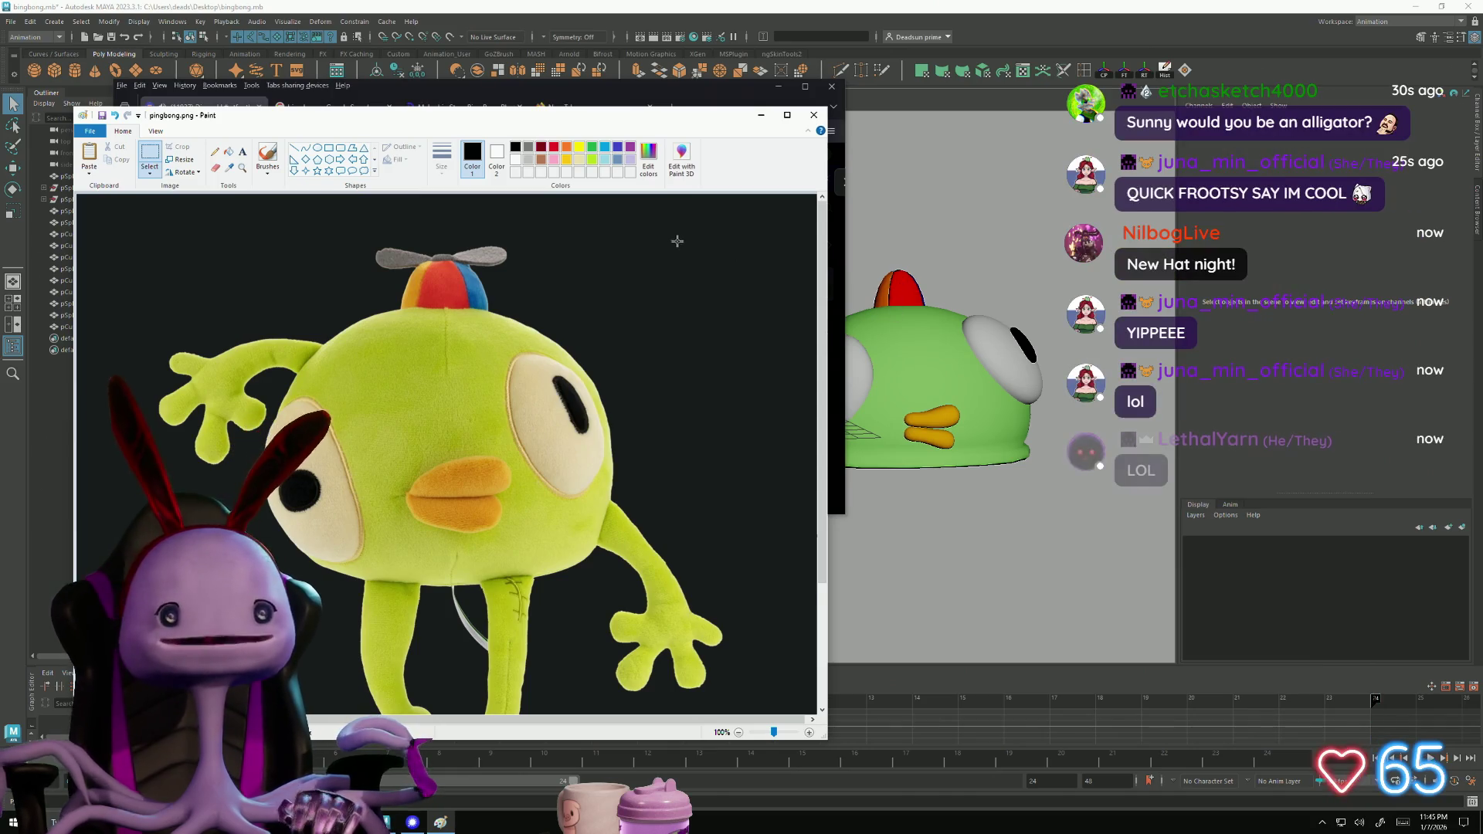
pyautogui.click(812, 115)
pyautogui.press('Escape')
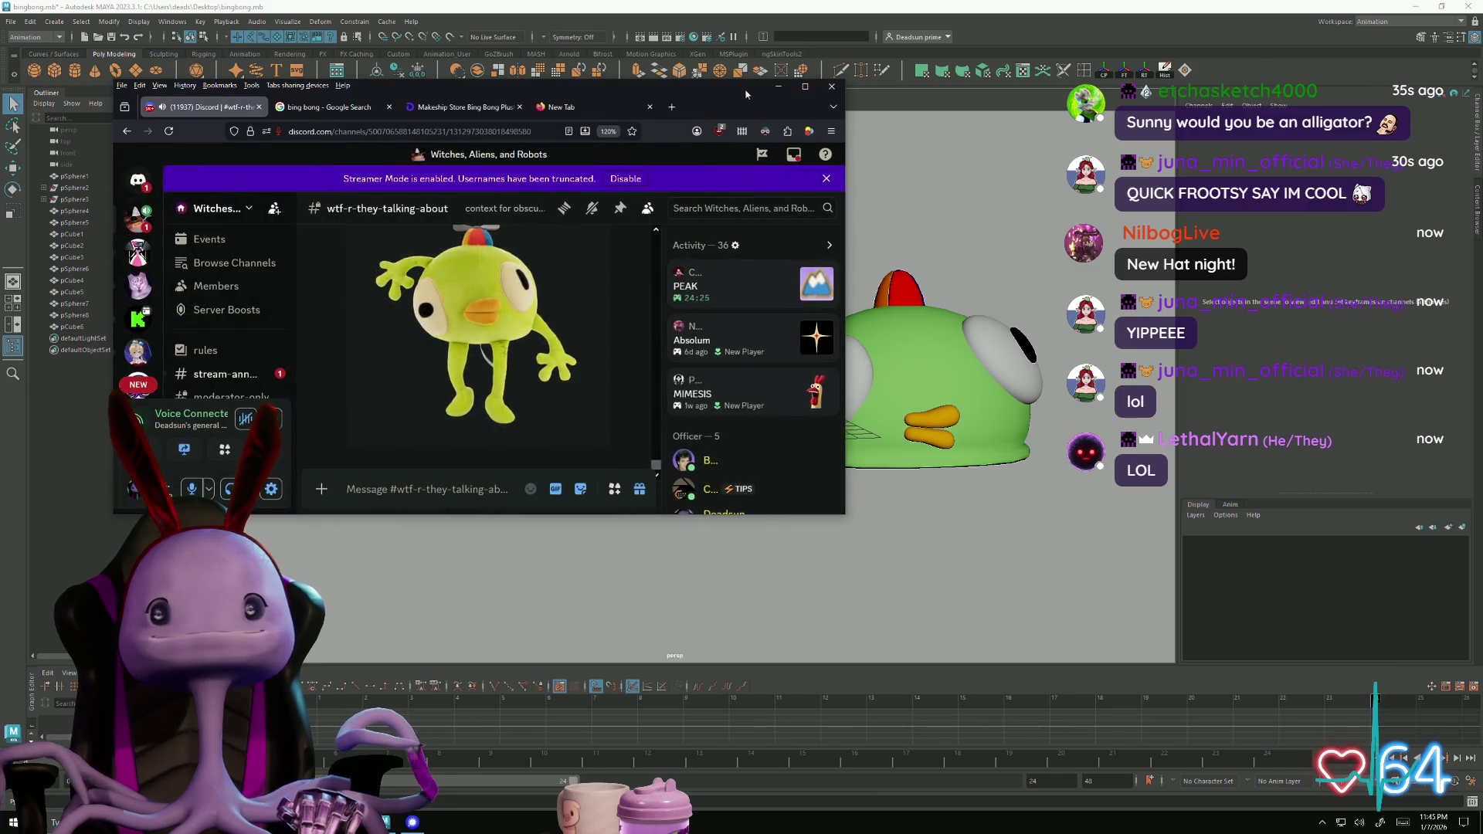
# Back in Maya, add a new polygon plane to the scene
pyautogui.click(779, 87)
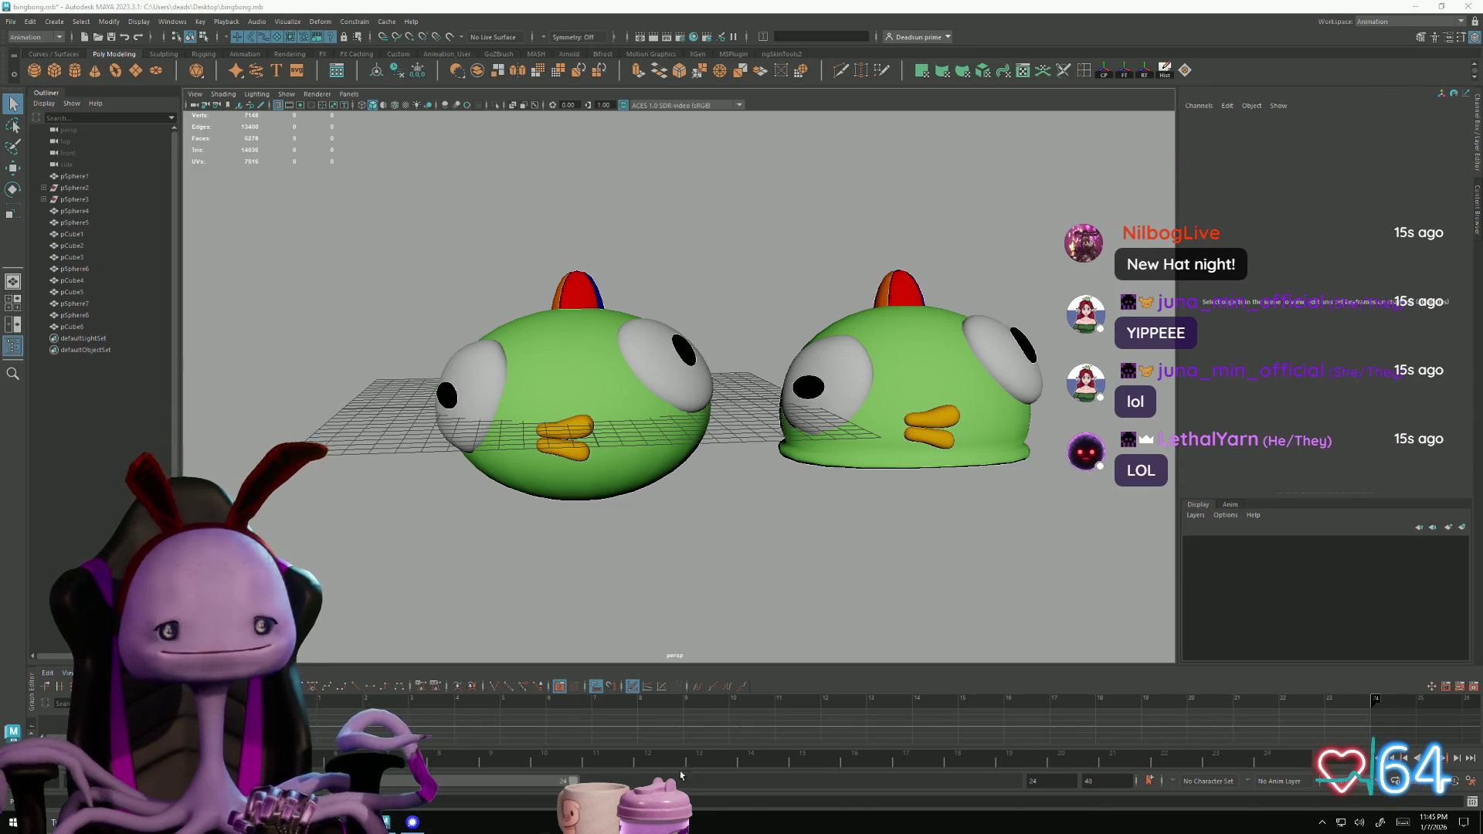
pyautogui.keyDown('alt'); pyautogui.moveTo(525, 512); pyautogui.dragTo(475, 507); pyautogui.keyUp('alt')
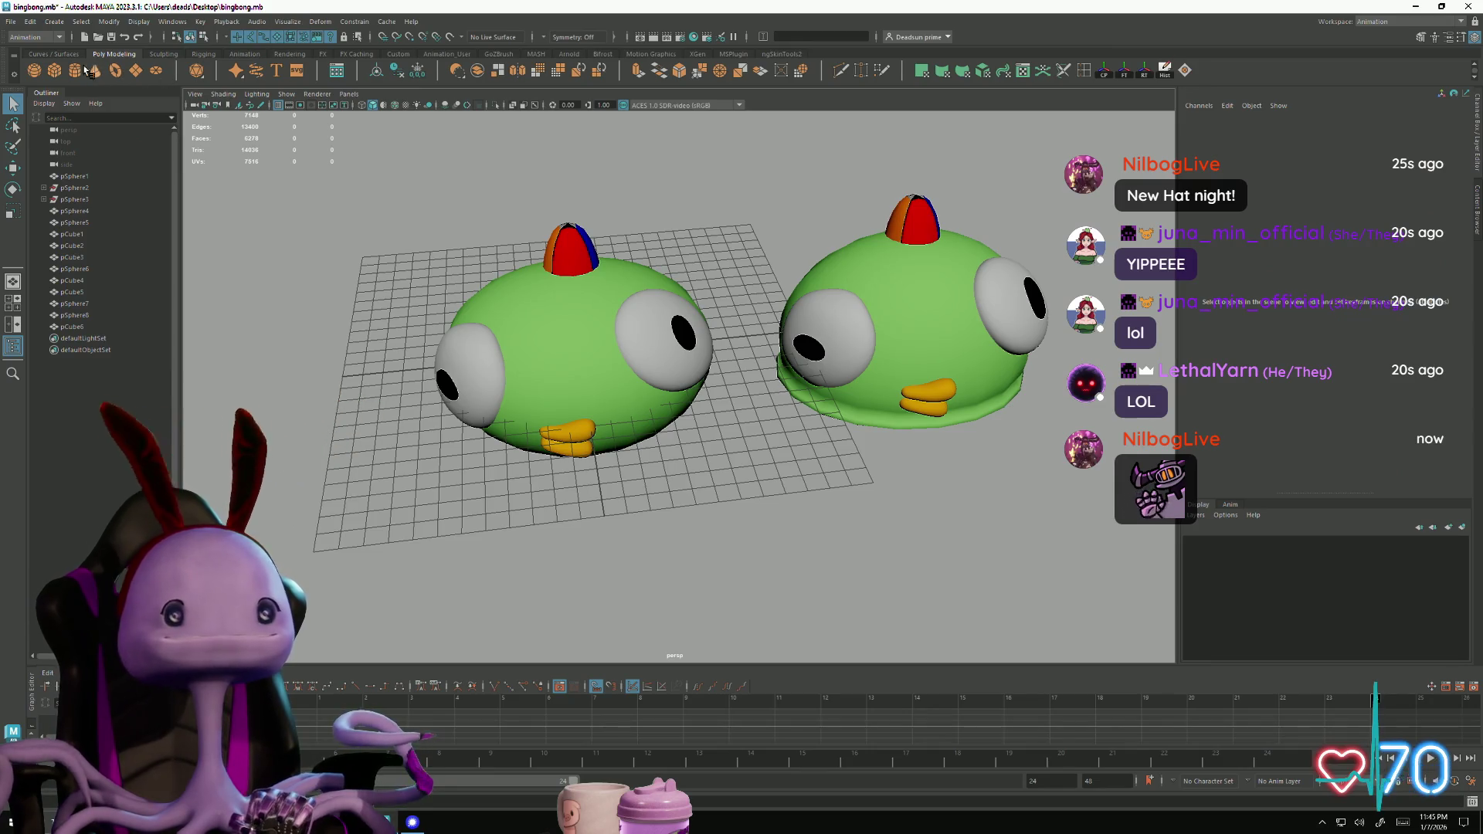
pyautogui.click(135, 70)
pyautogui.keyDown('alt'); pyautogui.moveTo(527, 391); pyautogui.dragTo(569, 492); pyautogui.keyUp('alt')
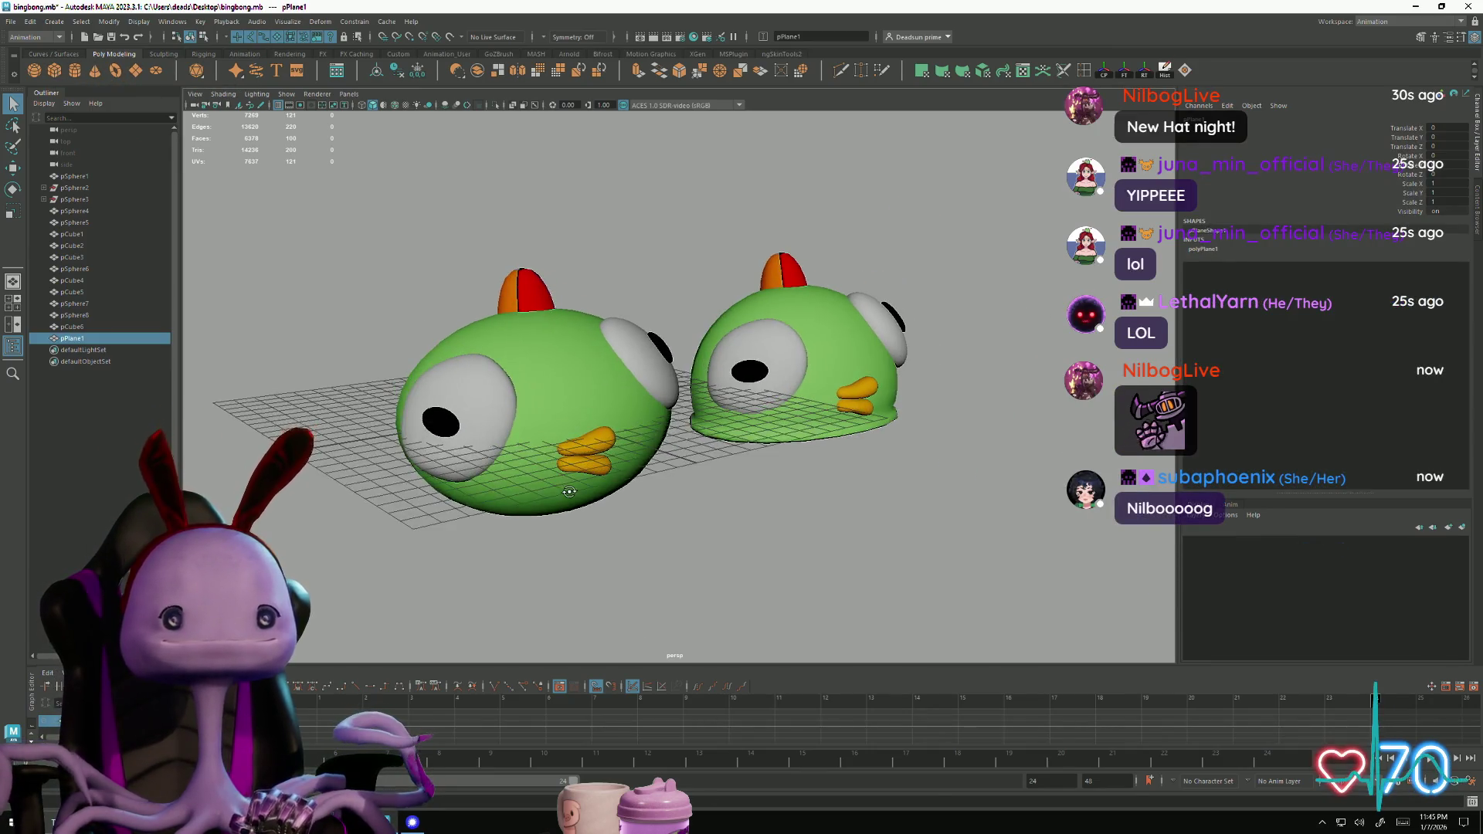
# Scale the left bird's pupil narrower along X
pyautogui.click(443, 425)
pyautogui.scroll(5, 443, 424)
pyautogui.press('r')
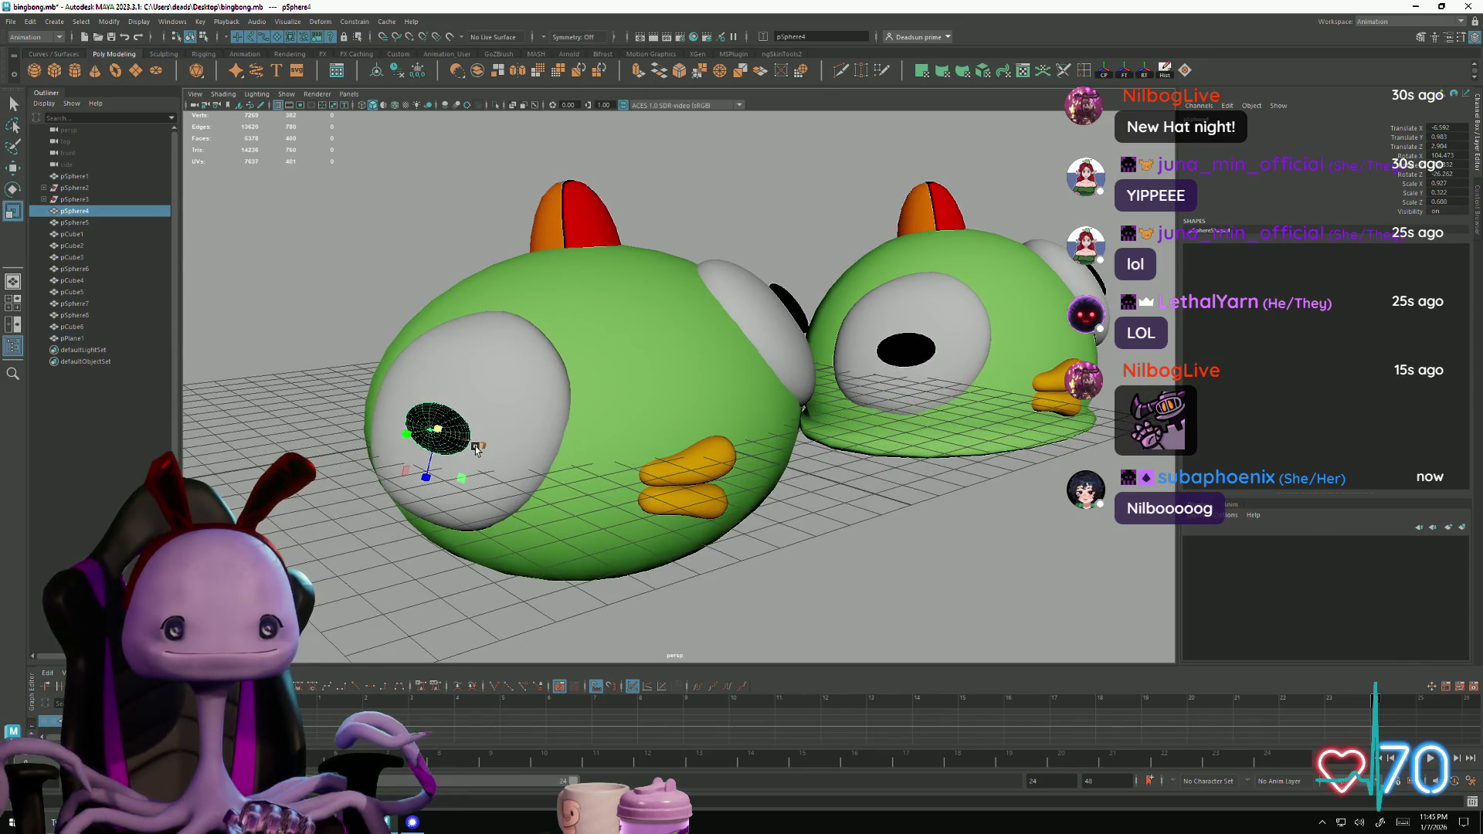
pyautogui.moveTo(470, 445); pyautogui.dragTo(463, 443)
pyautogui.keyDown('alt'); pyautogui.moveTo(883, 535); pyautogui.dragTo(870, 529); pyautogui.keyUp('alt')
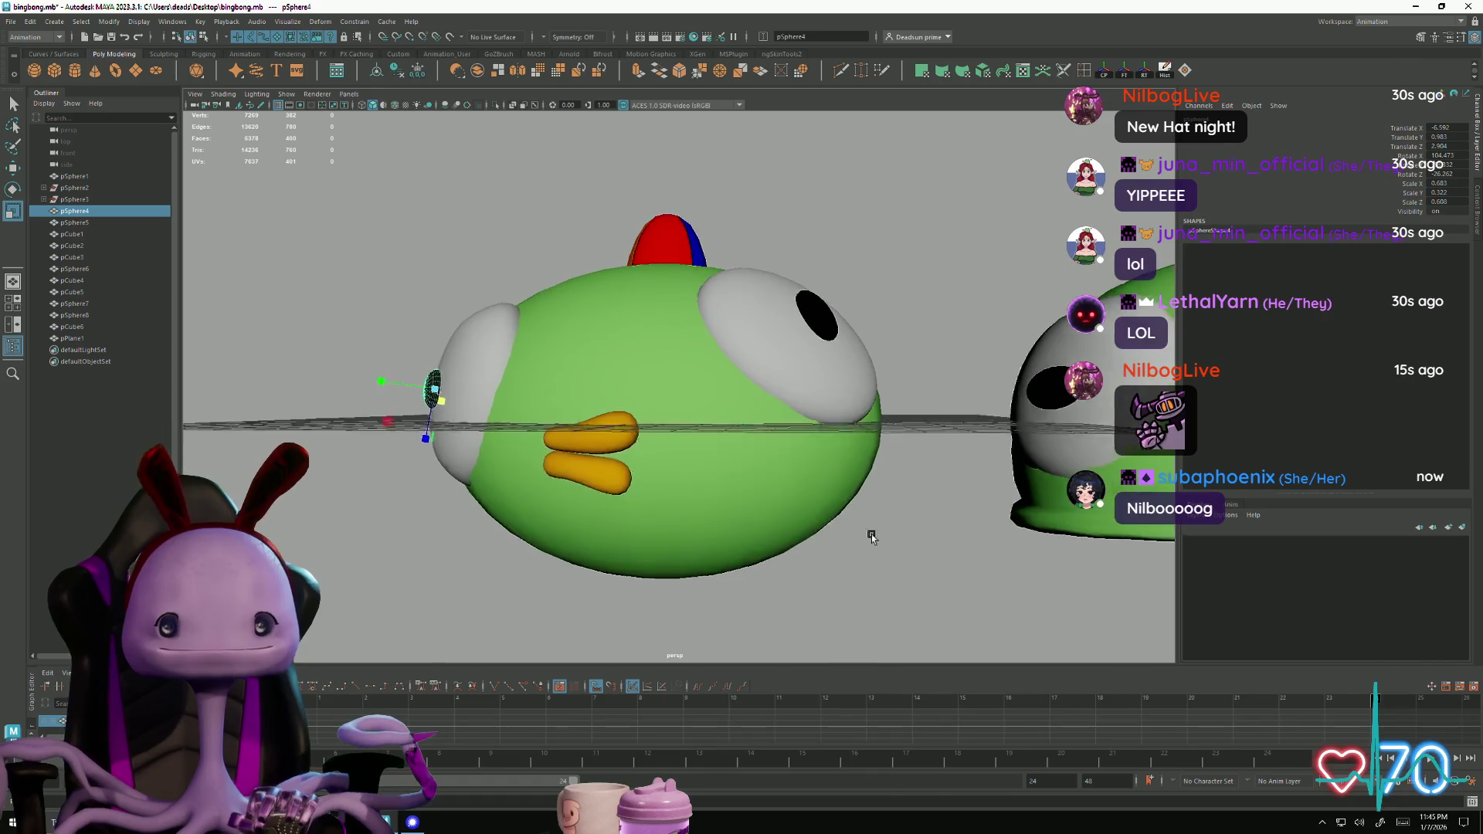
pyautogui.keyDown('alt'); pyautogui.moveTo(870, 529); pyautogui.dragTo(662, 536, button='right'); pyautogui.keyUp('alt')
pyautogui.moveTo(662, 536)
pyautogui.keyDown('alt'); pyautogui.mouseDown()
pyautogui.moveTo(613, 529)
pyautogui.moveTo(581, 489)
pyautogui.mouseUp(); pyautogui.keyUp('alt')
pyautogui.moveTo(778, 549)
pyautogui.keyDown('alt'); pyautogui.mouseDown()
pyautogui.moveTo(780, 461)
pyautogui.moveTo(794, 553)
pyautogui.moveTo(767, 543)
pyautogui.moveTo(834, 540)
pyautogui.moveTo(887, 513)
pyautogui.moveTo(713, 512)
pyautogui.mouseUp(); pyautogui.keyUp('alt')
pyautogui.click(744, 530)
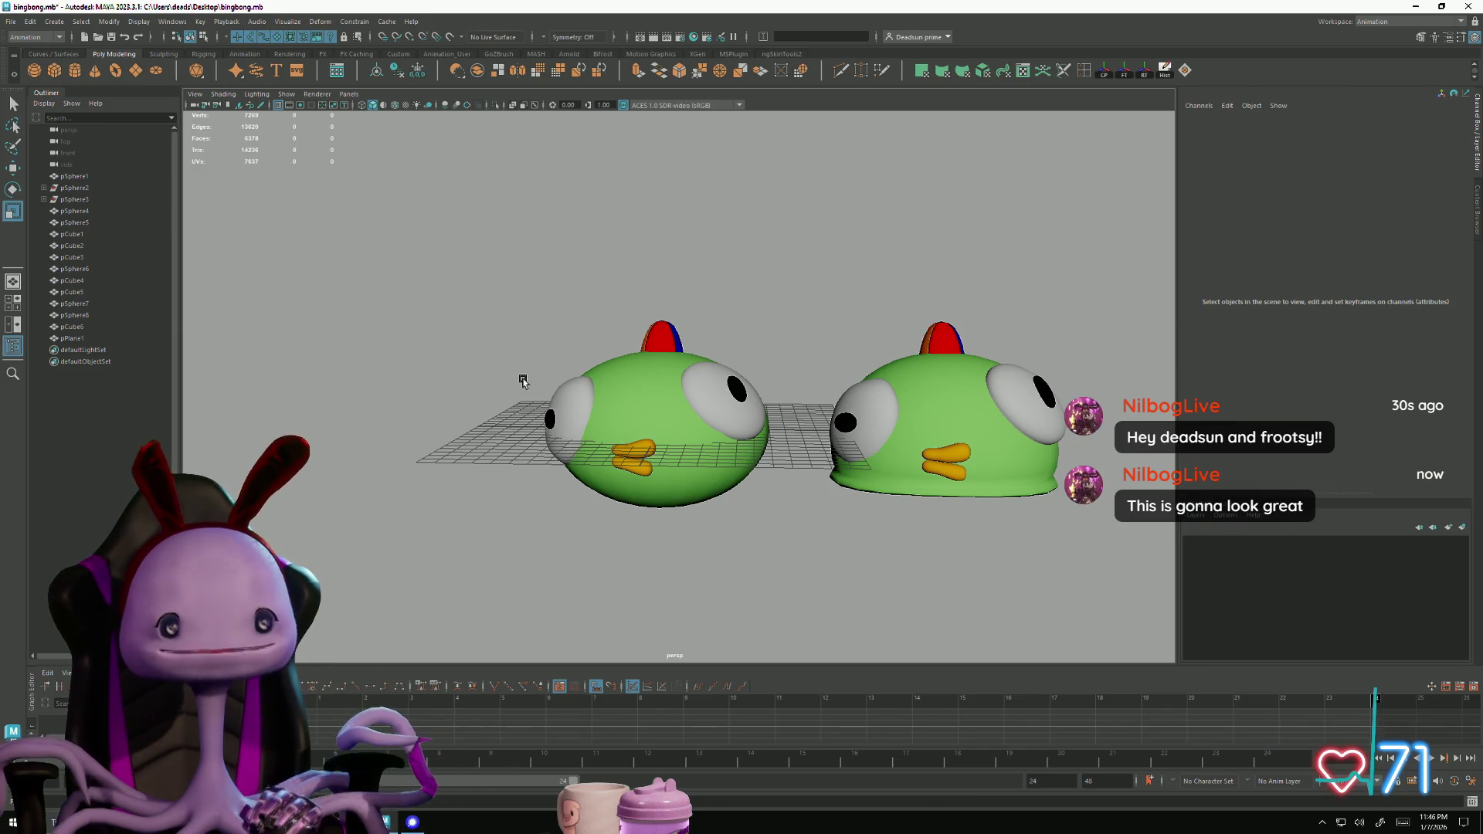
# Orbit around the two birds to inspect them from the side and above
pyautogui.moveTo(583, 446)
pyautogui.keyDown('alt'); pyautogui.mouseDown()
pyautogui.moveTo(758, 439)
pyautogui.moveTo(585, 440)
pyautogui.mouseUp(); pyautogui.keyUp('alt')
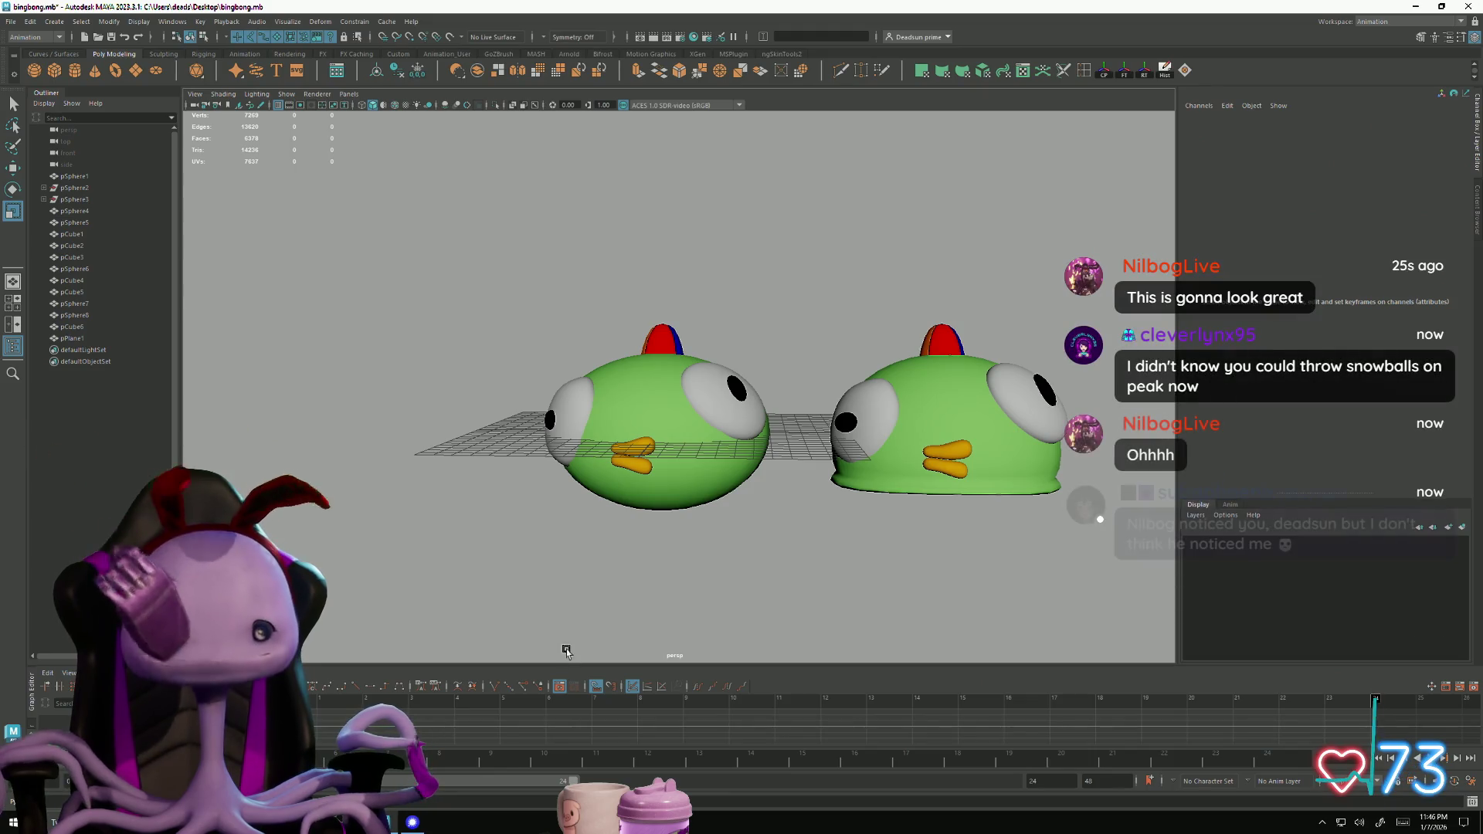
pyautogui.keyDown('alt'); pyautogui.moveTo(580, 539); pyautogui.dragTo(600, 516); pyautogui.keyUp('alt')
pyautogui.keyDown('alt'); pyautogui.moveTo(600, 516); pyautogui.dragTo(679, 556, button='right'); pyautogui.keyUp('alt')
pyautogui.moveTo(679, 556)
pyautogui.keyDown('alt'); pyautogui.mouseDown()
pyautogui.moveTo(612, 553)
pyautogui.moveTo(685, 622)
pyautogui.mouseUp(); pyautogui.keyUp('alt')
pyautogui.keyDown('alt'); pyautogui.moveTo(684, 622); pyautogui.dragTo(869, 543, button='right'); pyautogui.keyUp('alt')
pyautogui.moveTo(869, 543)
pyautogui.keyDown('alt'); pyautogui.mouseDown()
pyautogui.moveTo(659, 573)
pyautogui.moveTo(598, 553)
pyautogui.mouseUp(); pyautogui.keyUp('alt')
pyautogui.scroll(10, 542, 455)
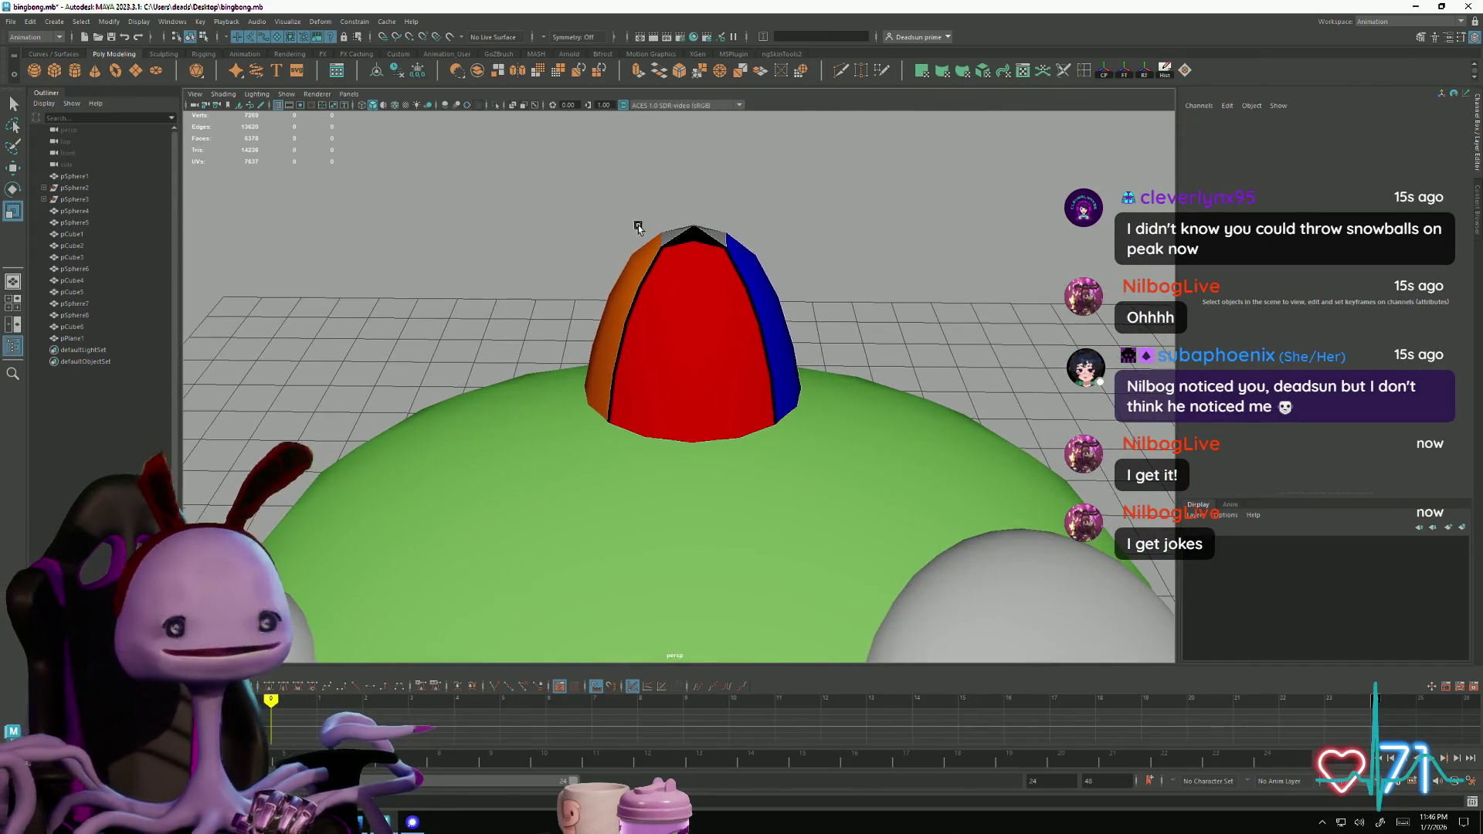
# Assign the existing lambert9 material to the black triangular faces atop the striped cap
pyautogui.click(693, 280)
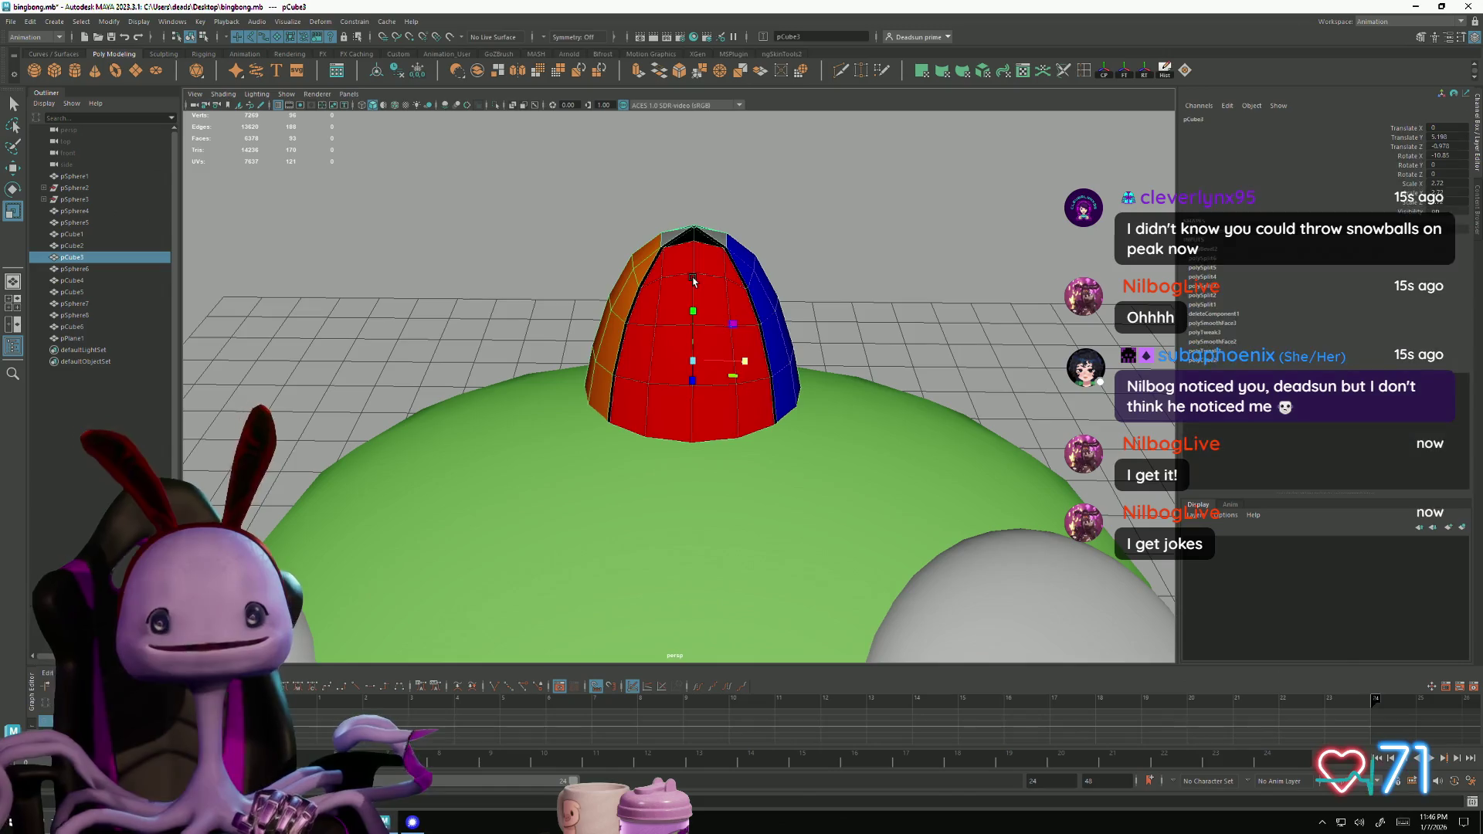
pyautogui.moveTo(696, 268)
pyautogui.keyDown('alt'); pyautogui.mouseDown()
pyautogui.moveTo(635, 327)
pyautogui.moveTo(660, 293)
pyautogui.moveTo(652, 320)
pyautogui.mouseUp(); pyautogui.keyUp('alt')
pyautogui.moveTo(653, 320); pyautogui.dragTo(650, 324, button='right')
pyautogui.click(651, 325)
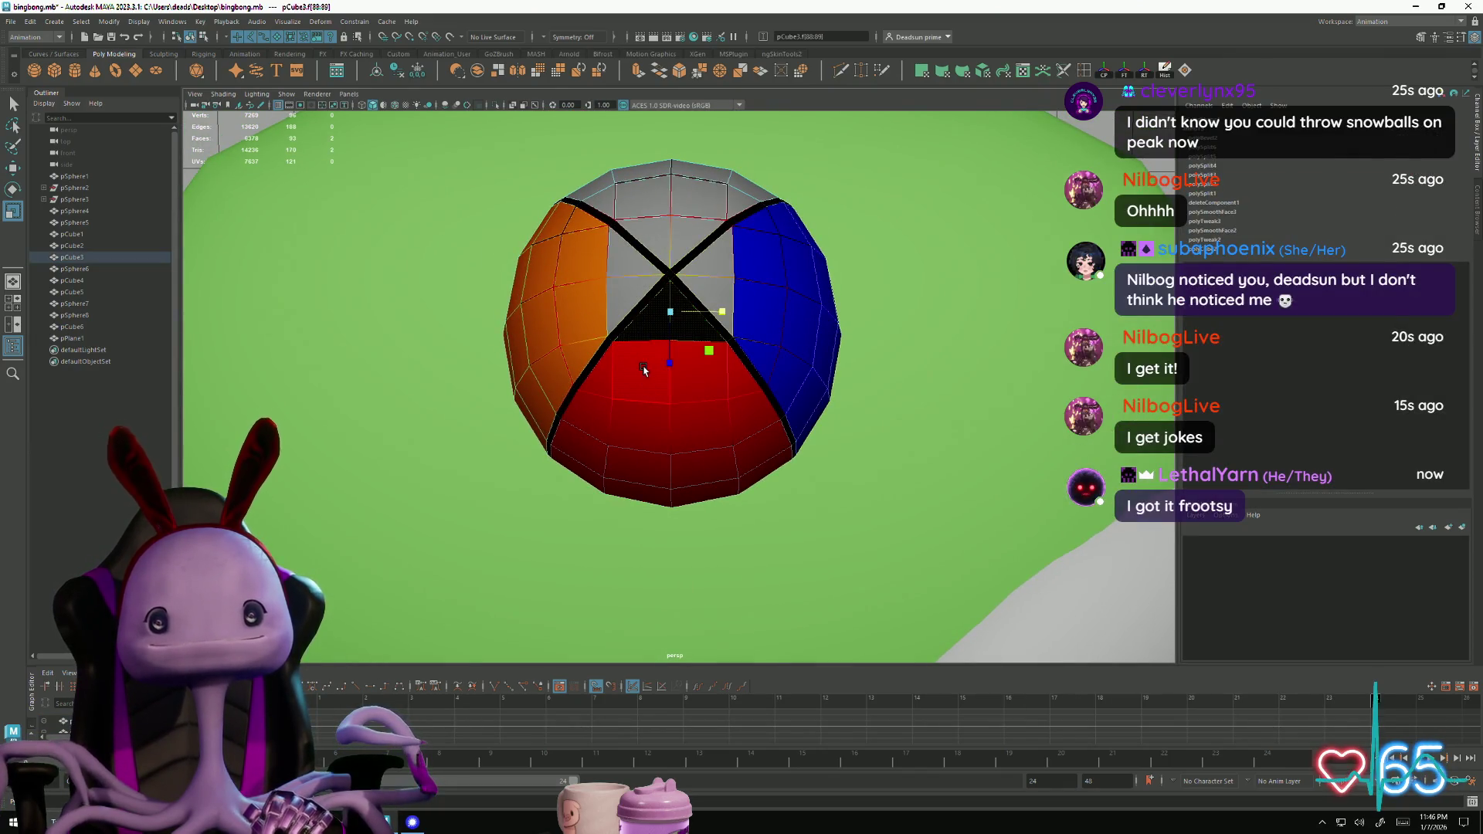
pyautogui.moveTo(650, 363); pyautogui.dragTo(643, 461, button='right')
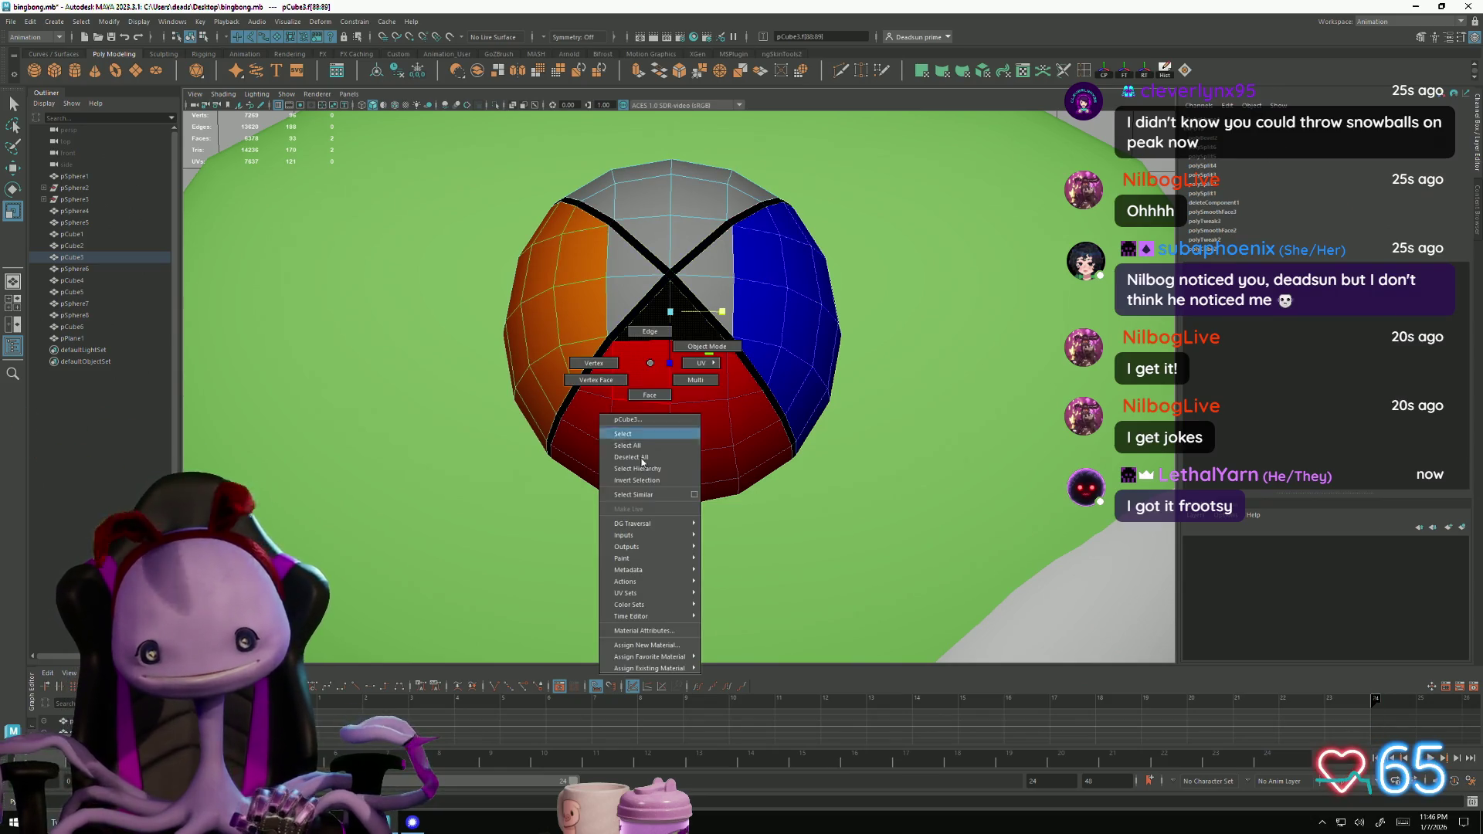
pyautogui.moveTo(674, 669)
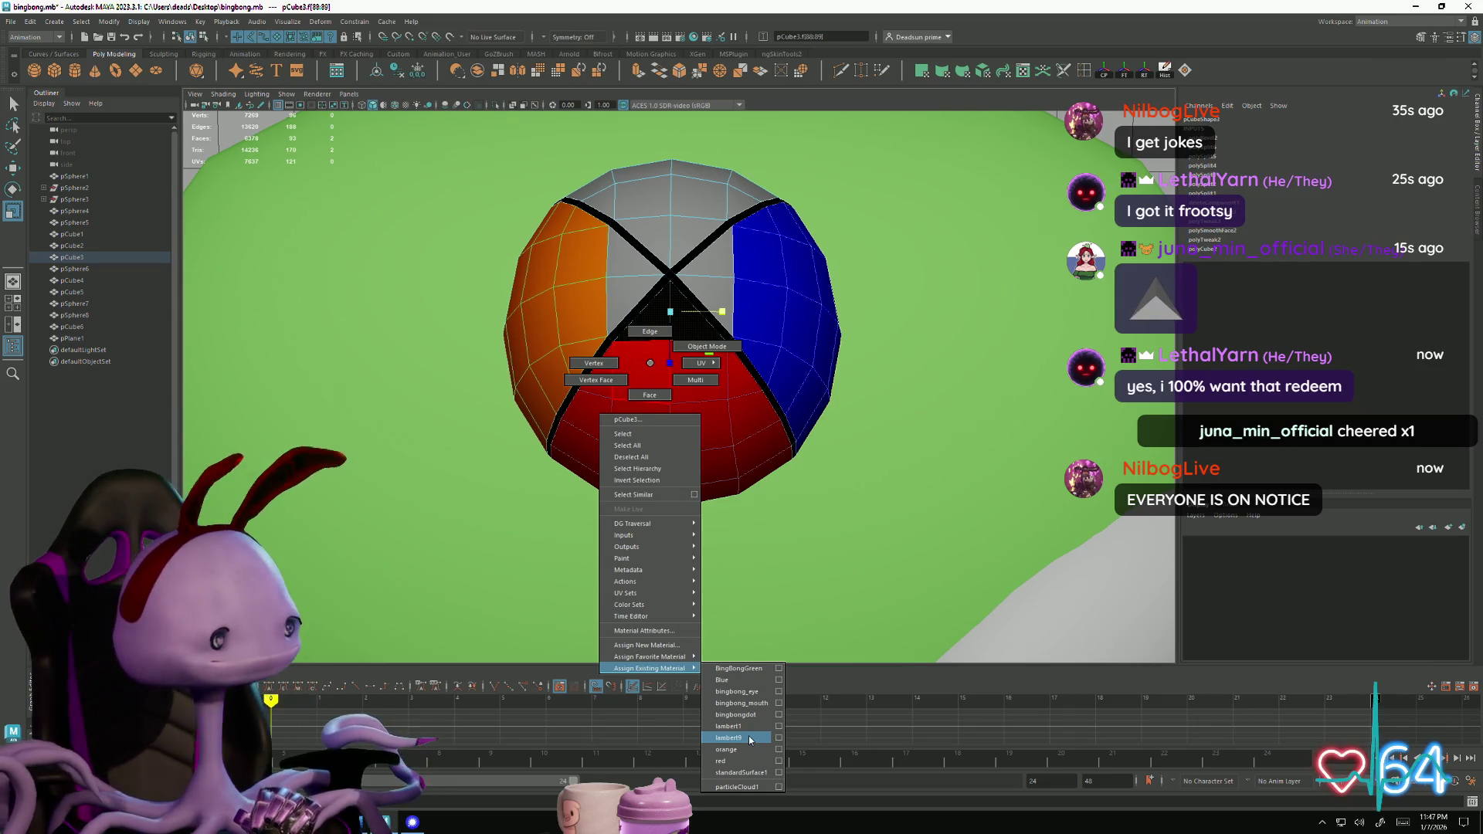
pyautogui.click(749, 739)
pyautogui.keyDown('alt'); pyautogui.moveTo(675, 506); pyautogui.dragTo(746, 484); pyautogui.keyUp('alt')
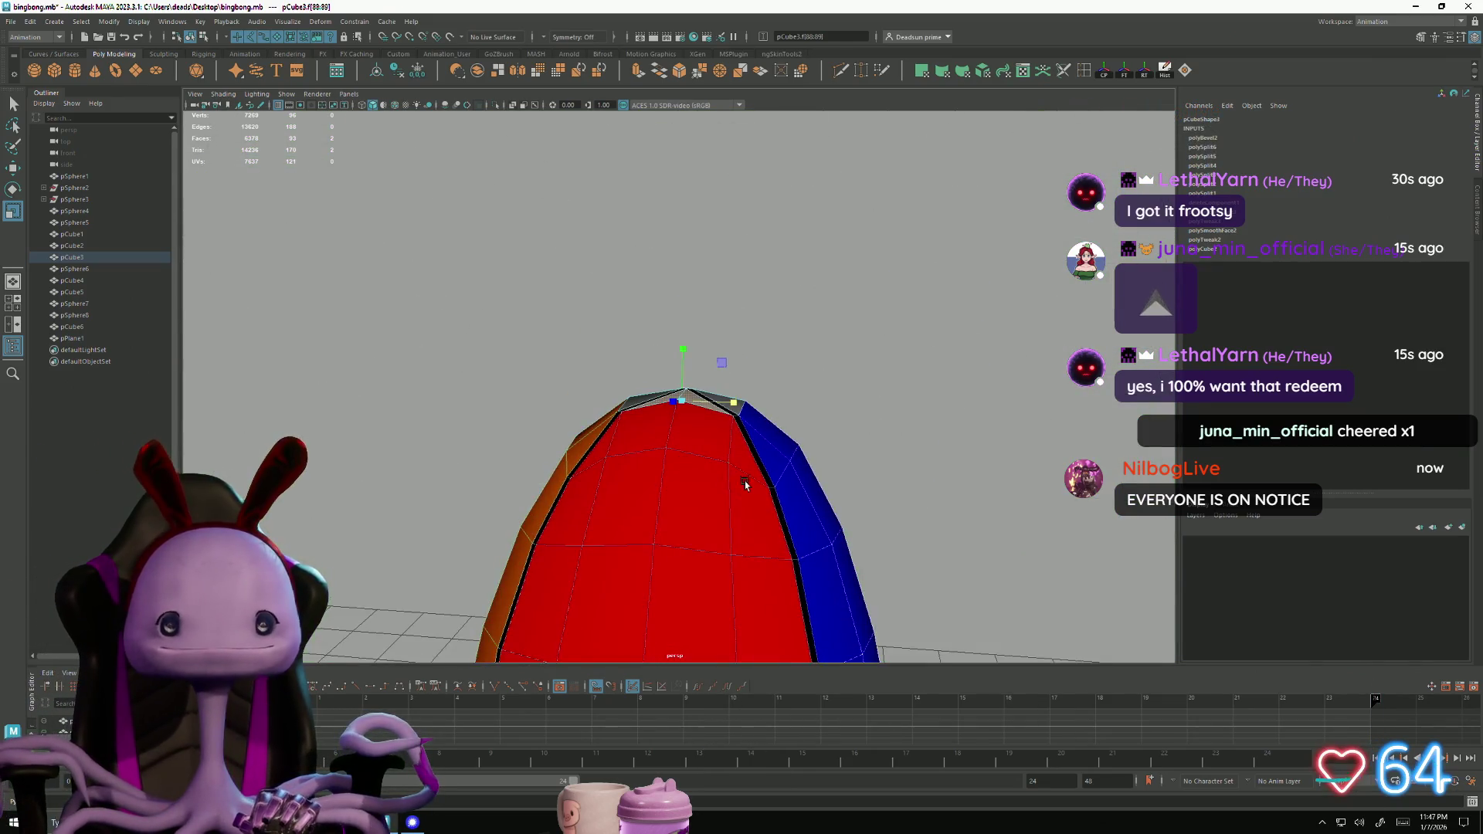
pyautogui.click(841, 407)
pyautogui.scroll(-5, 682, 463)
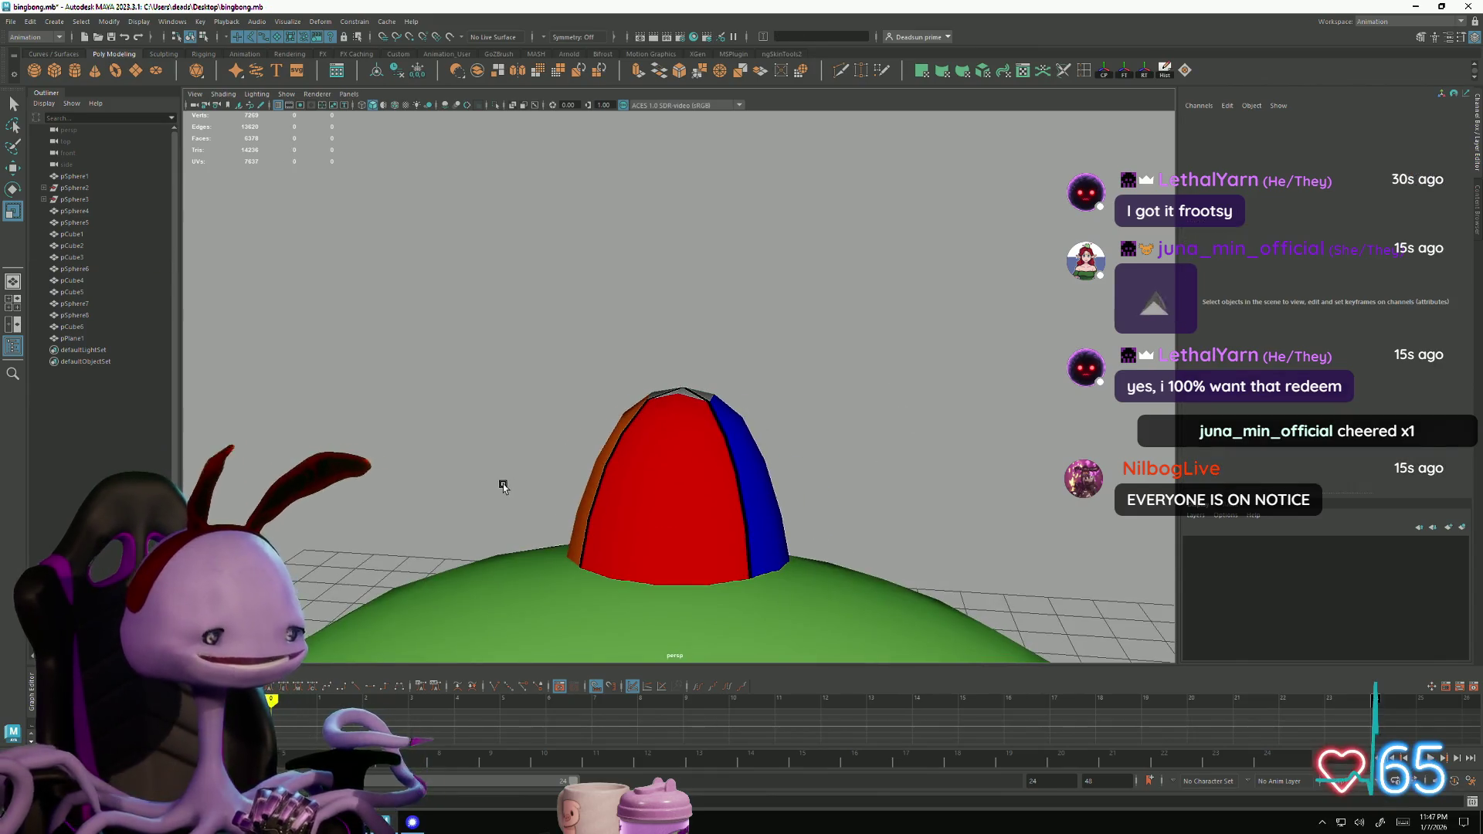
pyautogui.moveTo(508, 440)
pyautogui.keyDown('alt'); pyautogui.mouseDown()
pyautogui.moveTo(638, 471)
pyautogui.moveTo(424, 479)
pyautogui.moveTo(545, 495)
pyautogui.moveTo(486, 460)
pyautogui.moveTo(420, 456)
pyautogui.moveTo(463, 483)
pyautogui.mouseUp(); pyautogui.keyUp('alt')
pyautogui.moveTo(651, 407)
pyautogui.keyDown('alt'); pyautogui.mouseDown()
pyautogui.moveTo(680, 417)
pyautogui.moveTo(664, 421)
pyautogui.mouseUp(); pyautogui.keyUp('alt')
pyautogui.scroll(5, 669, 423)
pyautogui.scroll(-5, 692, 625)
pyautogui.keyDown('alt'); pyautogui.moveTo(692, 625); pyautogui.dragTo(559, 548); pyautogui.keyUp('alt')
pyautogui.click(934, 476)
pyautogui.moveTo(935, 477)
pyautogui.keyDown('alt'); pyautogui.mouseDown()
pyautogui.moveTo(900, 540)
pyautogui.moveTo(951, 462)
pyautogui.mouseUp(); pyautogui.keyUp('alt')
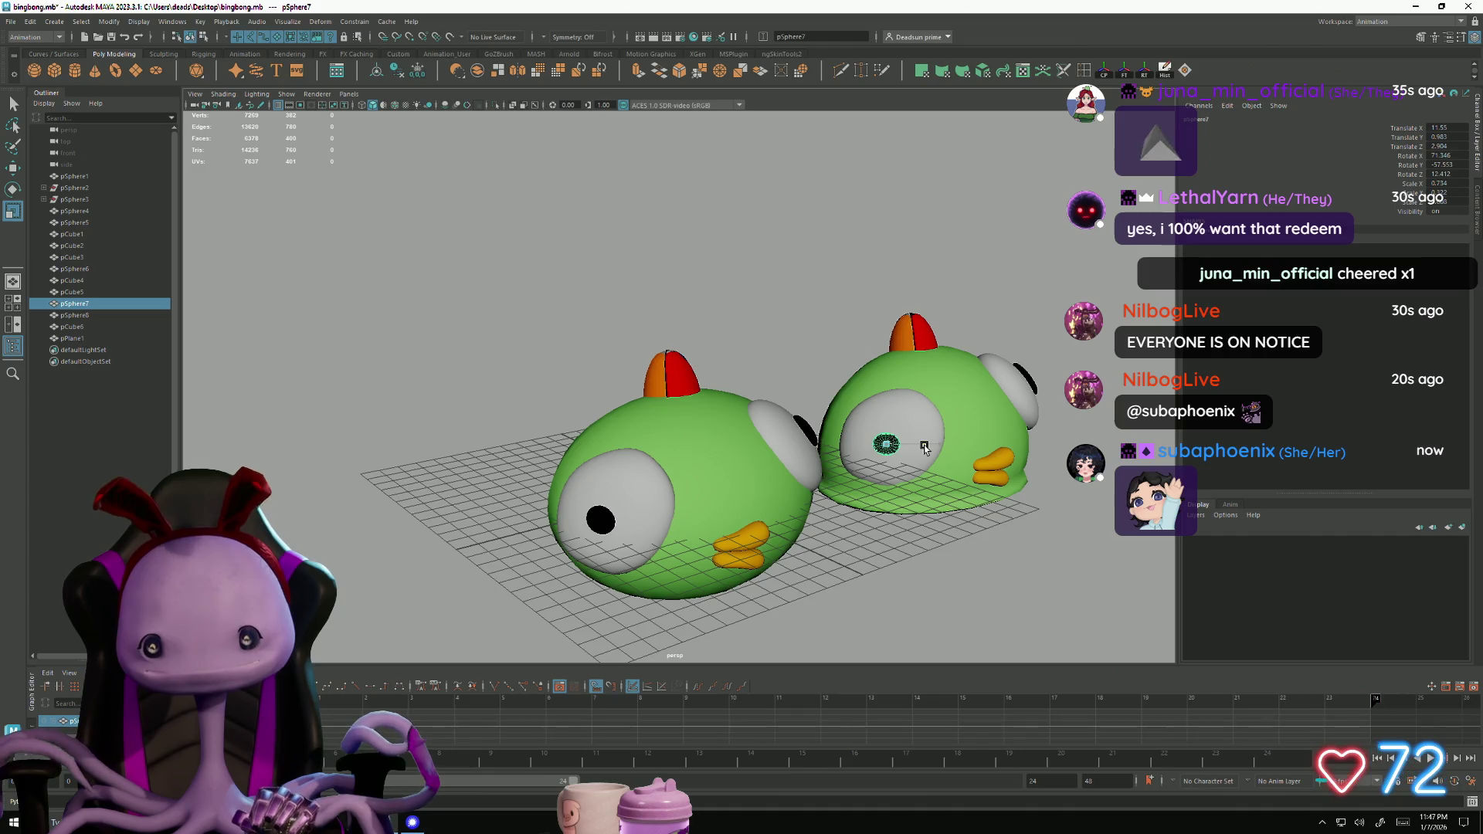
pyautogui.click(888, 572)
pyautogui.moveTo(888, 571)
pyautogui.keyDown('alt'); pyautogui.mouseDown()
pyautogui.moveTo(629, 500)
pyautogui.moveTo(641, 476)
pyautogui.moveTo(613, 567)
pyautogui.mouseUp(); pyautogui.keyUp('alt')
pyautogui.moveTo(613, 567)
pyautogui.keyDown('alt'); pyautogui.mouseDown(button='right')
pyautogui.moveTo(500, 407)
pyautogui.moveTo(441, 374)
pyautogui.mouseUp(button='right'); pyautogui.keyUp('alt')
pyautogui.moveTo(384, 308)
pyautogui.keyDown('alt'); pyautogui.mouseDown(button='right')
pyautogui.moveTo(569, 394)
pyautogui.moveTo(803, 390)
pyautogui.mouseUp(button='right'); pyautogui.keyUp('alt')
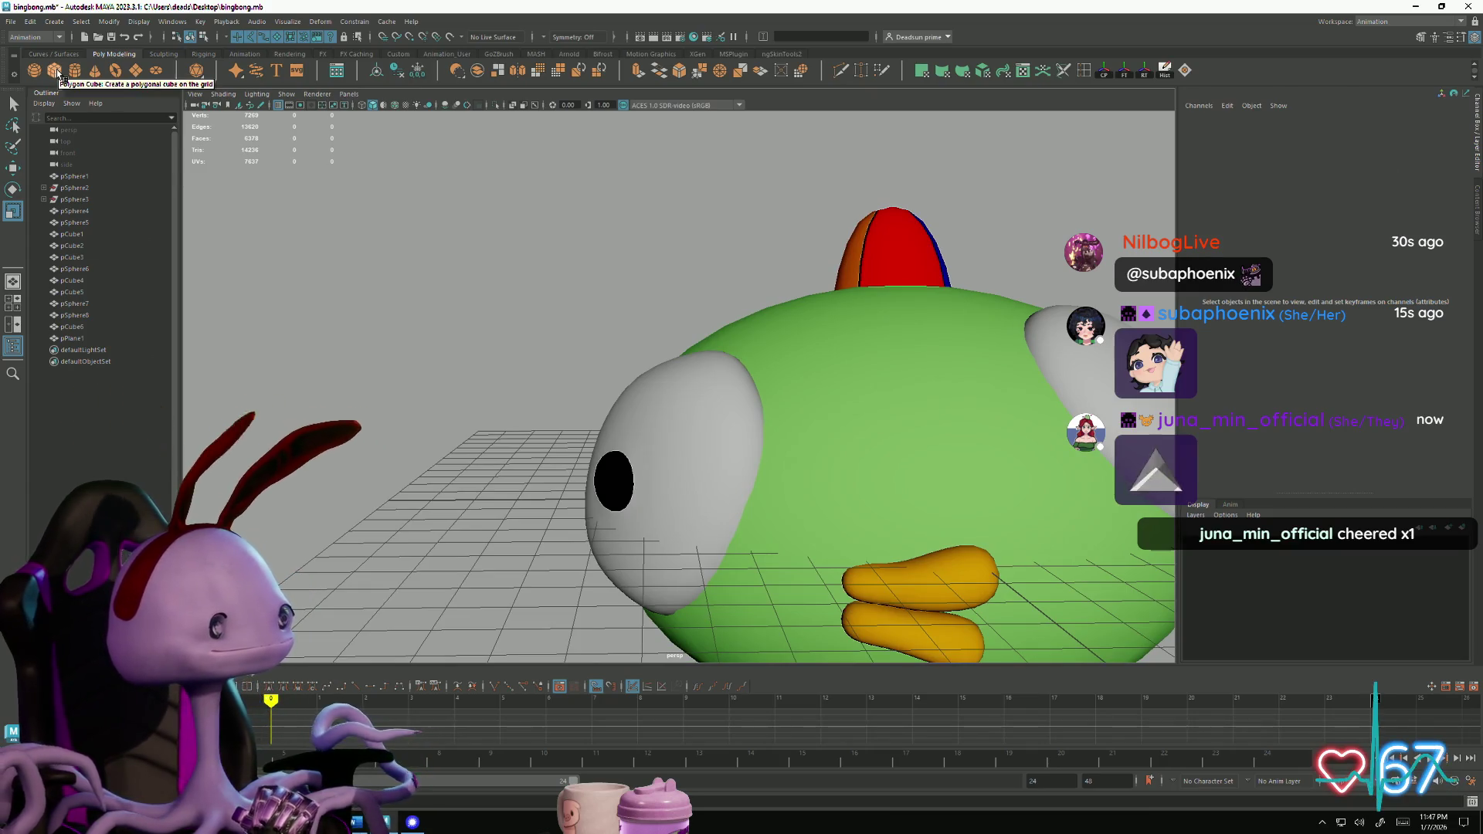
pyautogui.click(57, 72)
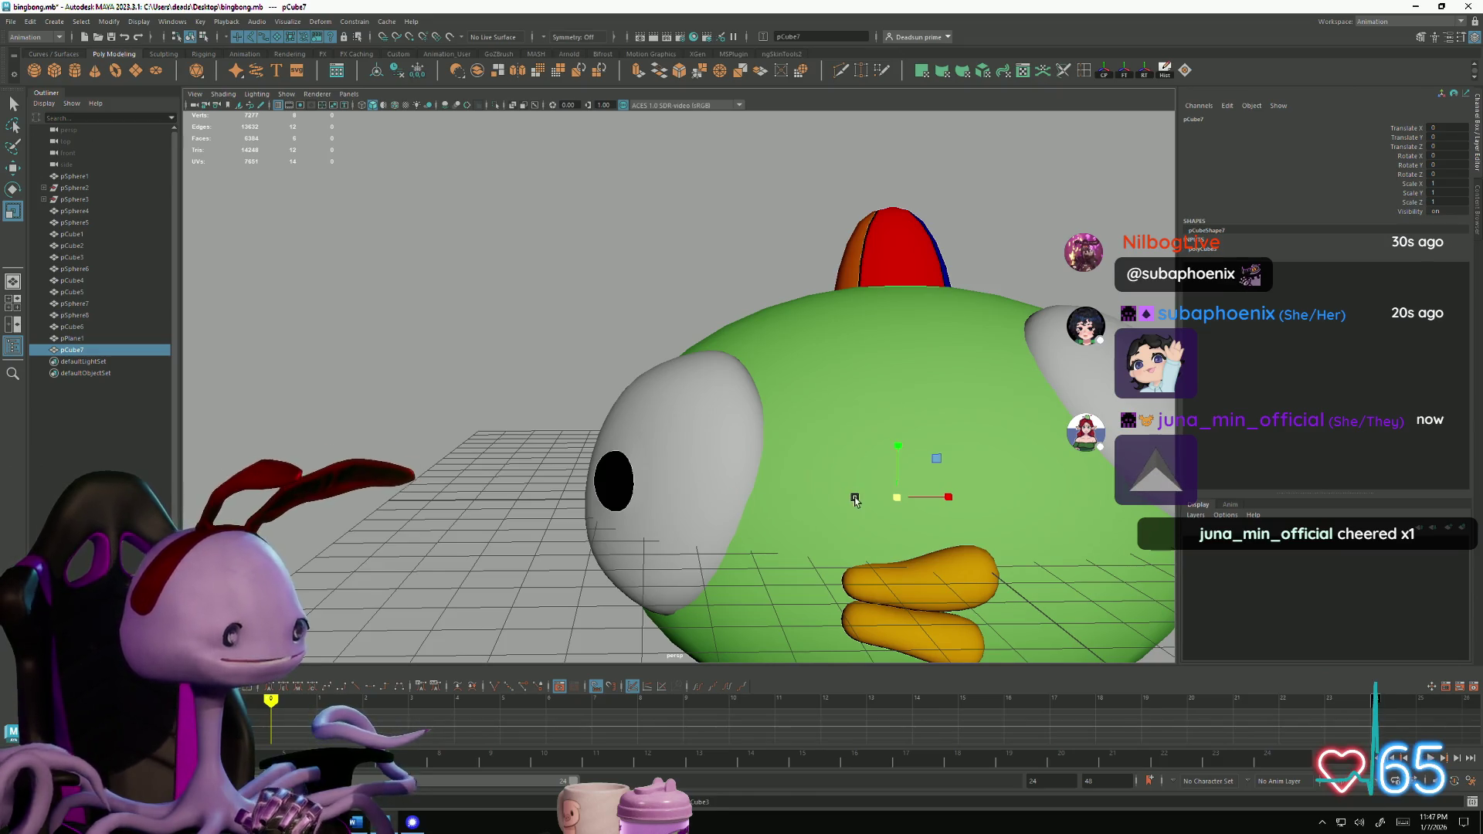
# Move the new polygon cube left of the bird's head to Translate X -7.981
pyautogui.keyDown('alt'); pyautogui.moveTo(744, 502); pyautogui.dragTo(557, 384, button='right'); pyautogui.keyUp('alt')
pyautogui.scroll(3, 557, 384)
pyautogui.press('w')
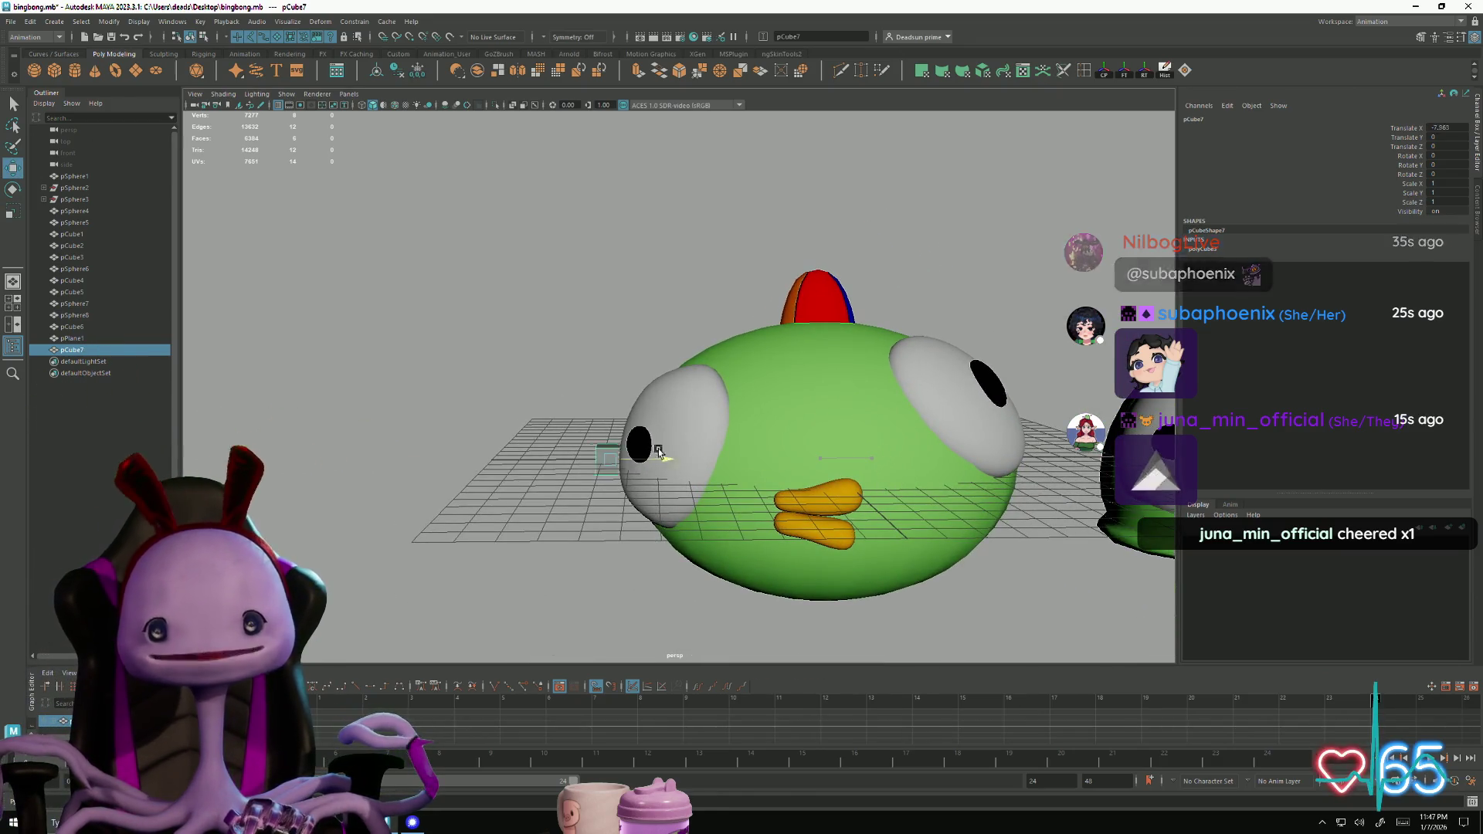
pyautogui.moveTo(869, 458); pyautogui.dragTo(662, 450)
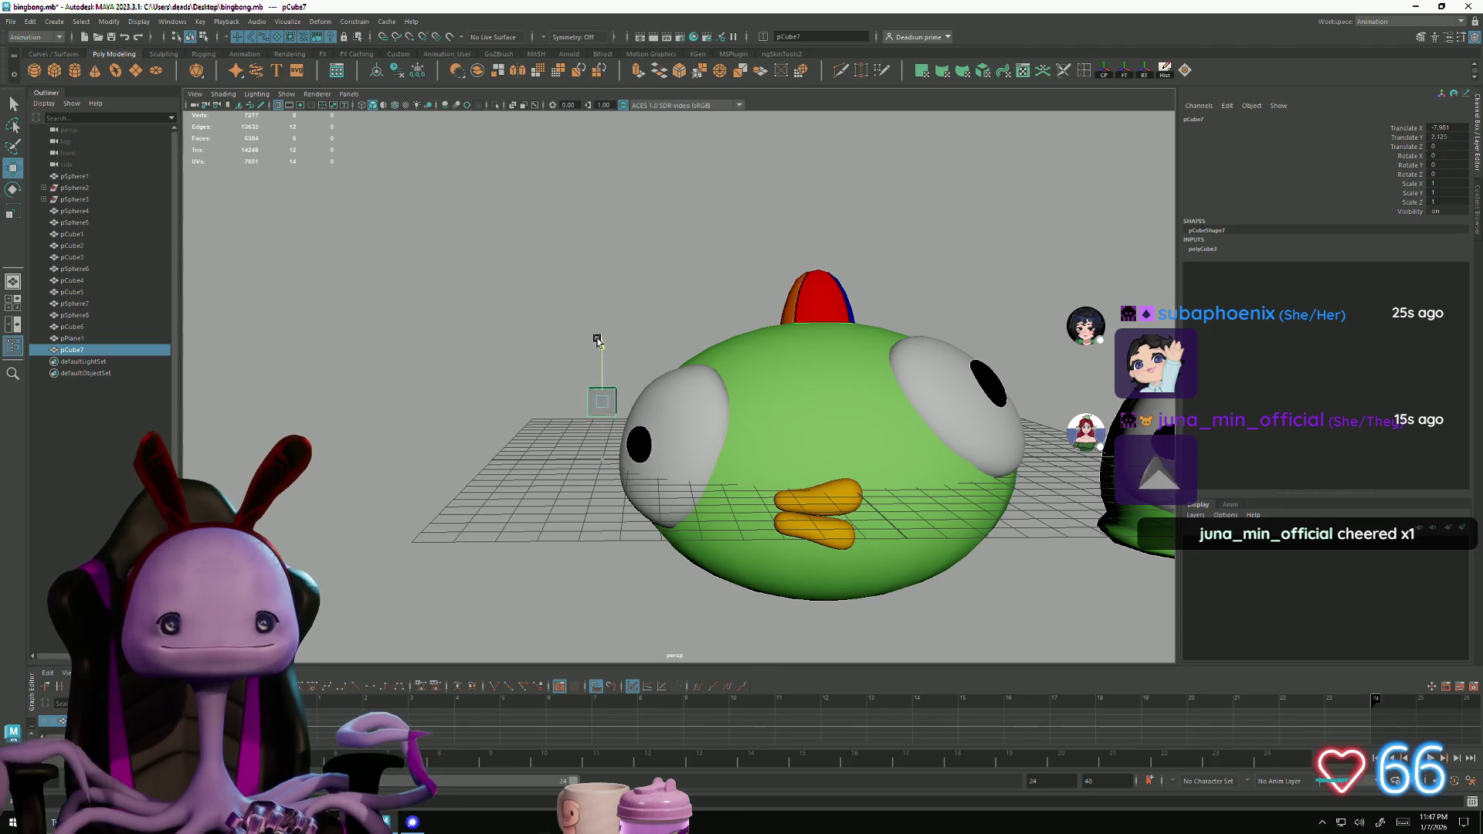
pyautogui.keyDown('alt'); pyautogui.moveTo(570, 354); pyautogui.dragTo(747, 504, button='right'); pyautogui.keyUp('alt')
pyautogui.moveTo(748, 504)
pyautogui.keyDown('alt'); pyautogui.mouseDown()
pyautogui.moveTo(695, 494)
pyautogui.moveTo(660, 520)
pyautogui.moveTo(688, 525)
pyautogui.moveTo(601, 404)
pyautogui.mouseUp(); pyautogui.keyUp('alt')
# Select the cube's outer end face and extrude it
pyautogui.moveTo(624, 384); pyautogui.dragTo(624, 421, button='right')
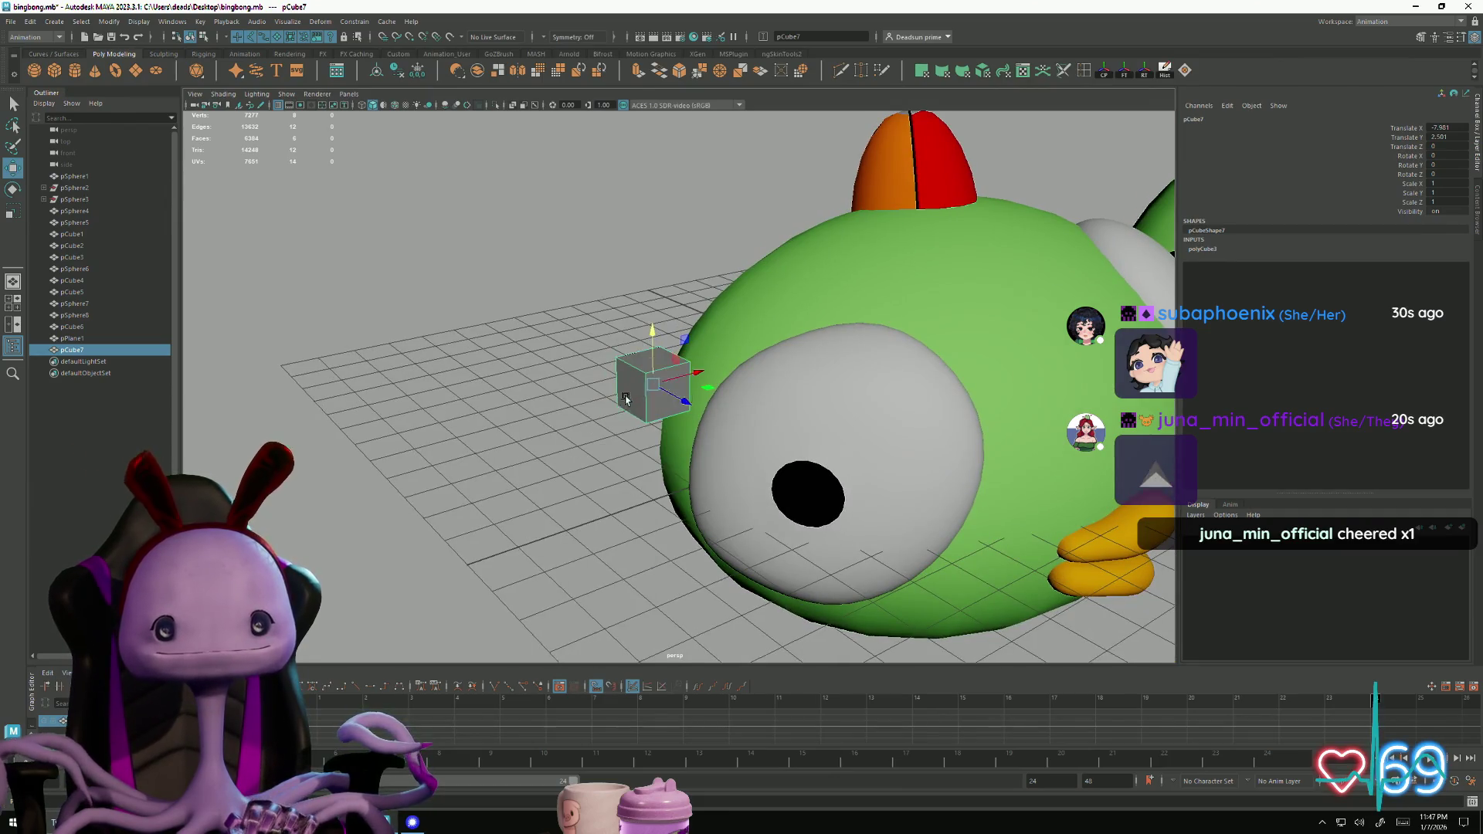
pyautogui.click(625, 386)
pyautogui.keyDown('alt'); pyautogui.moveTo(613, 473); pyautogui.dragTo(639, 483); pyautogui.keyUp('alt')
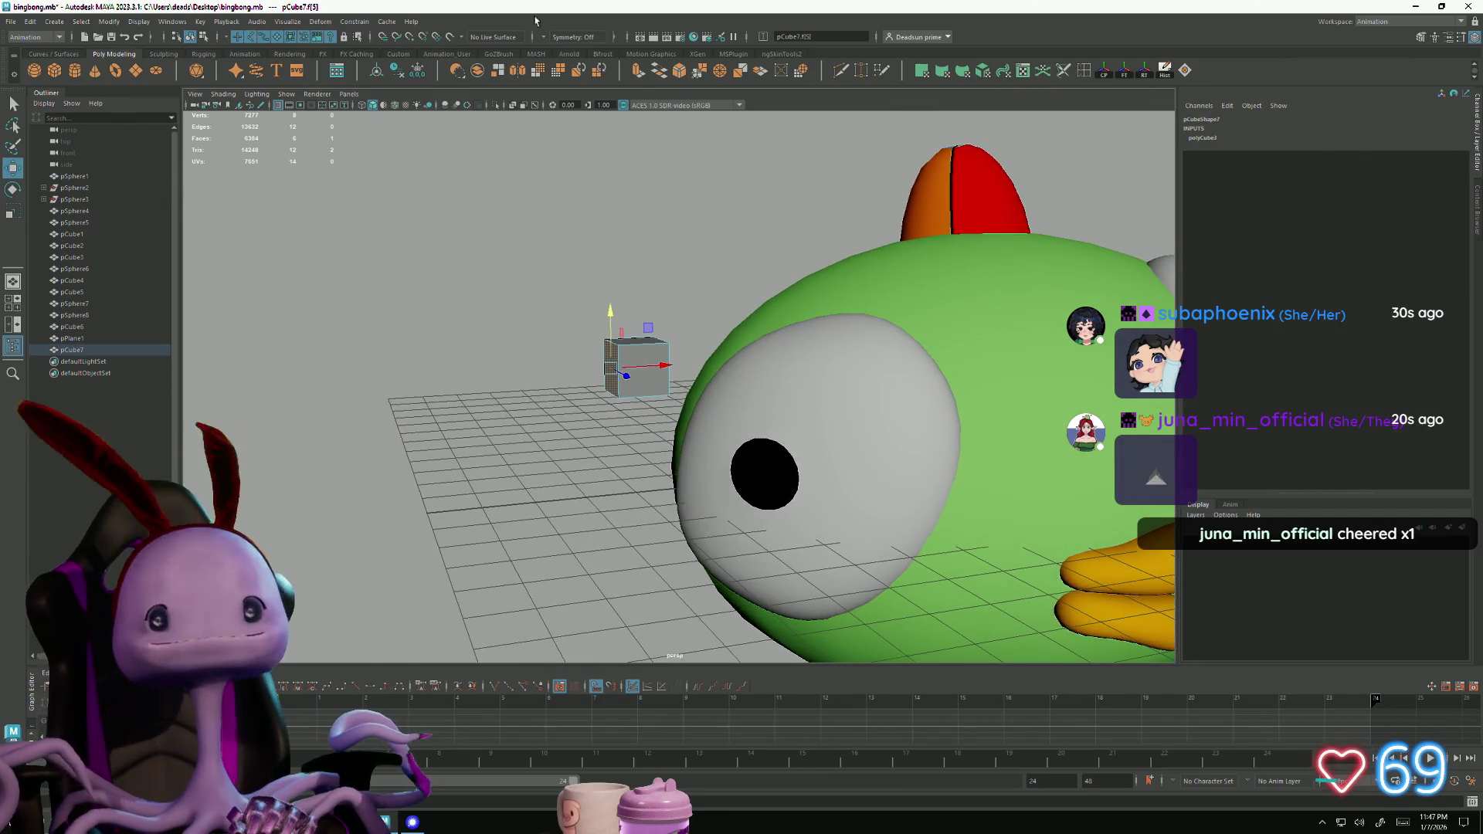
pyautogui.click(637, 71)
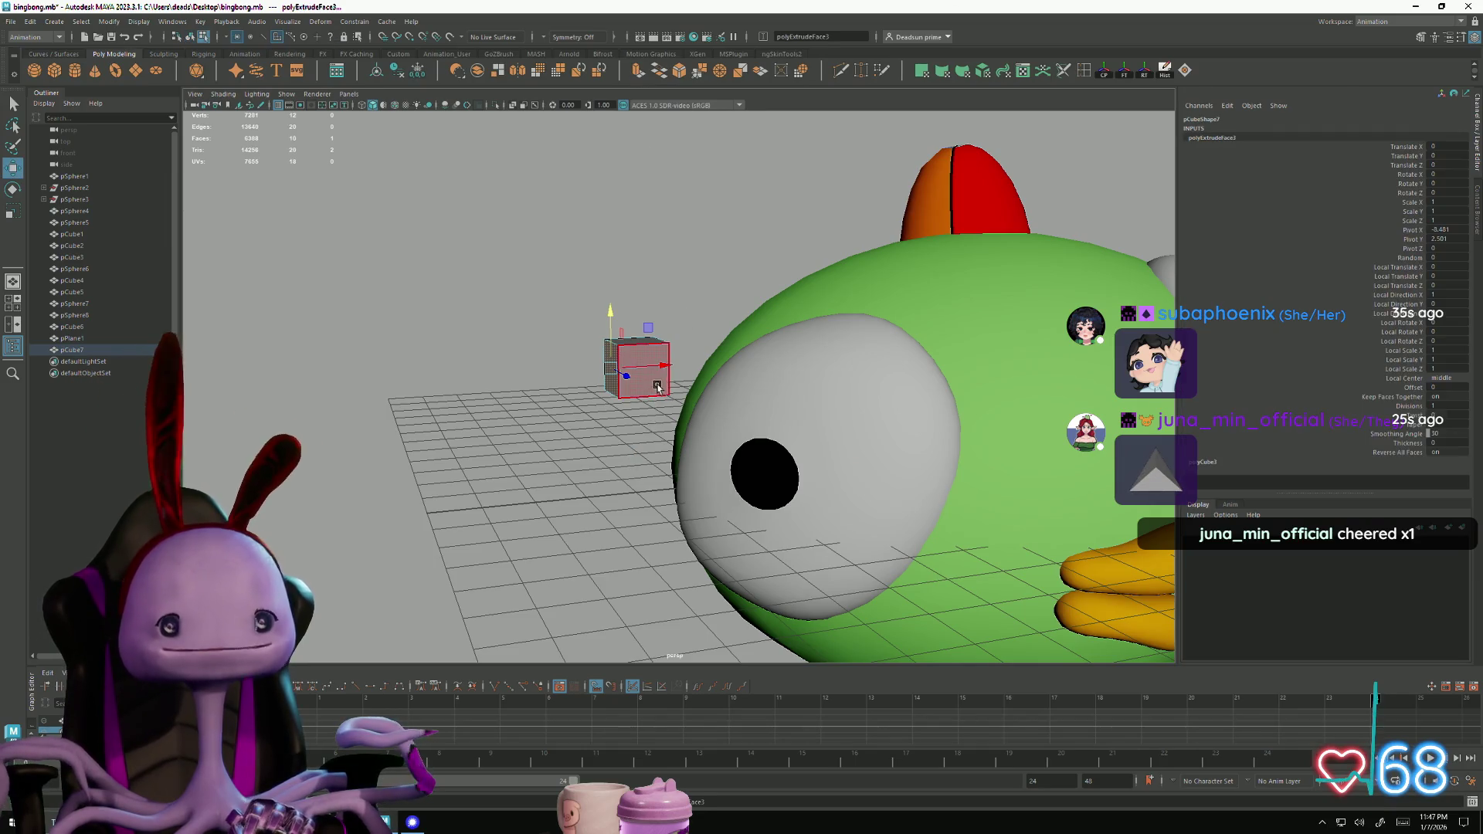
# Extrude the cube's end face repeatedly, pulling new segments left to form a bent strip
pyautogui.moveTo(661, 382)
pyautogui.mouseDown()
pyautogui.moveTo(604, 384)
pyautogui.moveTo(619, 383)
pyautogui.mouseUp()
pyautogui.press('e')
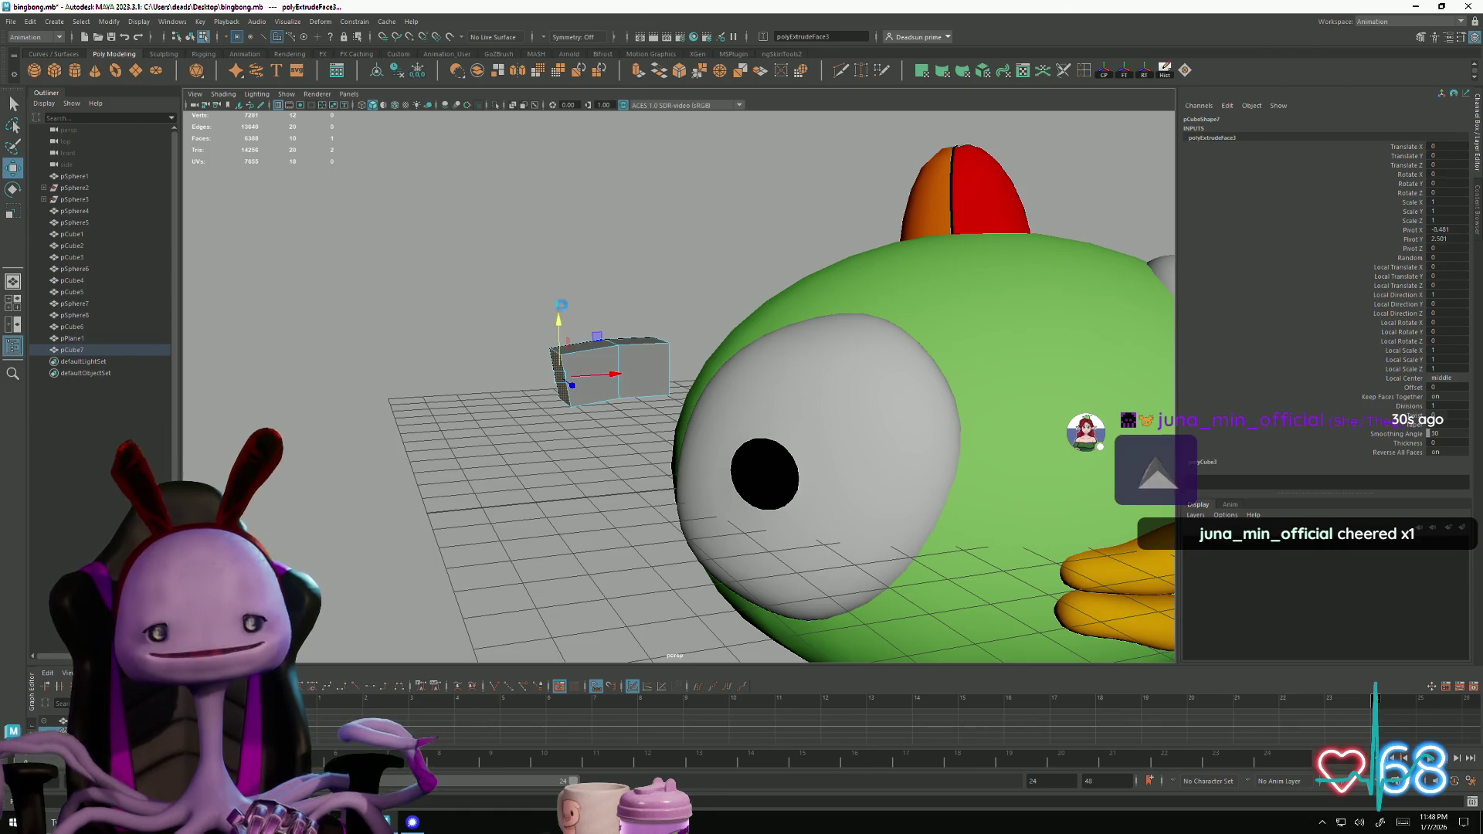
pyautogui.hotkey('ctrl', 'e')
pyautogui.moveTo(595, 371); pyautogui.dragTo(570, 377)
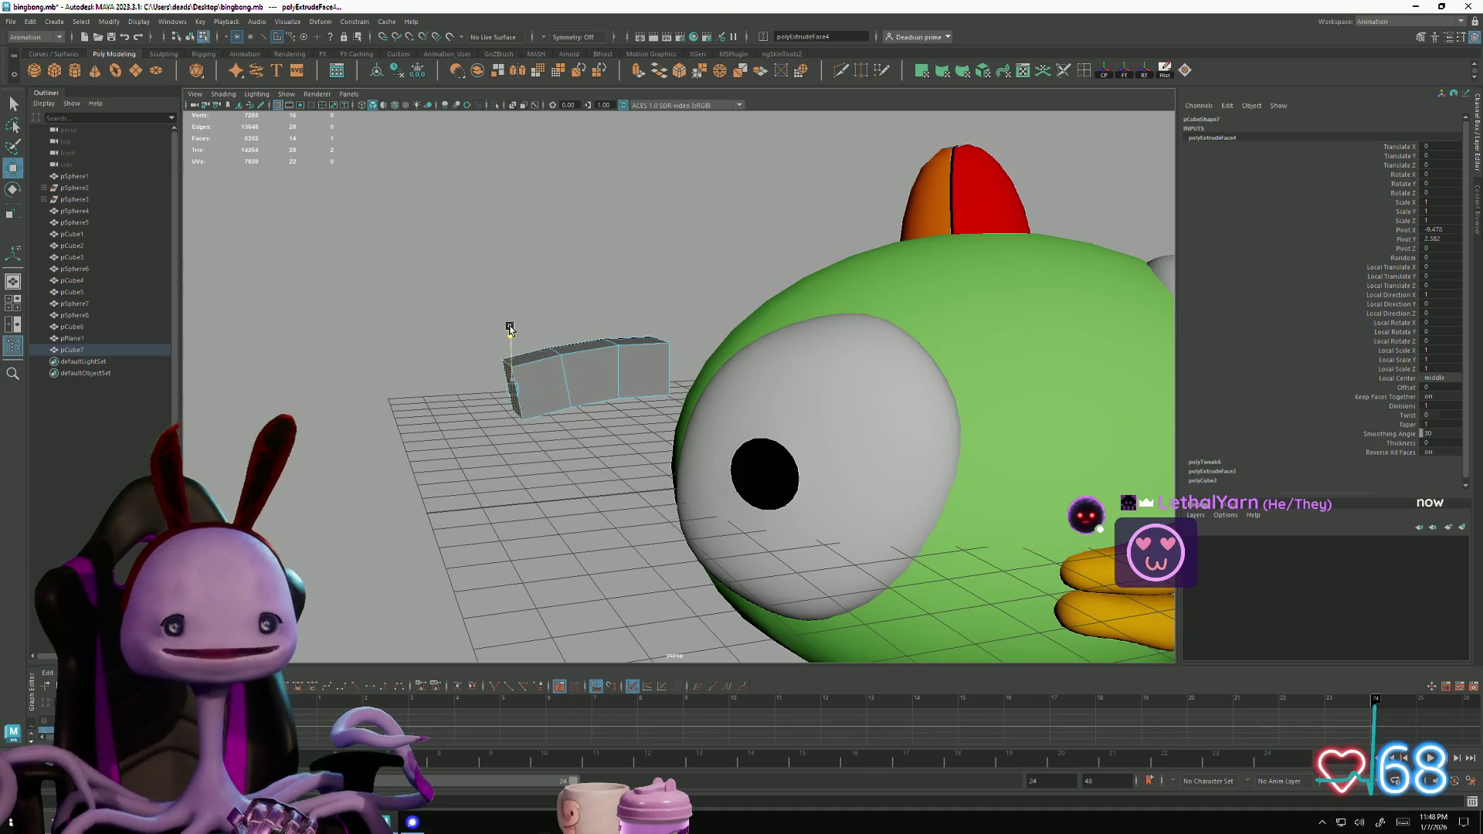
pyautogui.press('e')
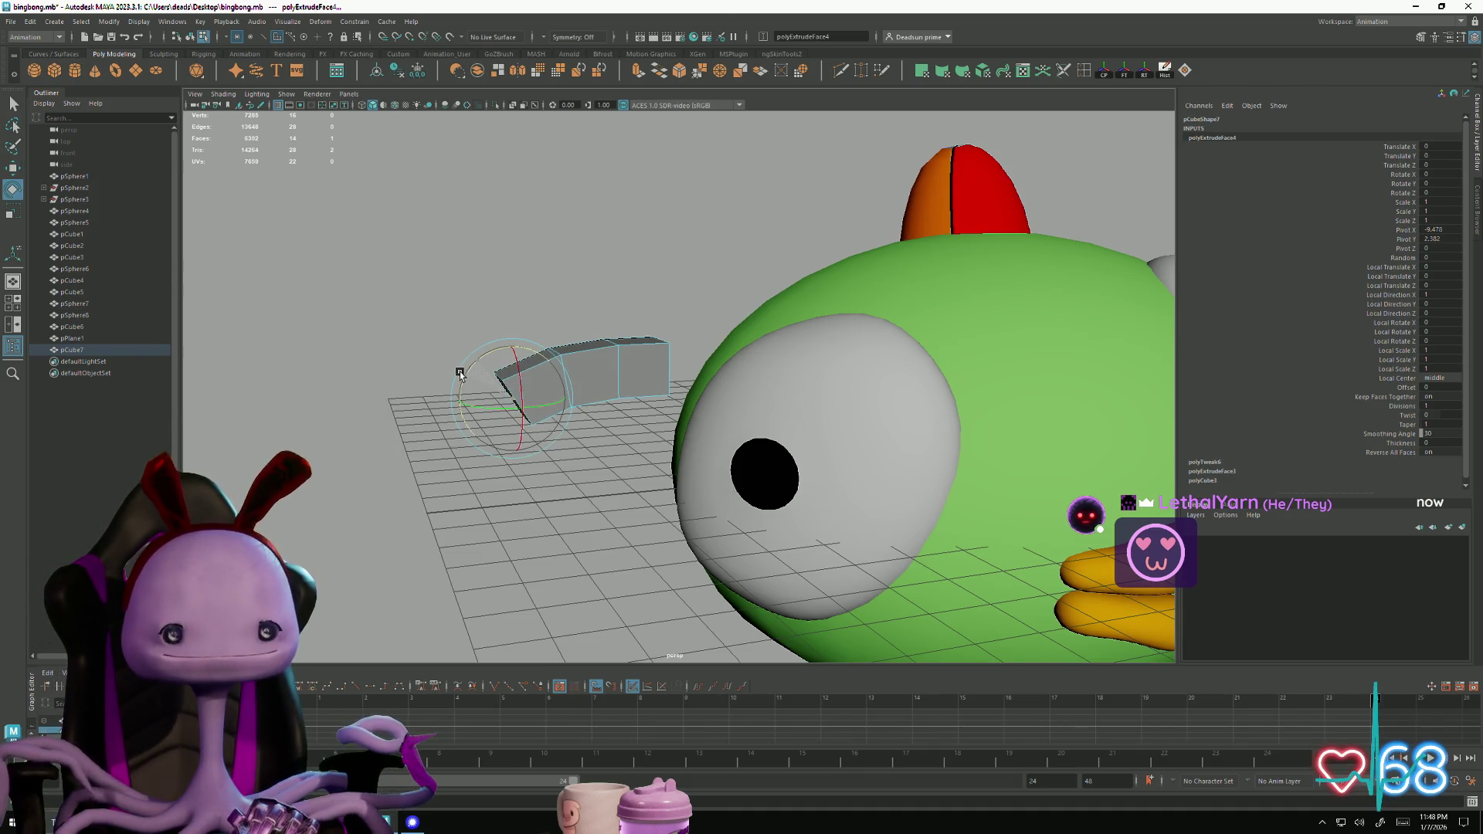
pyautogui.press('w')
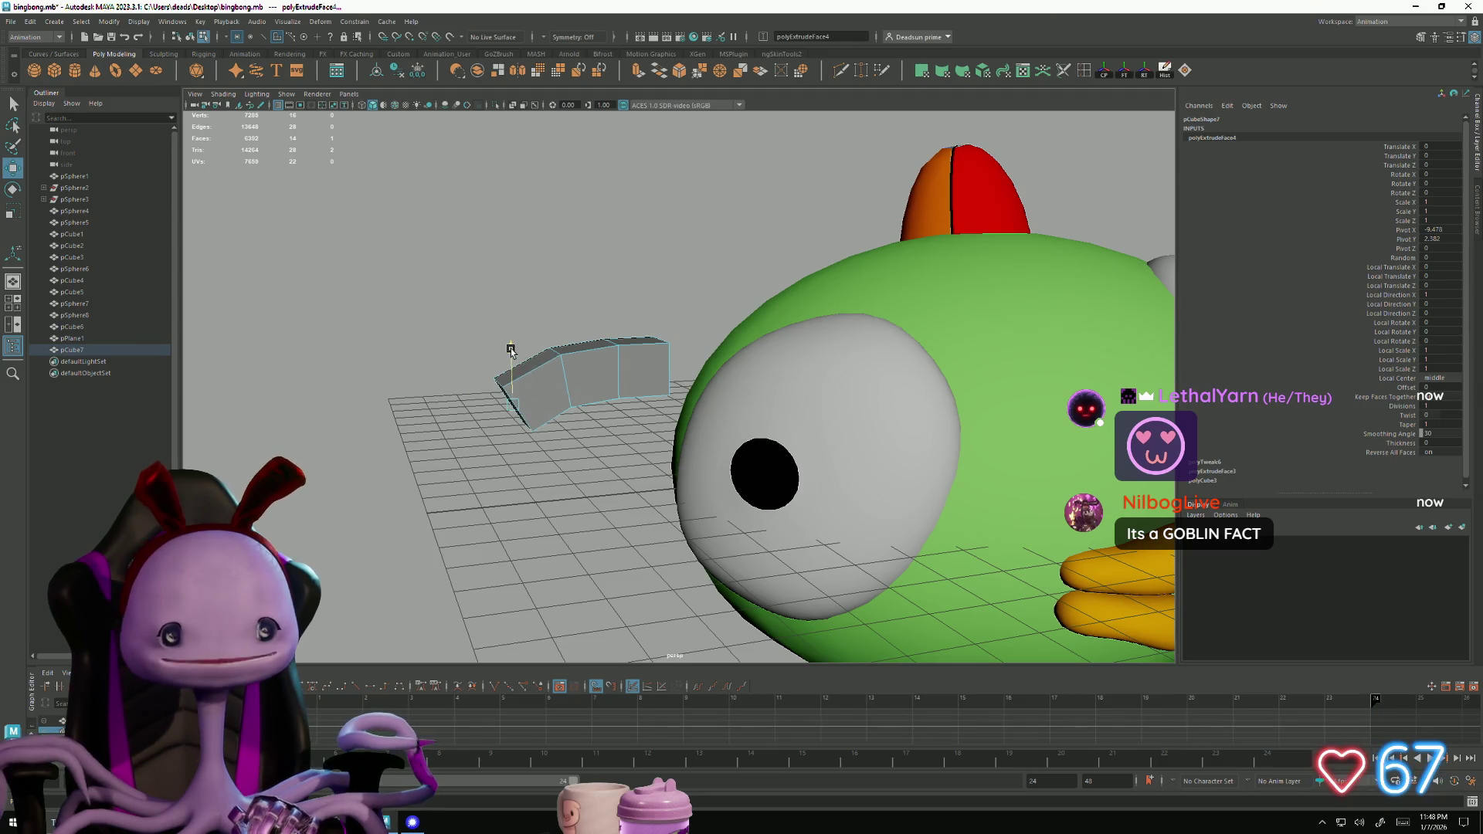
pyautogui.moveTo(598, 377)
pyautogui.keyDown('alt'); pyautogui.mouseDown()
pyautogui.moveTo(654, 373)
pyautogui.moveTo(633, 363)
pyautogui.moveTo(671, 232)
pyautogui.mouseUp(); pyautogui.keyUp('alt')
pyautogui.click(633, 363)
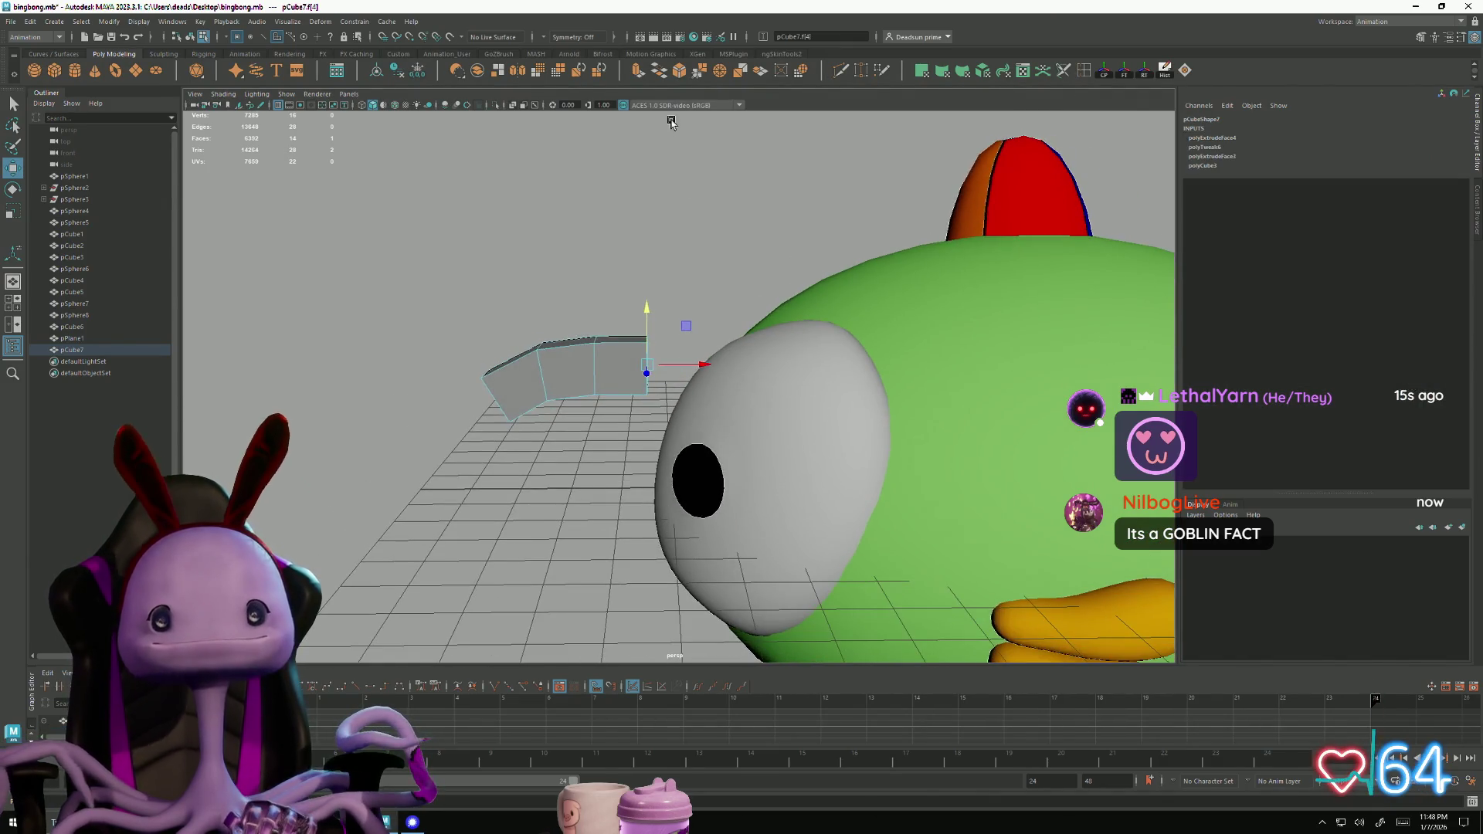
pyautogui.click(638, 70)
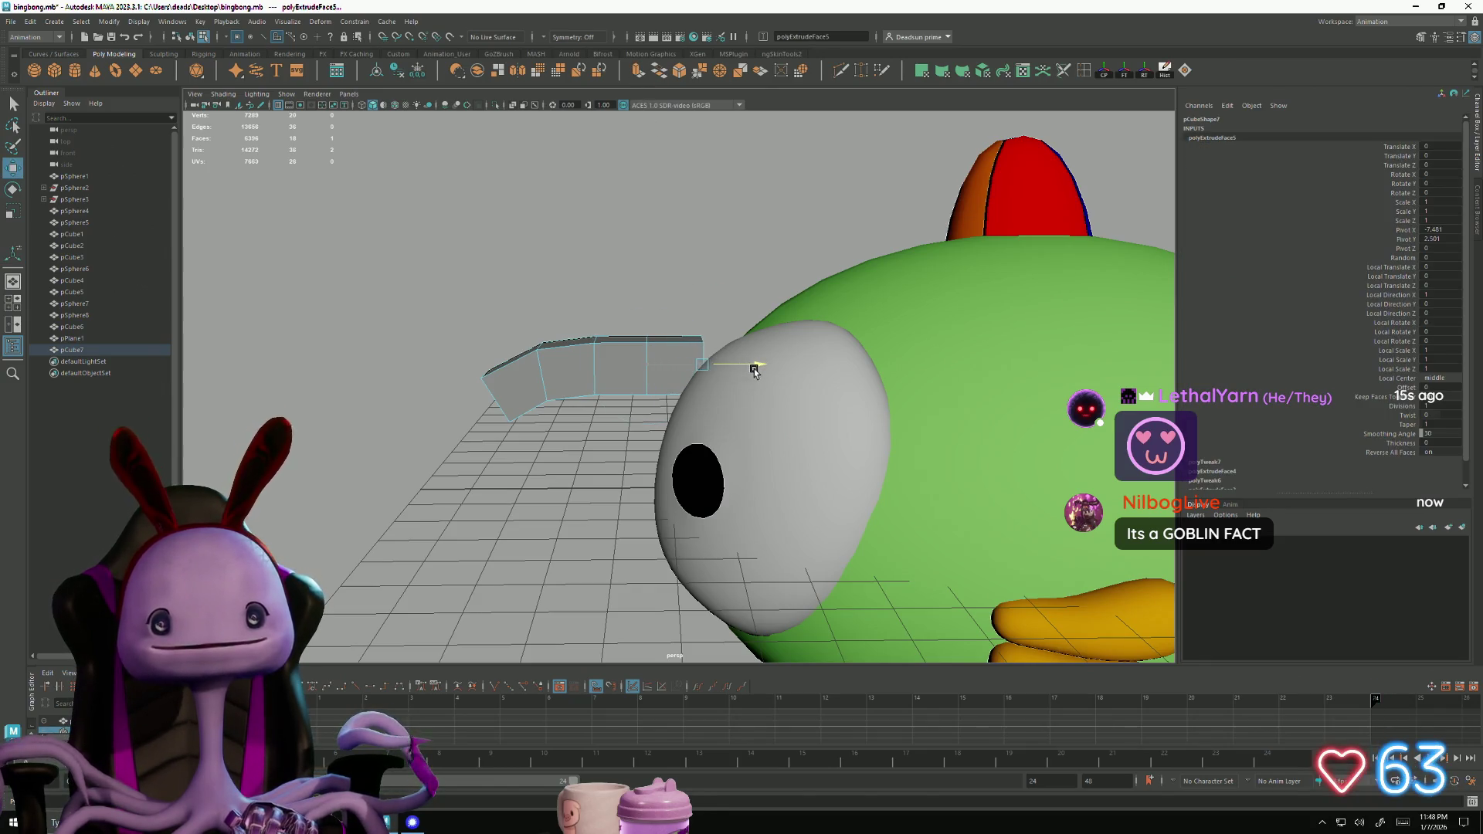
pyautogui.press('e')
pyautogui.press('w')
# Nudge one vertical edge of the strip slightly left, then return to object mode
pyautogui.keyDown('alt'); pyautogui.moveTo(703, 321); pyautogui.dragTo(633, 362); pyautogui.keyUp('alt')
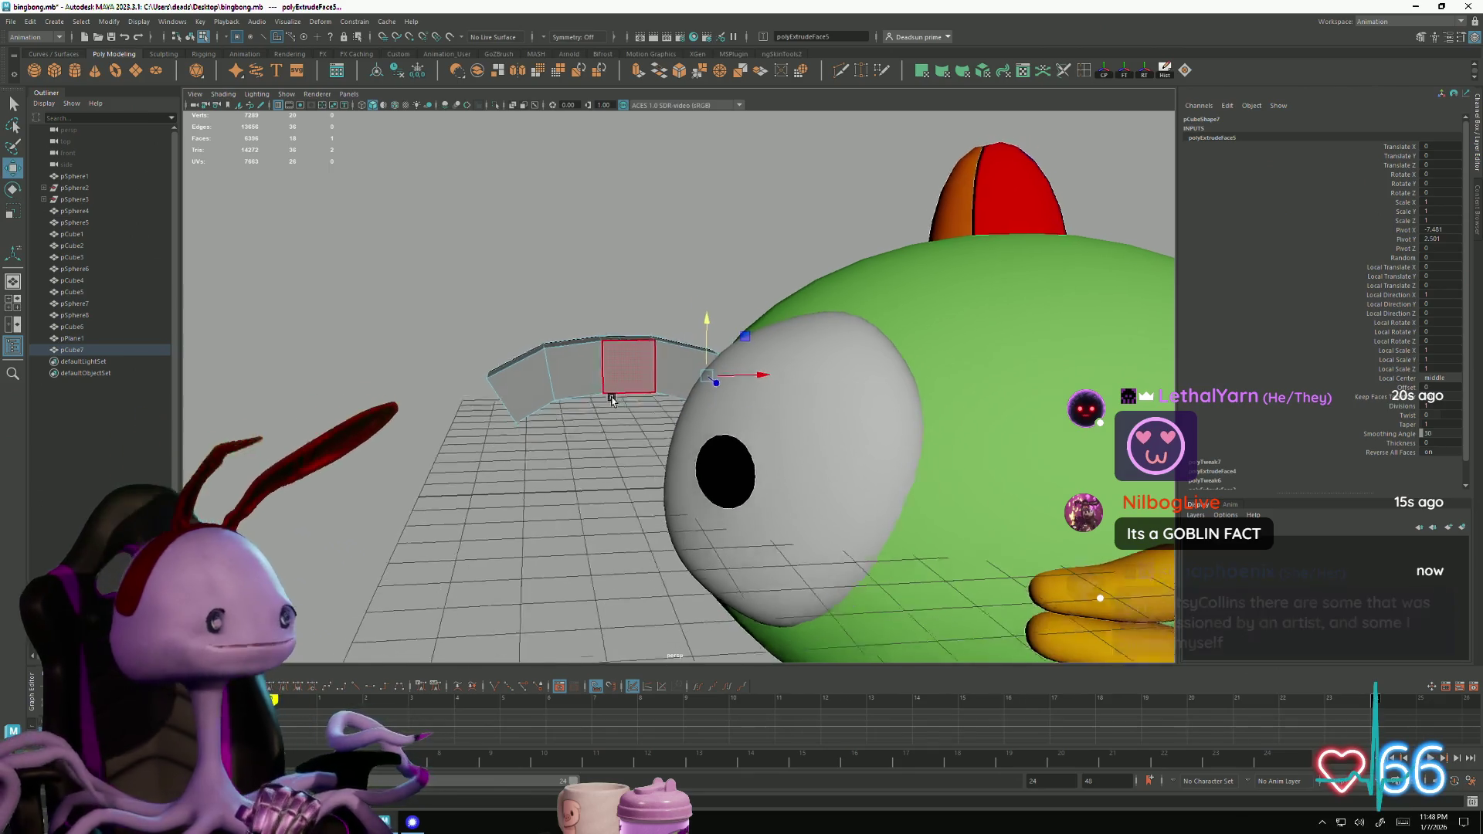
pyautogui.scroll(2, 633, 363)
pyautogui.moveTo(546, 348); pyautogui.dragTo(576, 342, button='right')
pyautogui.click(577, 342)
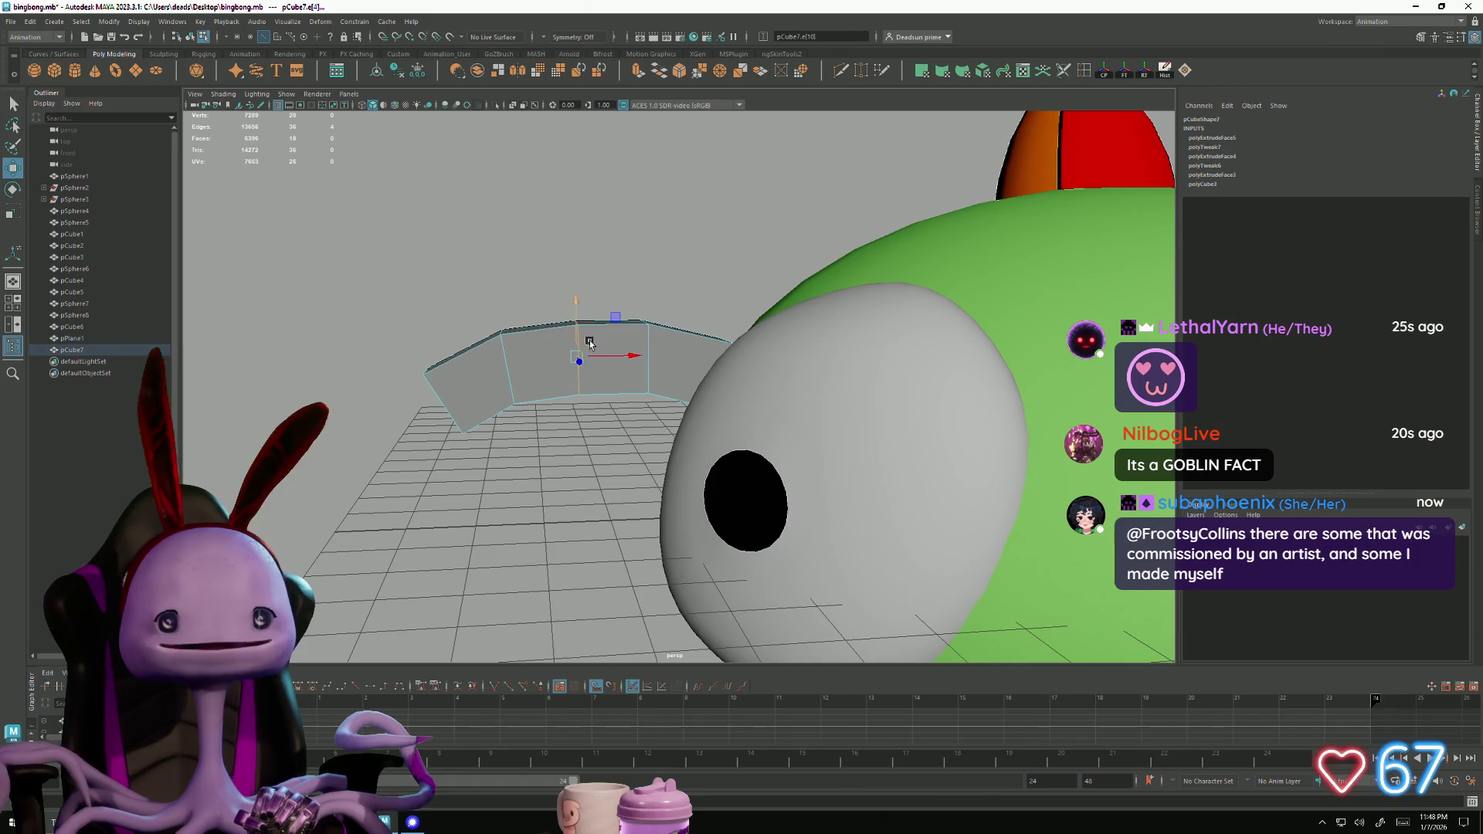
pyautogui.moveTo(631, 354); pyautogui.dragTo(628, 353)
pyautogui.keyDown('alt'); pyautogui.moveTo(594, 402); pyautogui.dragTo(720, 376); pyautogui.keyUp('alt')
pyautogui.moveTo(720, 376); pyautogui.dragTo(699, 352, button='right')
pyautogui.moveTo(699, 351)
pyautogui.keyDown('alt'); pyautogui.mouseDown()
pyautogui.moveTo(790, 371)
pyautogui.moveTo(720, 373)
pyautogui.mouseUp(); pyautogui.keyUp('alt')
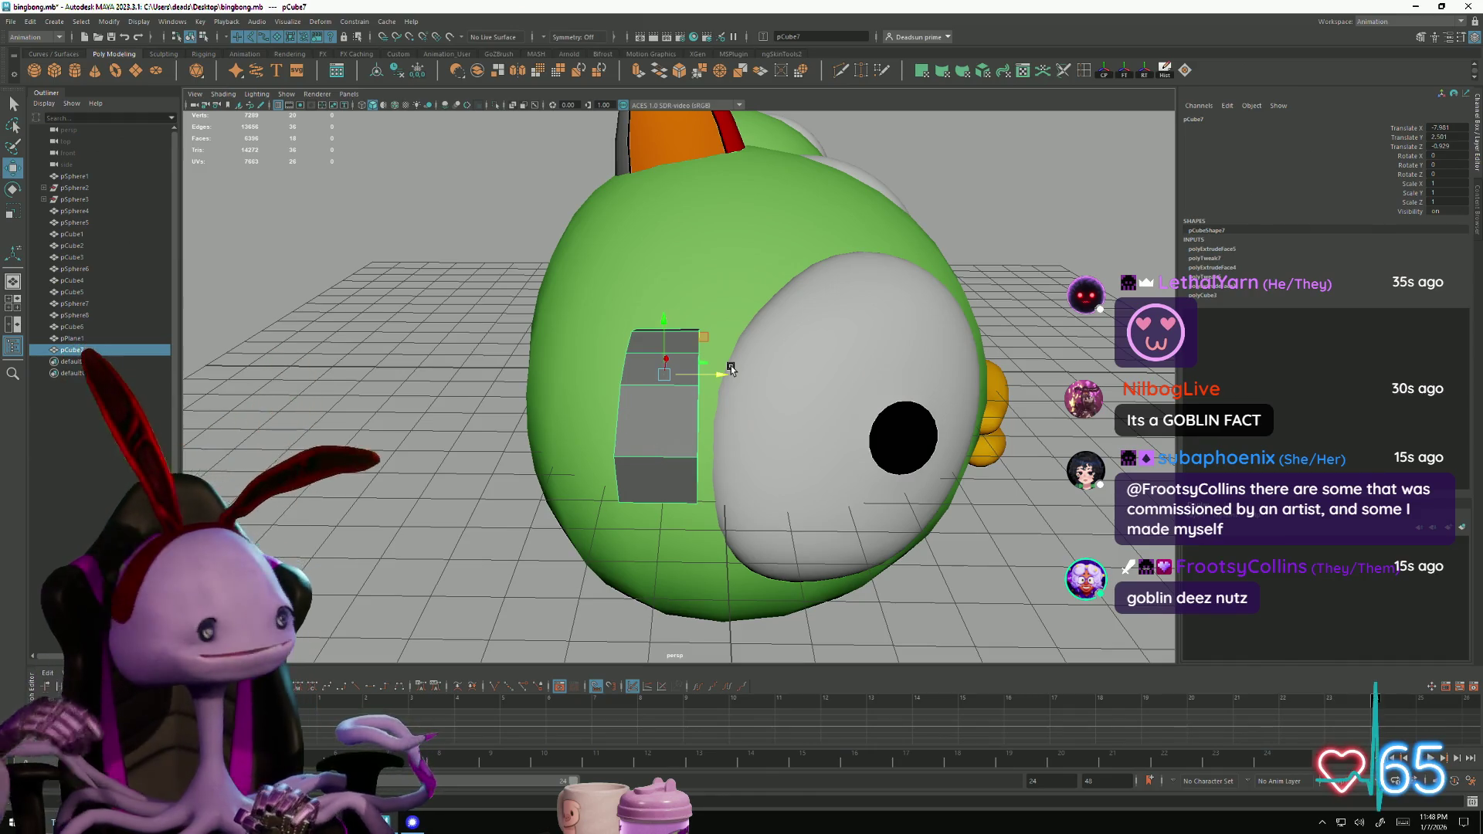
# Extrude the strip's end face and pull the new segment out to the left
pyautogui.moveTo(748, 361)
pyautogui.keyDown('alt'); pyautogui.mouseDown()
pyautogui.moveTo(602, 490)
pyautogui.moveTo(621, 476)
pyautogui.moveTo(667, 503)
pyautogui.moveTo(569, 473)
pyautogui.moveTo(679, 470)
pyautogui.moveTo(590, 446)
pyautogui.mouseUp(); pyautogui.keyUp('alt')
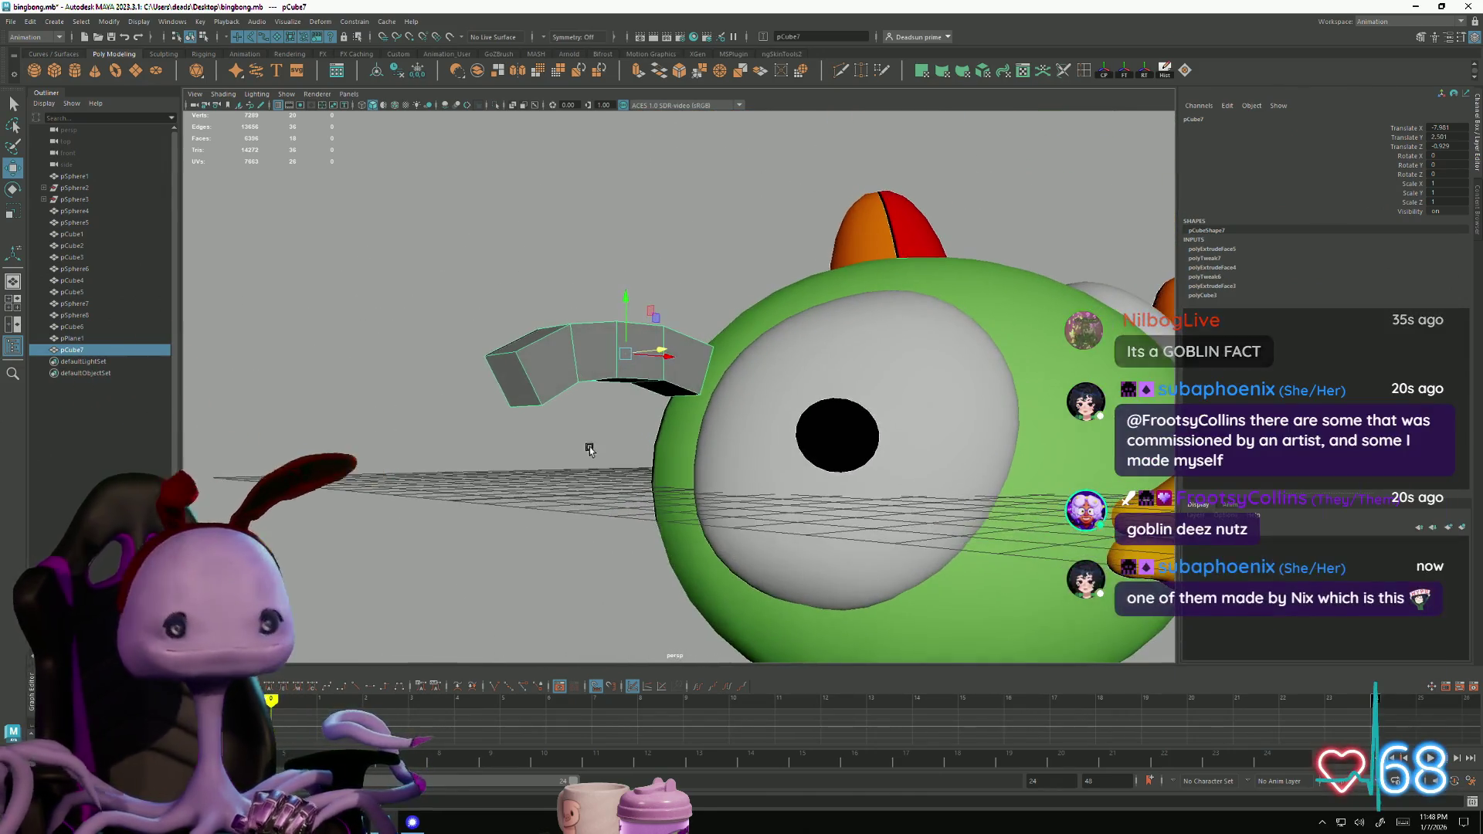
pyautogui.moveTo(551, 398); pyautogui.dragTo(610, 386, button='right')
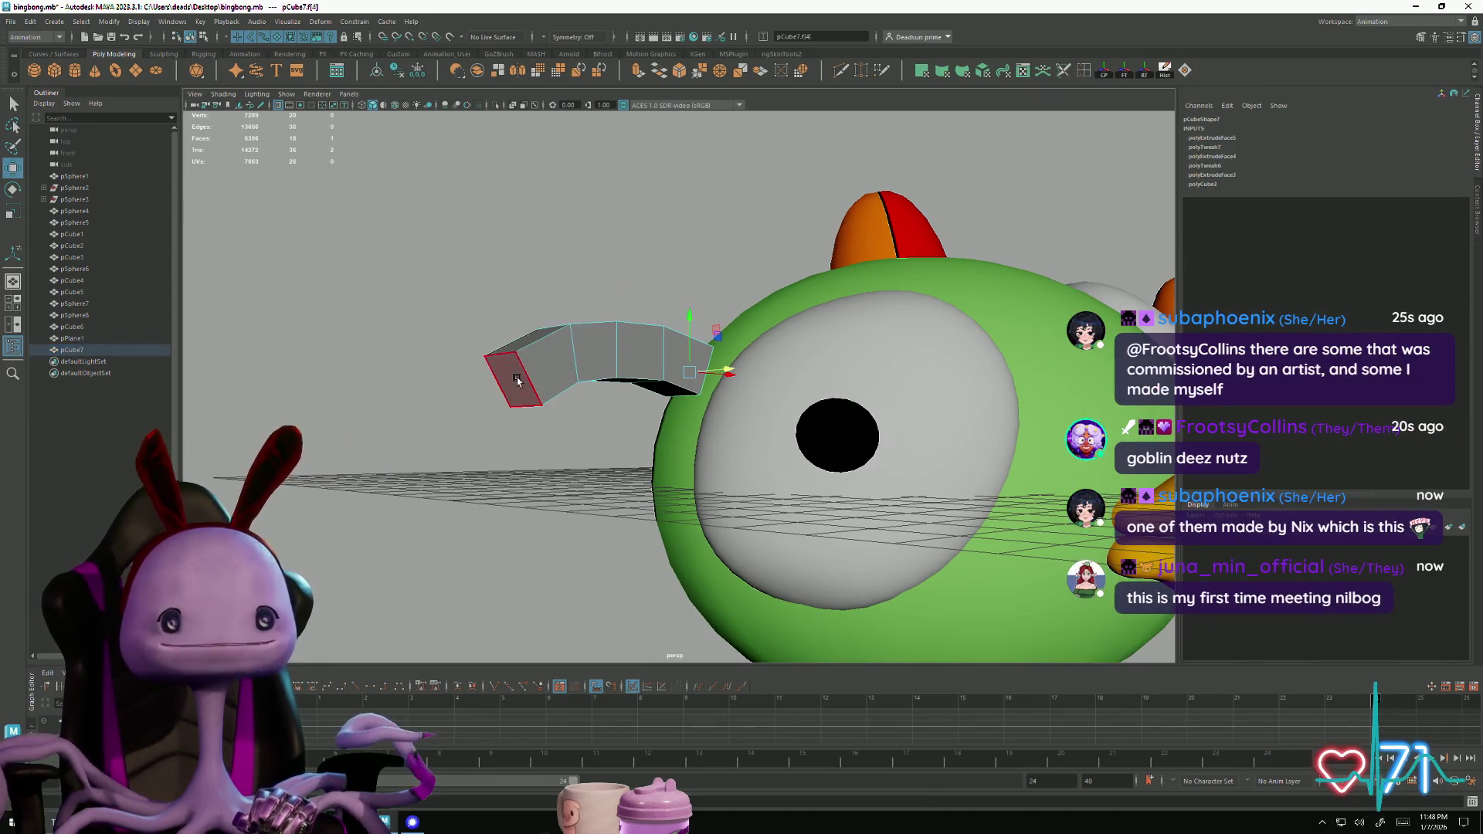
pyautogui.click(516, 377)
pyautogui.moveTo(530, 453)
pyautogui.keyDown('alt'); pyautogui.mouseDown()
pyautogui.moveTo(460, 460)
pyautogui.moveTo(539, 473)
pyautogui.moveTo(487, 462)
pyautogui.moveTo(523, 447)
pyautogui.moveTo(497, 453)
pyautogui.moveTo(493, 440)
pyautogui.moveTo(599, 447)
pyautogui.moveTo(515, 456)
pyautogui.mouseUp(); pyautogui.keyUp('alt')
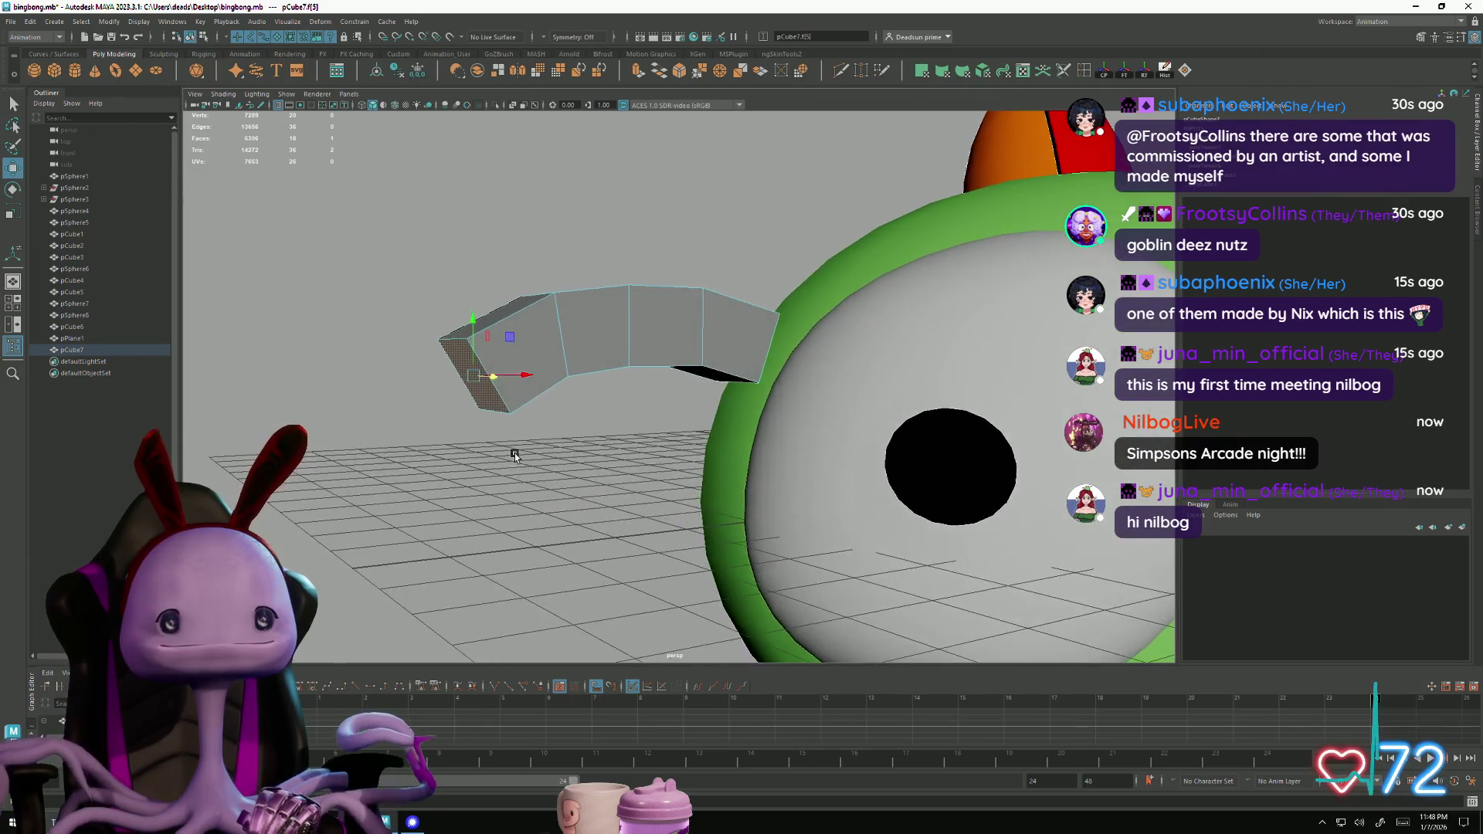
pyautogui.hotkey('ctrl', 'e')
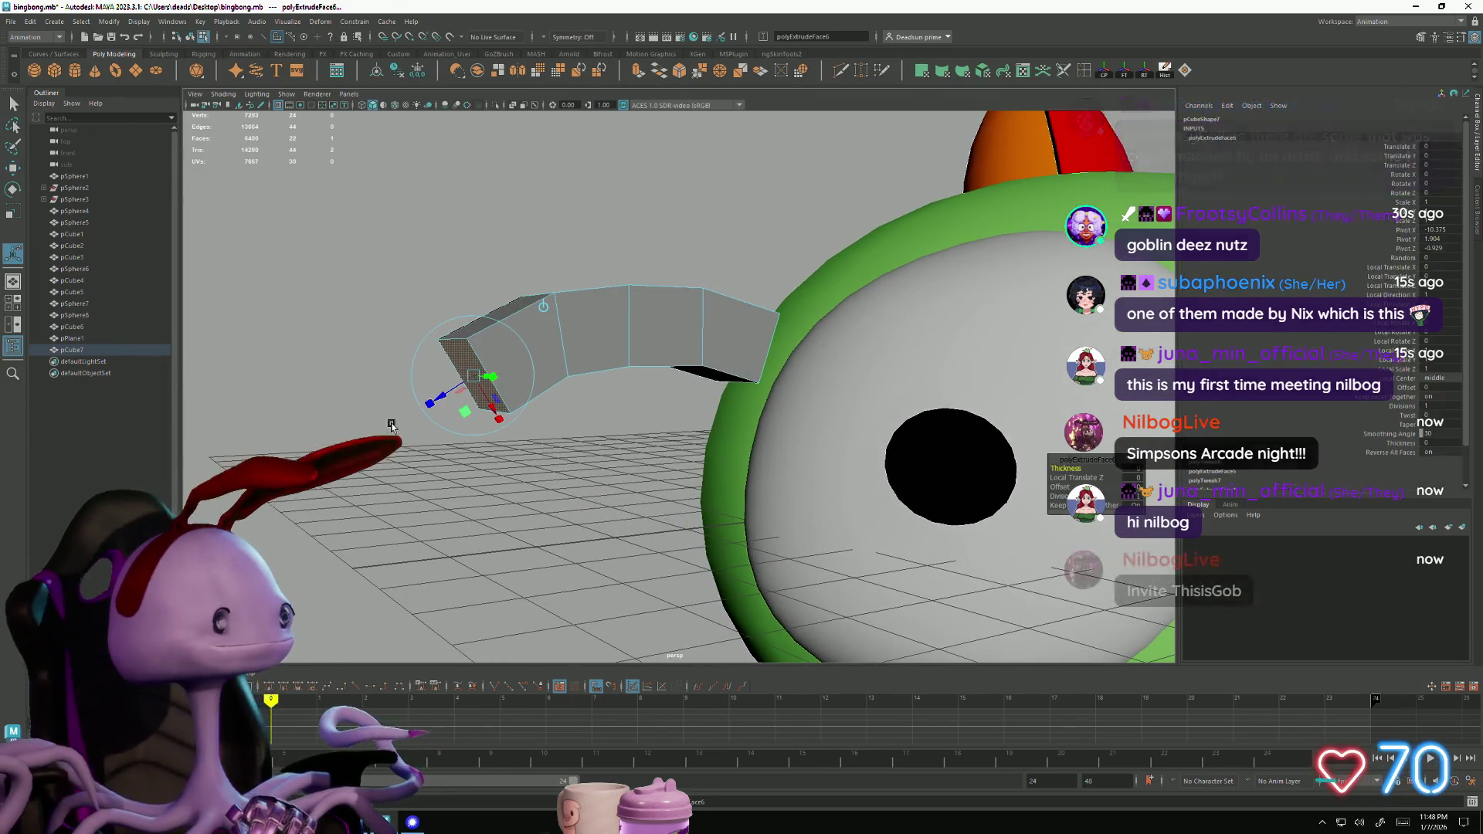
pyautogui.press('w')
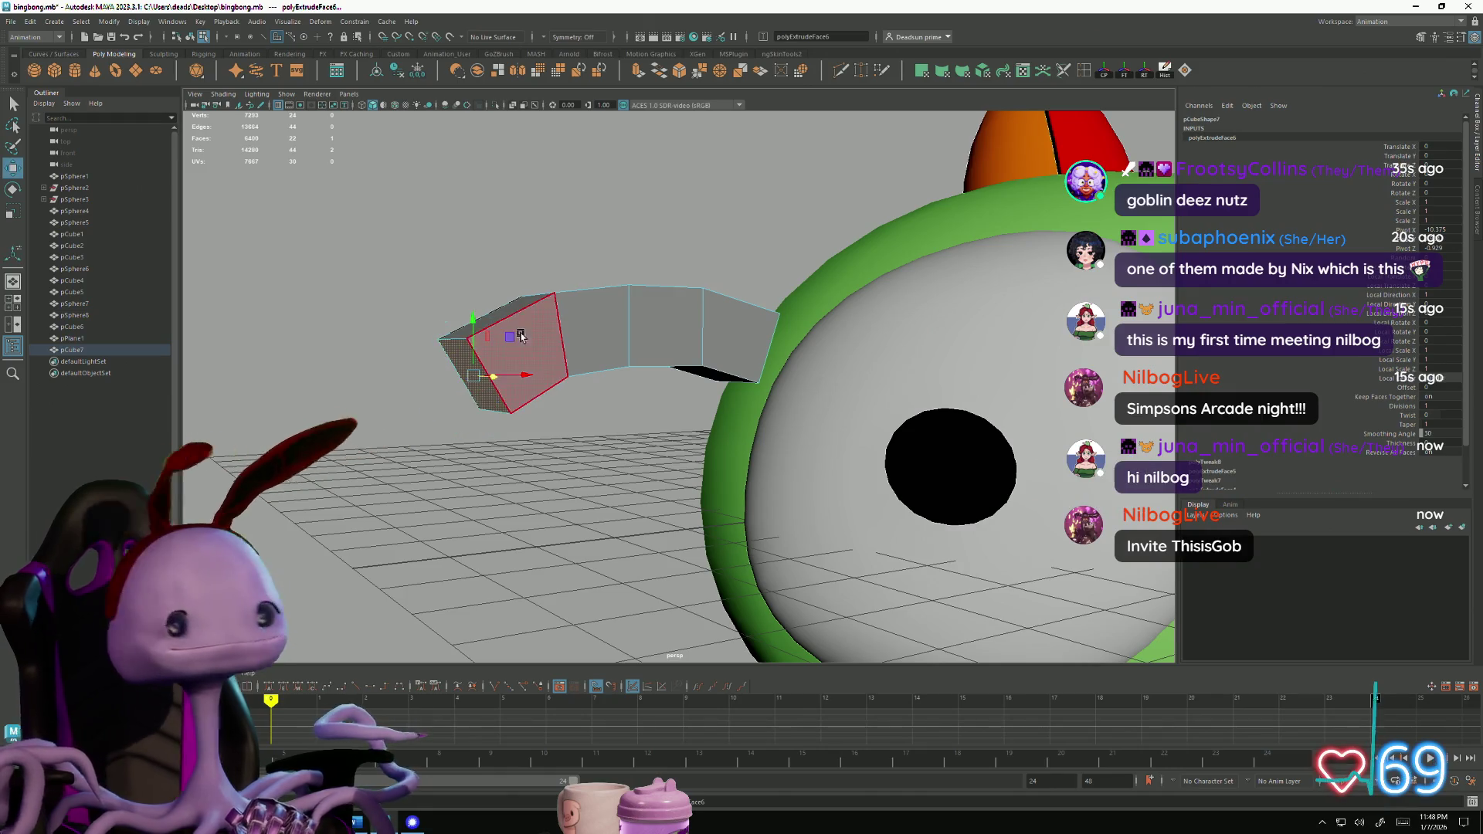
pyautogui.moveTo(522, 374)
pyautogui.mouseDown()
pyautogui.moveTo(446, 363)
pyautogui.moveTo(459, 388)
pyautogui.mouseUp()
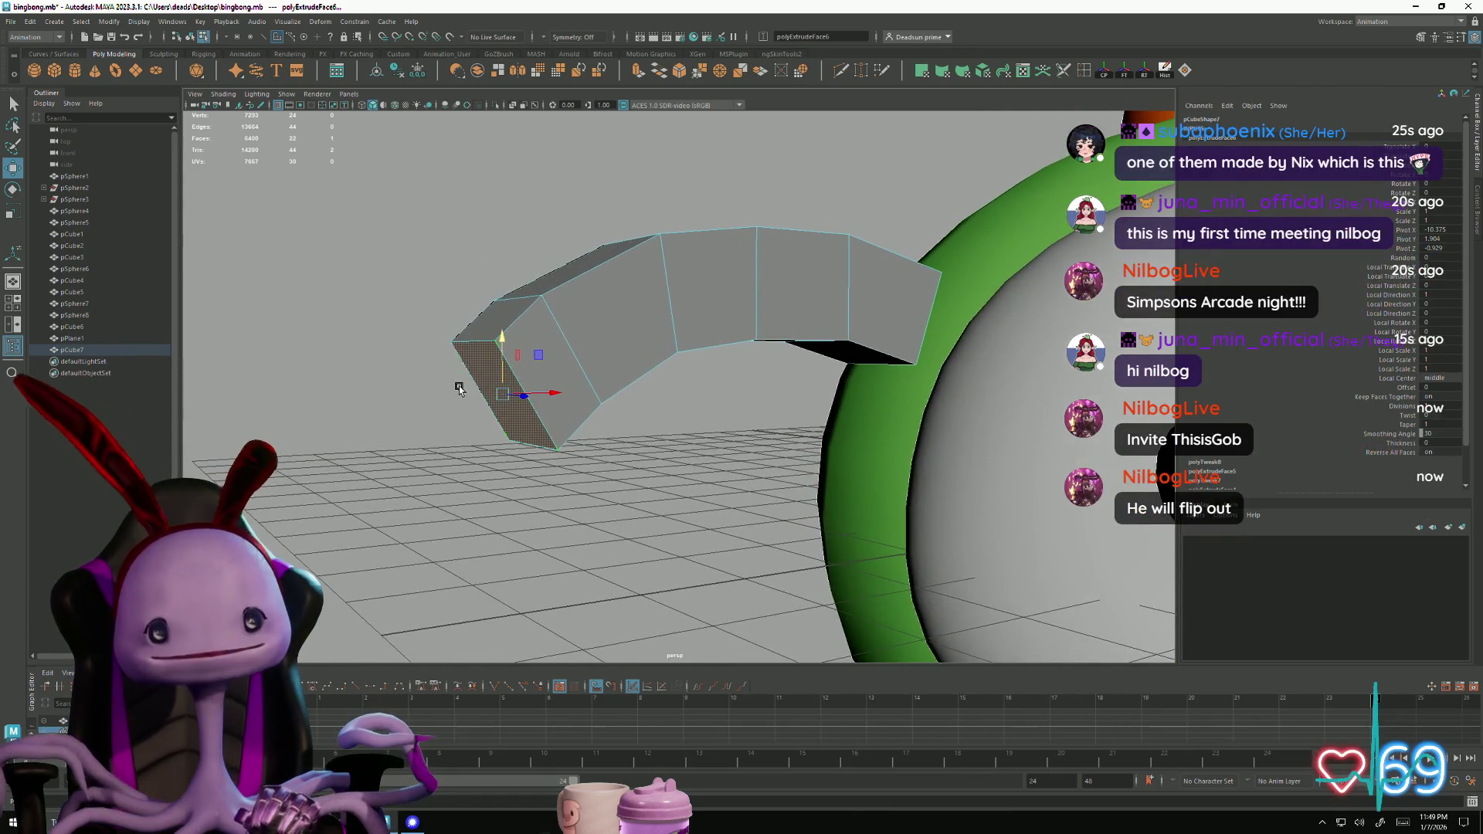
# Select an edge on the new end segment and nudge it to angle the tip
pyautogui.click(476, 346)
pyautogui.keyDown('alt'); pyautogui.moveTo(477, 346); pyautogui.dragTo(518, 443); pyautogui.keyUp('alt')
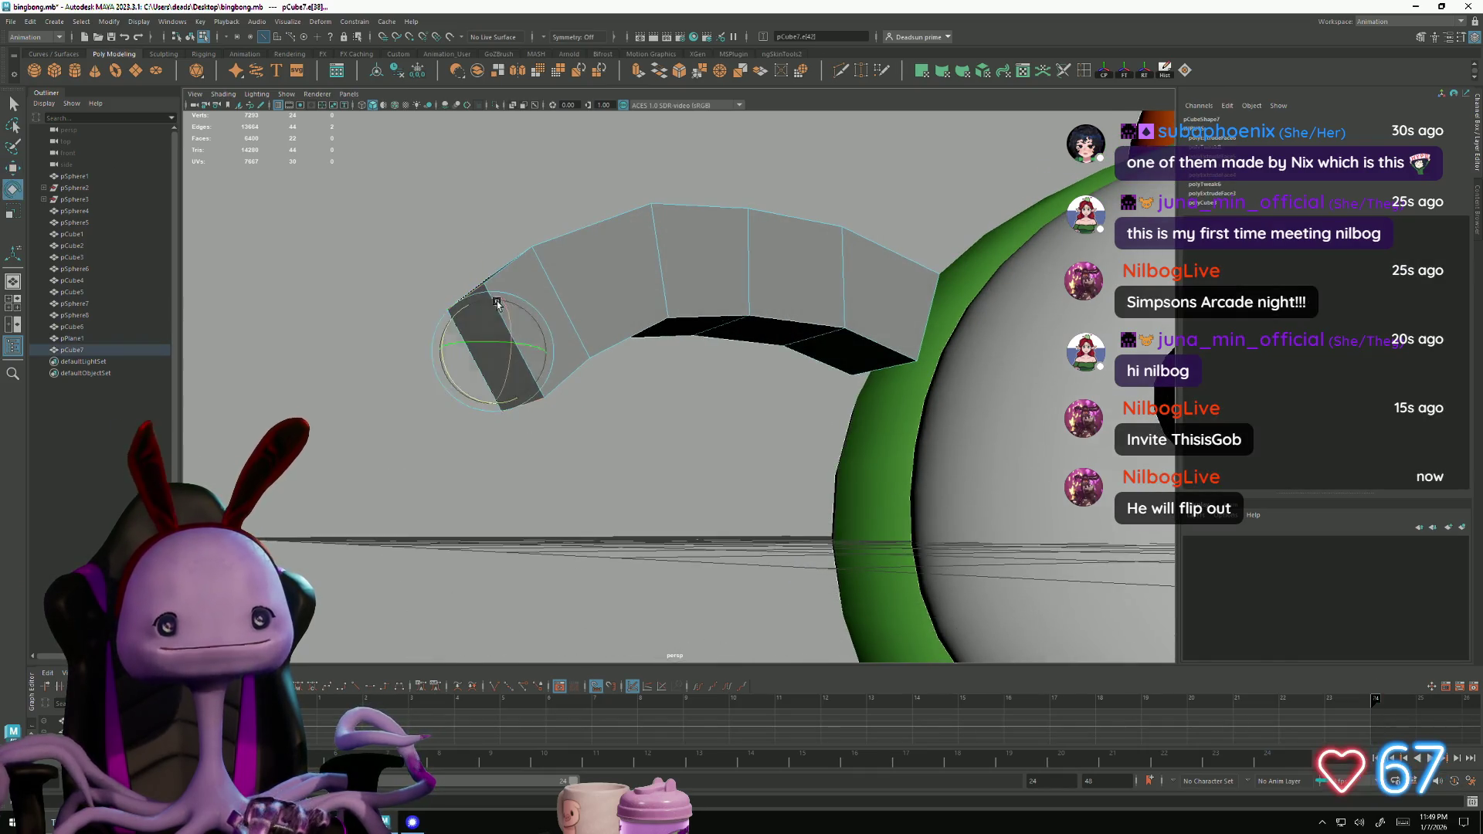
pyautogui.keyDown('alt'); pyautogui.moveTo(552, 361); pyautogui.dragTo(496, 402); pyautogui.keyUp('alt')
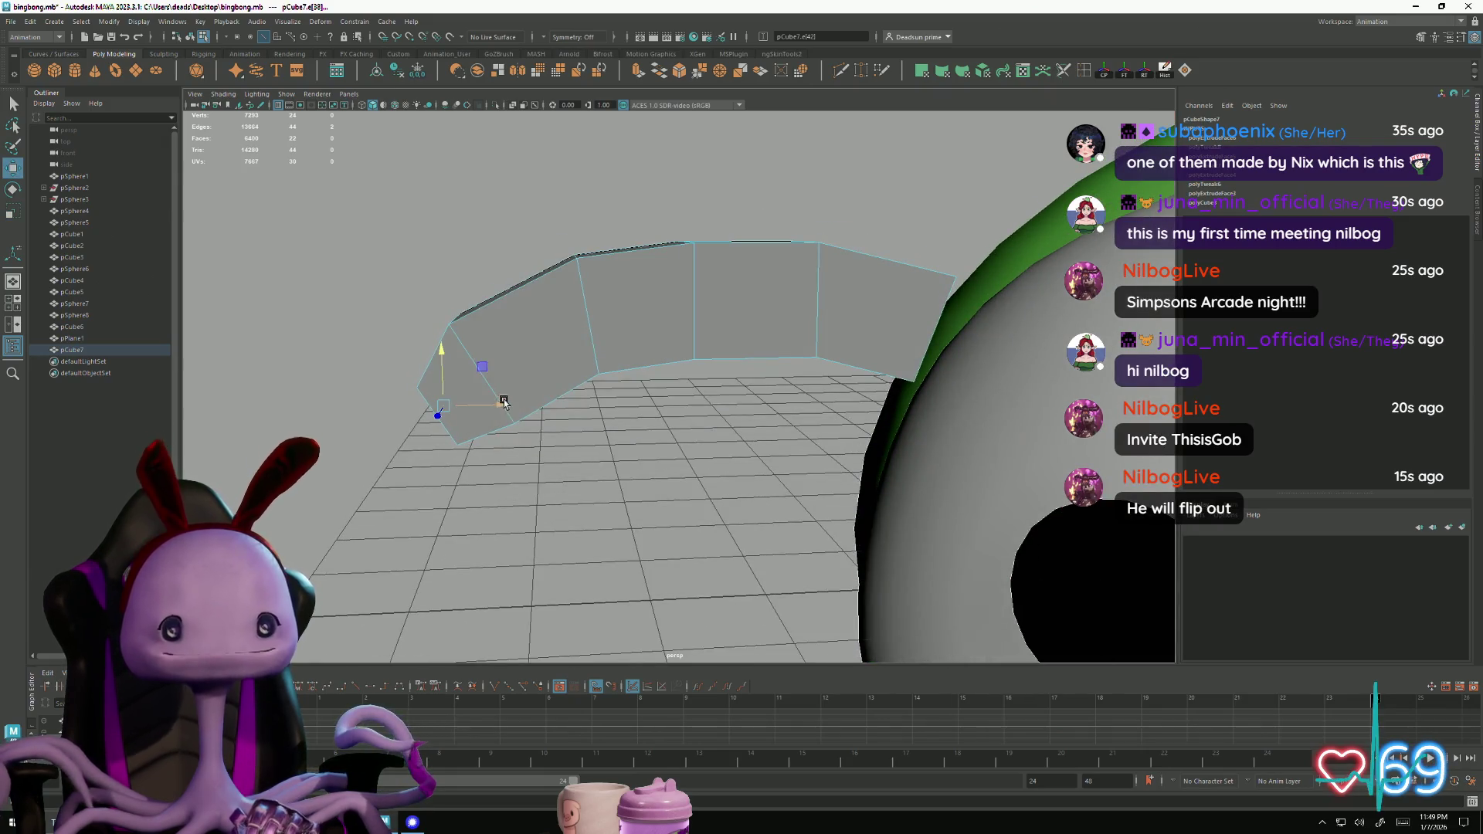
pyautogui.moveTo(483, 402)
pyautogui.mouseDown()
pyautogui.moveTo(487, 414)
pyautogui.moveTo(342, 234)
pyautogui.mouseUp()
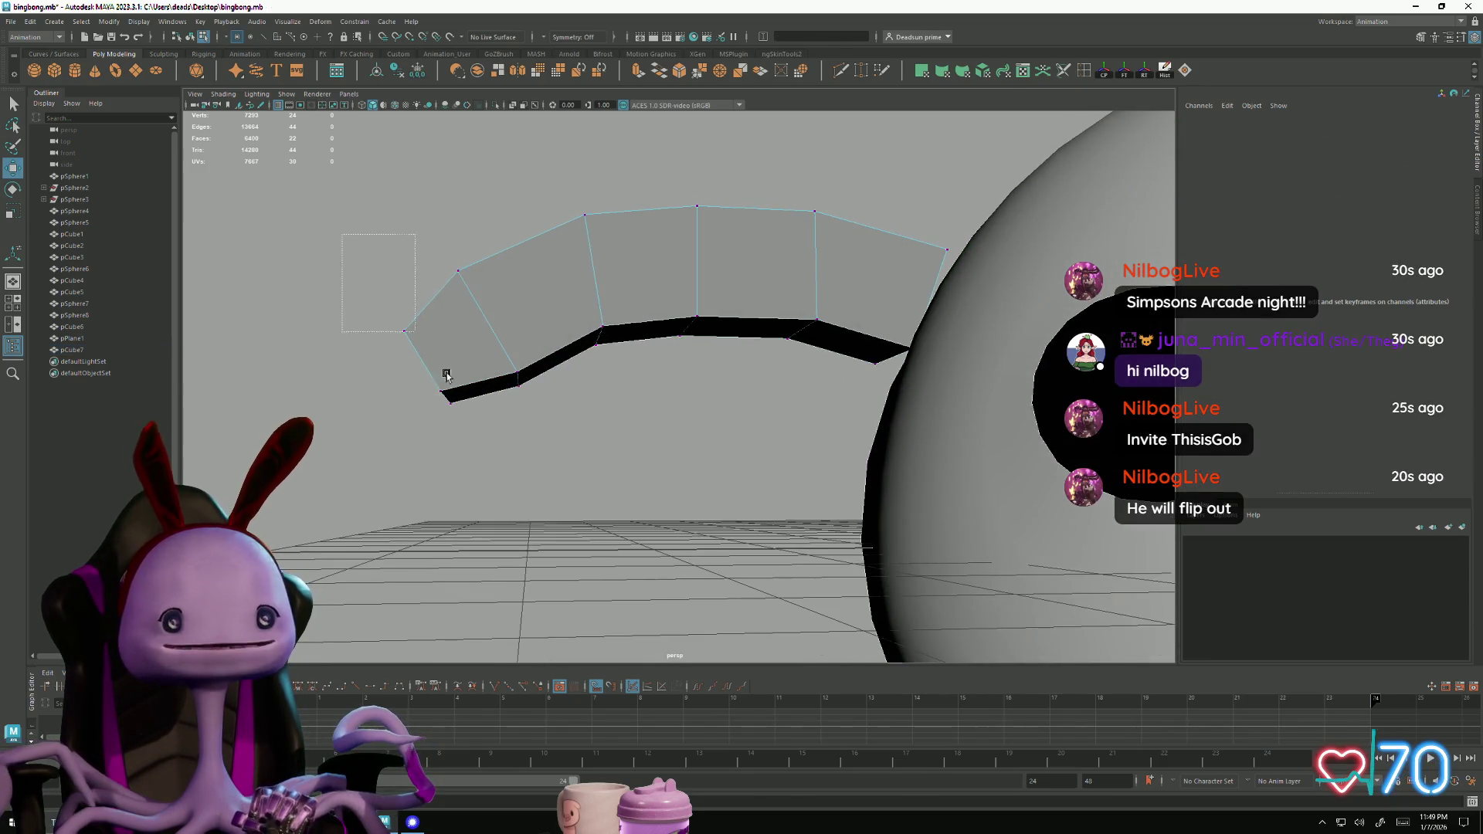
# Raise the vertices at the strip's left end
pyautogui.moveTo(533, 471); pyautogui.dragTo(533, 471)
pyautogui.moveTo(533, 471)
pyautogui.keyDown('alt'); pyautogui.mouseDown()
pyautogui.moveTo(516, 487)
pyautogui.moveTo(540, 357)
pyautogui.moveTo(554, 357)
pyautogui.mouseUp(); pyautogui.keyUp('alt')
pyautogui.moveTo(499, 314); pyautogui.dragTo(493, 276)
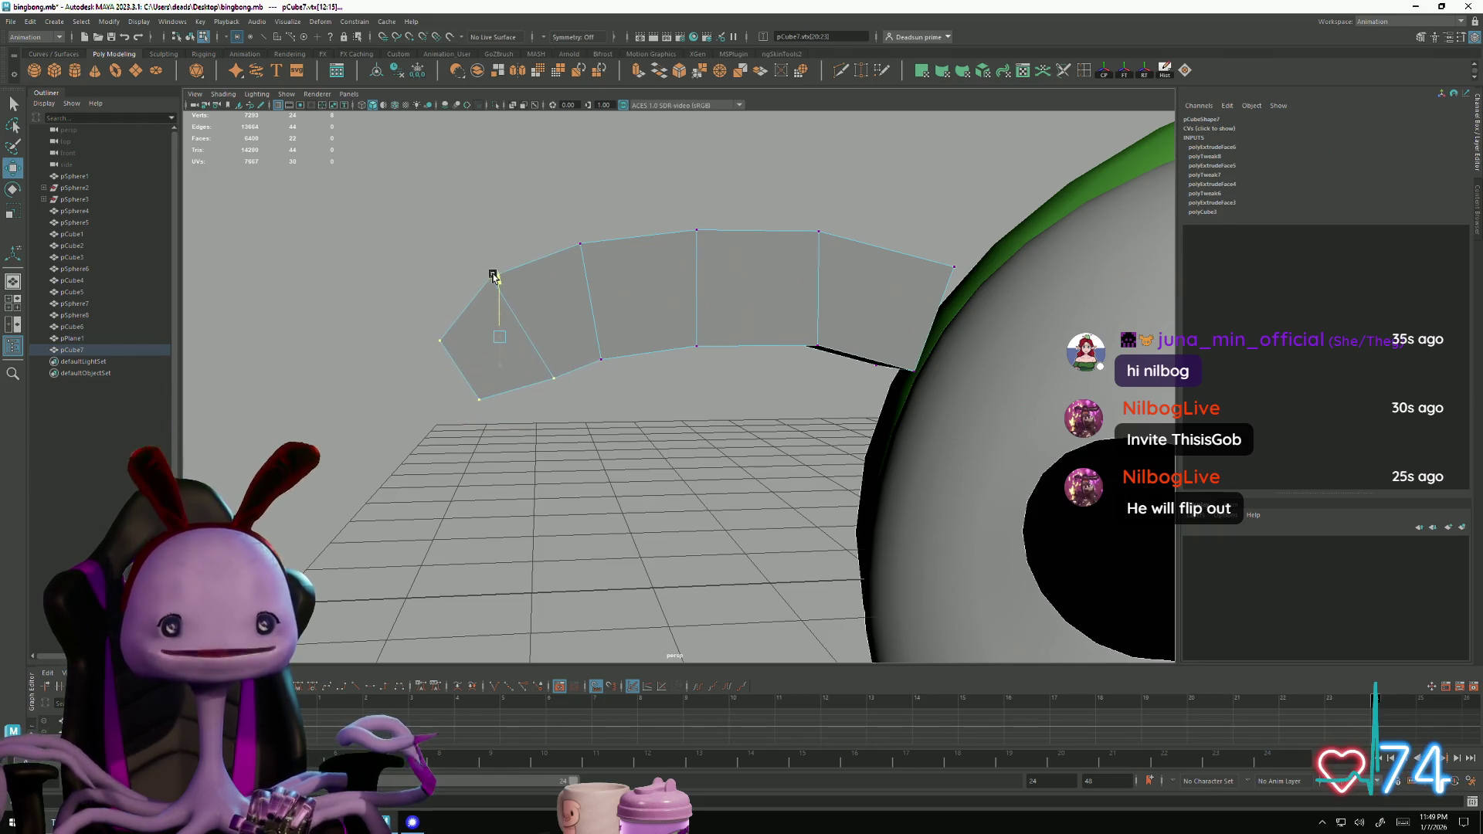
pyautogui.moveTo(499, 378)
pyautogui.keyDown('alt'); pyautogui.mouseDown()
pyautogui.moveTo(587, 382)
pyautogui.moveTo(496, 383)
pyautogui.mouseUp(); pyautogui.keyUp('alt')
# Shift down and rotate the vertices where the strip meets the head
pyautogui.moveTo(836, 223); pyautogui.dragTo(1013, 480)
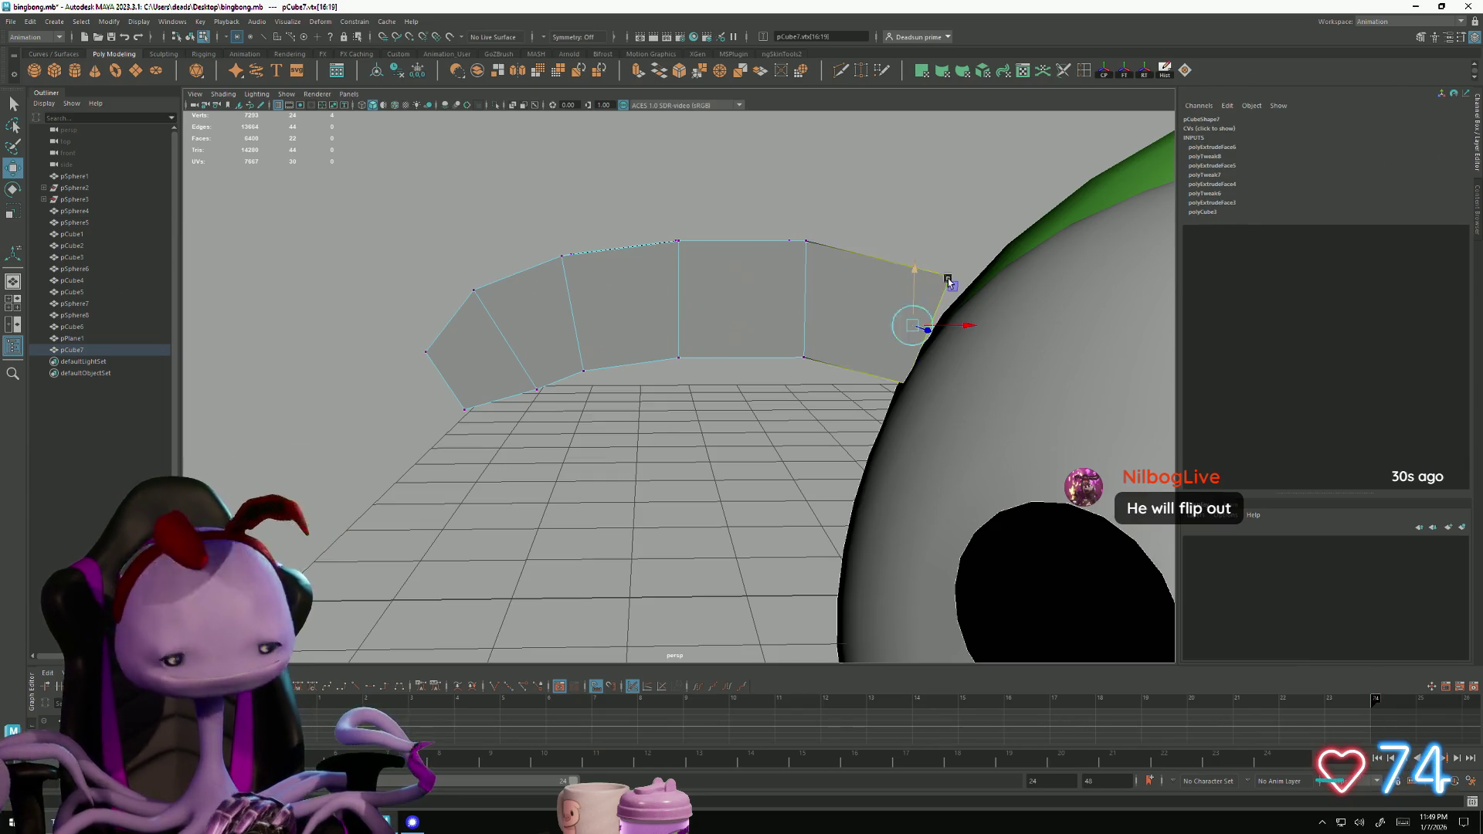
pyautogui.moveTo(914, 274); pyautogui.dragTo(916, 291)
pyautogui.press('e')
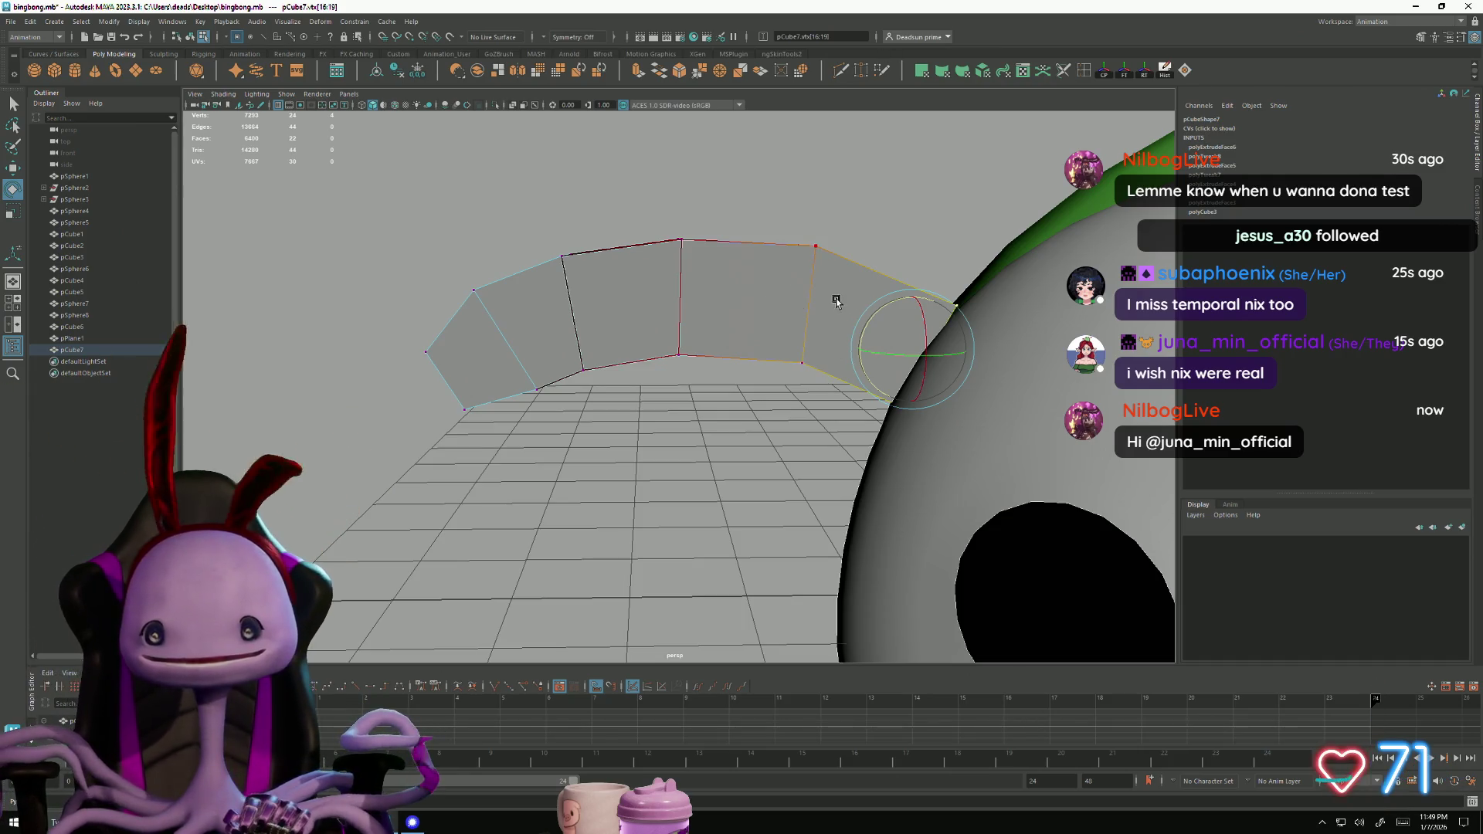
pyautogui.press('F8')
pyautogui.keyDown('alt'); pyautogui.moveTo(539, 342); pyautogui.dragTo(582, 318); pyautogui.keyUp('alt')
pyautogui.moveTo(582, 316); pyautogui.dragTo(579, 346, button='right')
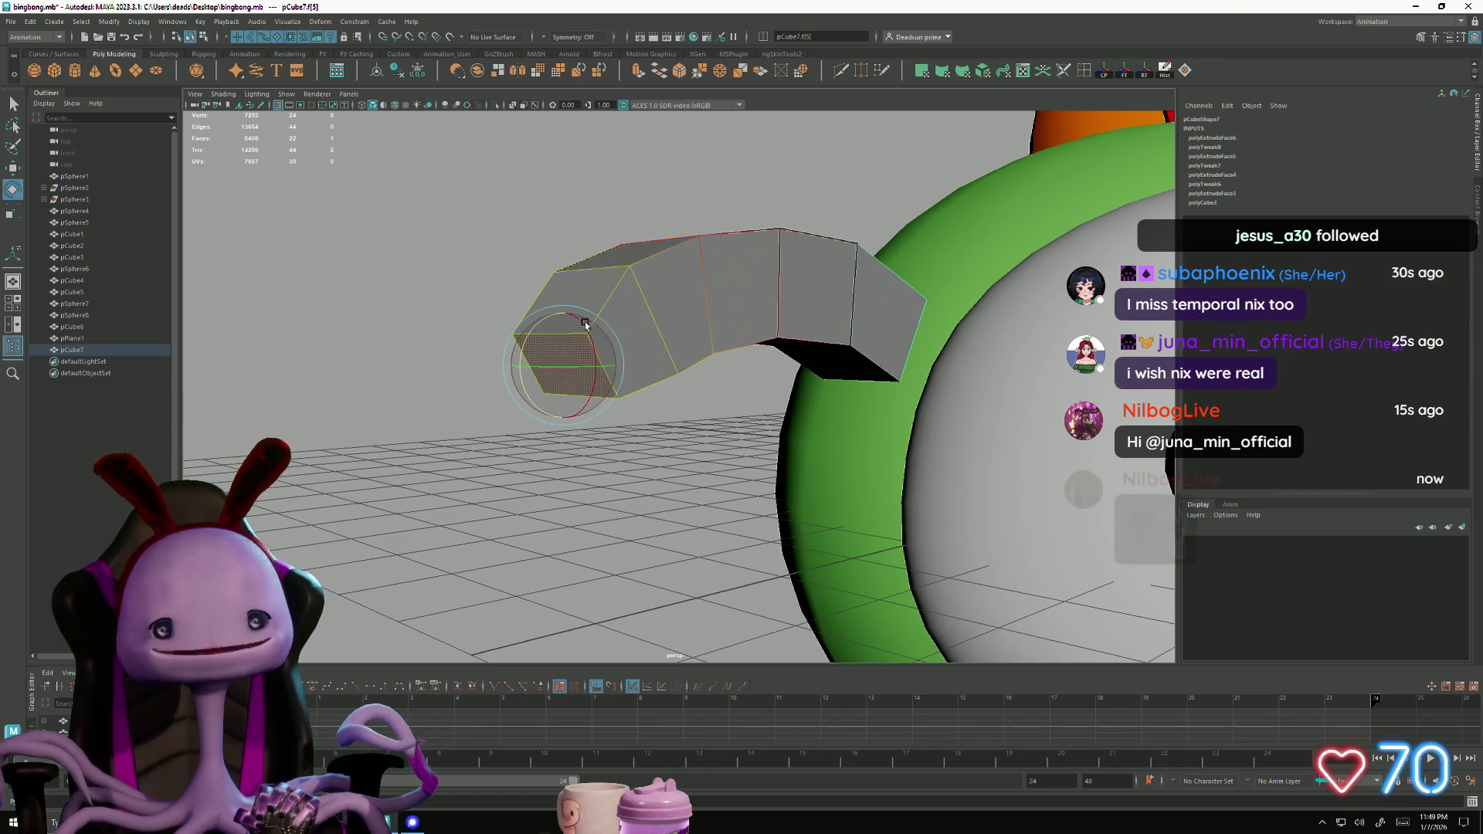
pyautogui.click(671, 302)
pyautogui.press('F8')
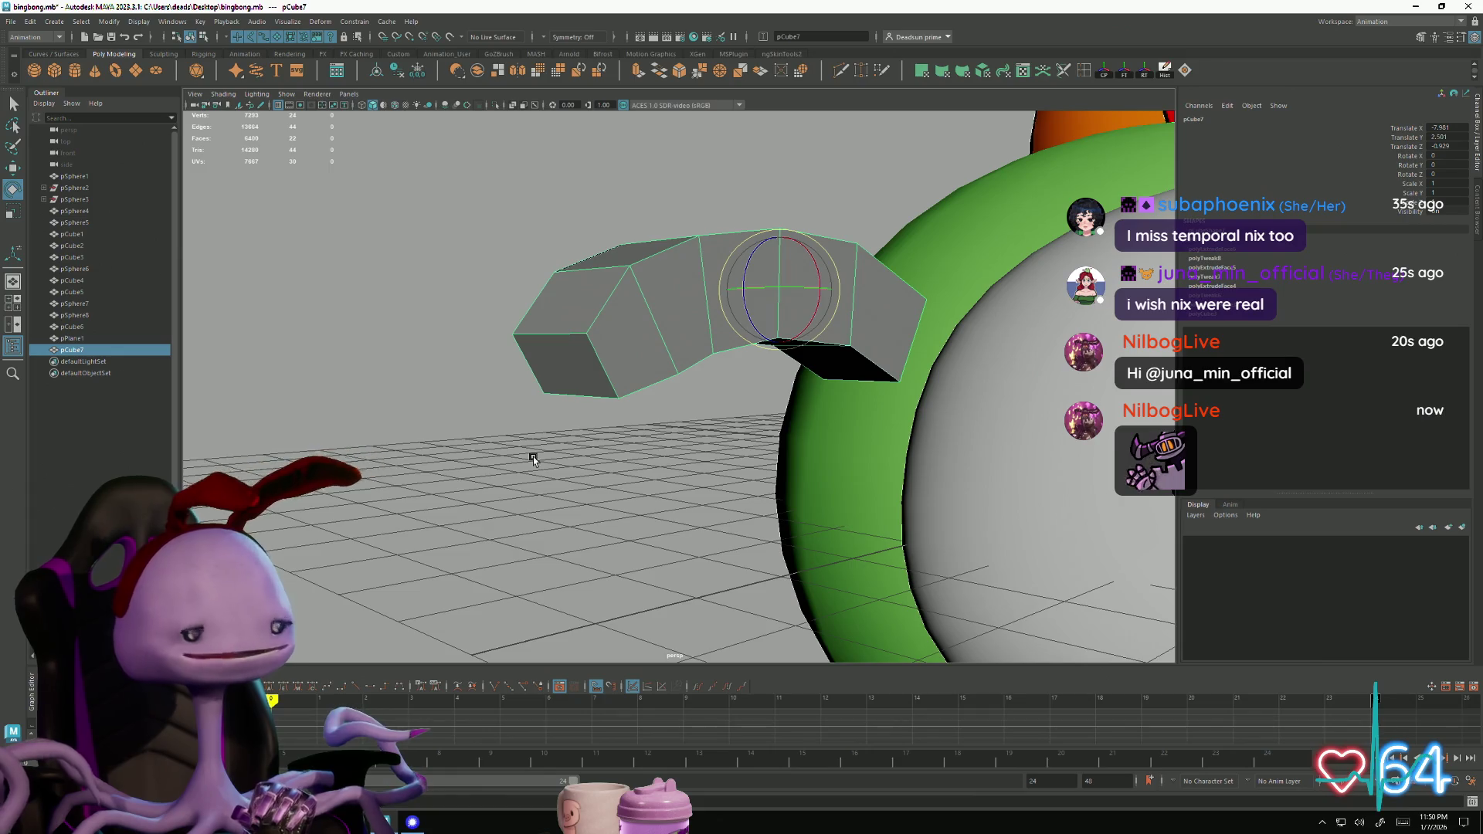
pyautogui.moveTo(533, 459)
pyautogui.keyDown('alt'); pyautogui.mouseDown()
pyautogui.moveTo(553, 374)
pyautogui.moveTo(563, 407)
pyautogui.moveTo(523, 421)
pyautogui.mouseUp(); pyautogui.keyUp('alt')
# In vertex mode, select the left-end and bottom vertex pairs of the strip
pyautogui.press('F9')
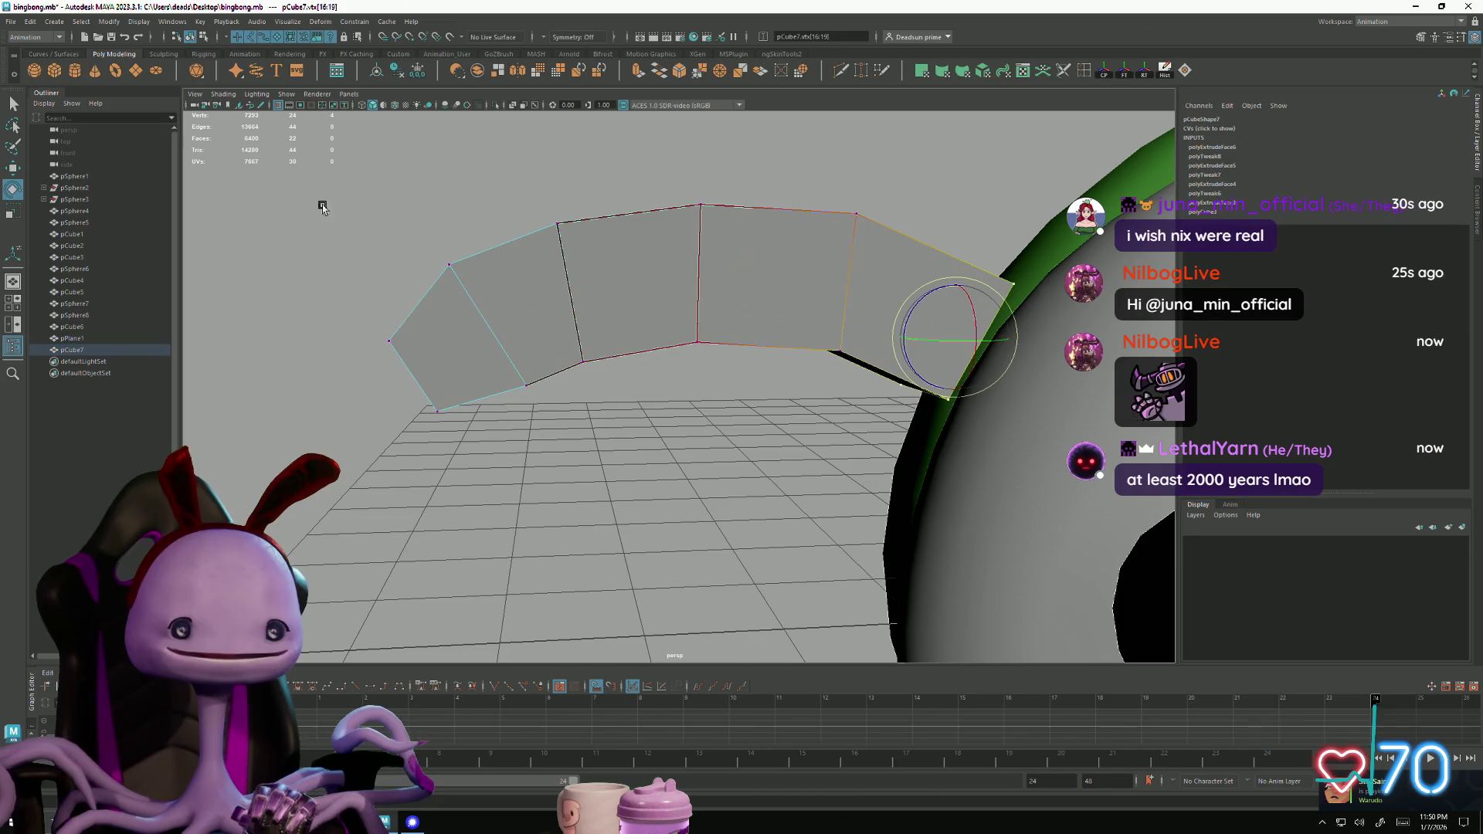
pyautogui.moveTo(483, 357)
pyautogui.mouseDown()
pyautogui.moveTo(430, 404)
pyautogui.moveTo(715, 380)
pyautogui.moveTo(486, 387)
pyautogui.moveTo(582, 430)
pyautogui.moveTo(448, 357)
pyautogui.mouseUp()
pyautogui.moveTo(447, 357)
pyautogui.keyDown('alt'); pyautogui.mouseDown()
pyautogui.moveTo(447, 371)
pyautogui.moveTo(525, 355)
pyautogui.mouseUp(); pyautogui.keyUp('alt')
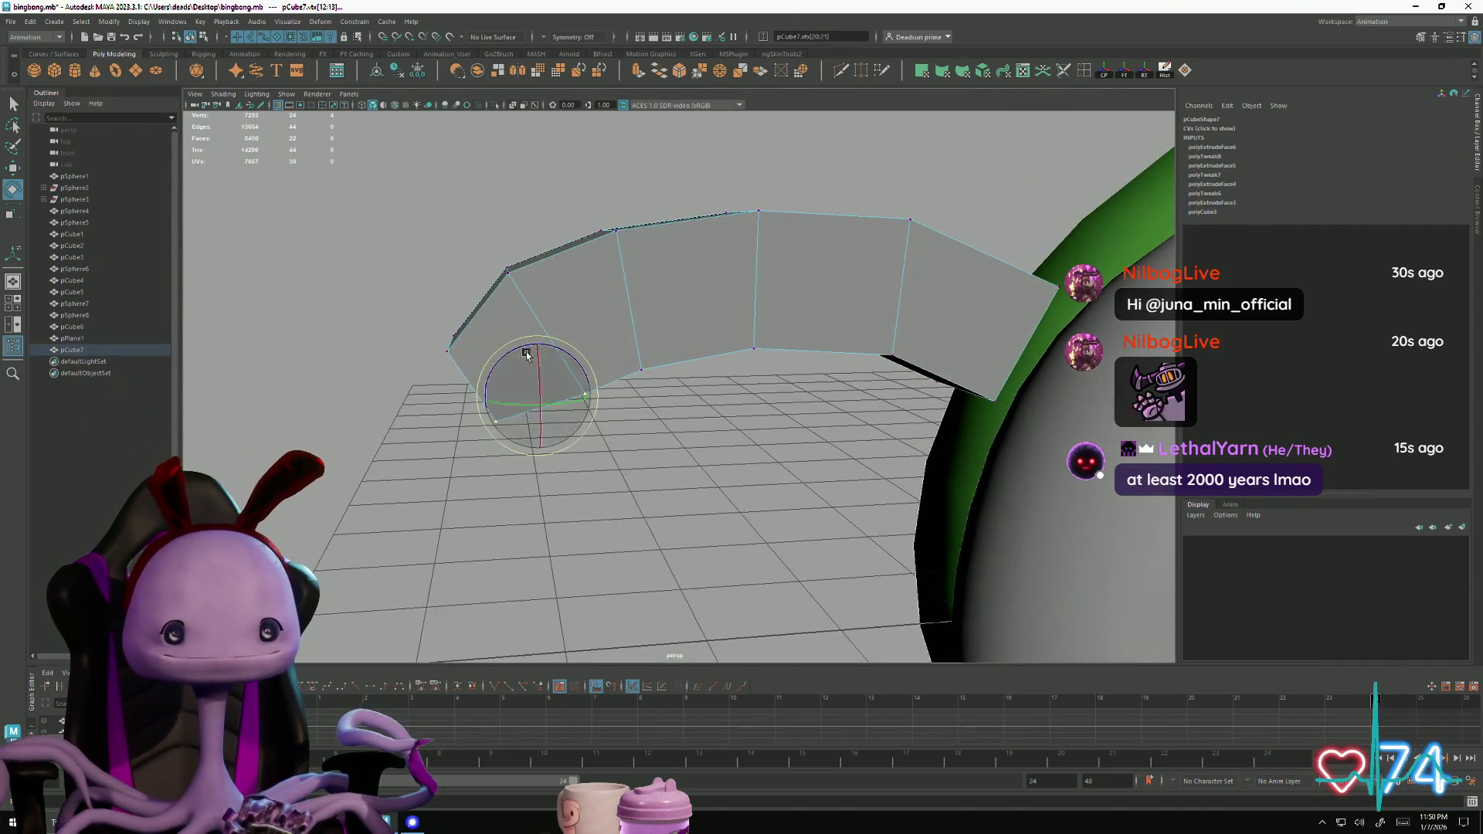
pyautogui.moveTo(586, 442)
pyautogui.keyDown('alt'); pyautogui.mouseDown()
pyautogui.moveTo(549, 413)
pyautogui.moveTo(569, 448)
pyautogui.moveTo(563, 381)
pyautogui.moveTo(563, 417)
pyautogui.moveTo(515, 400)
pyautogui.mouseUp(); pyautogui.keyUp('alt')
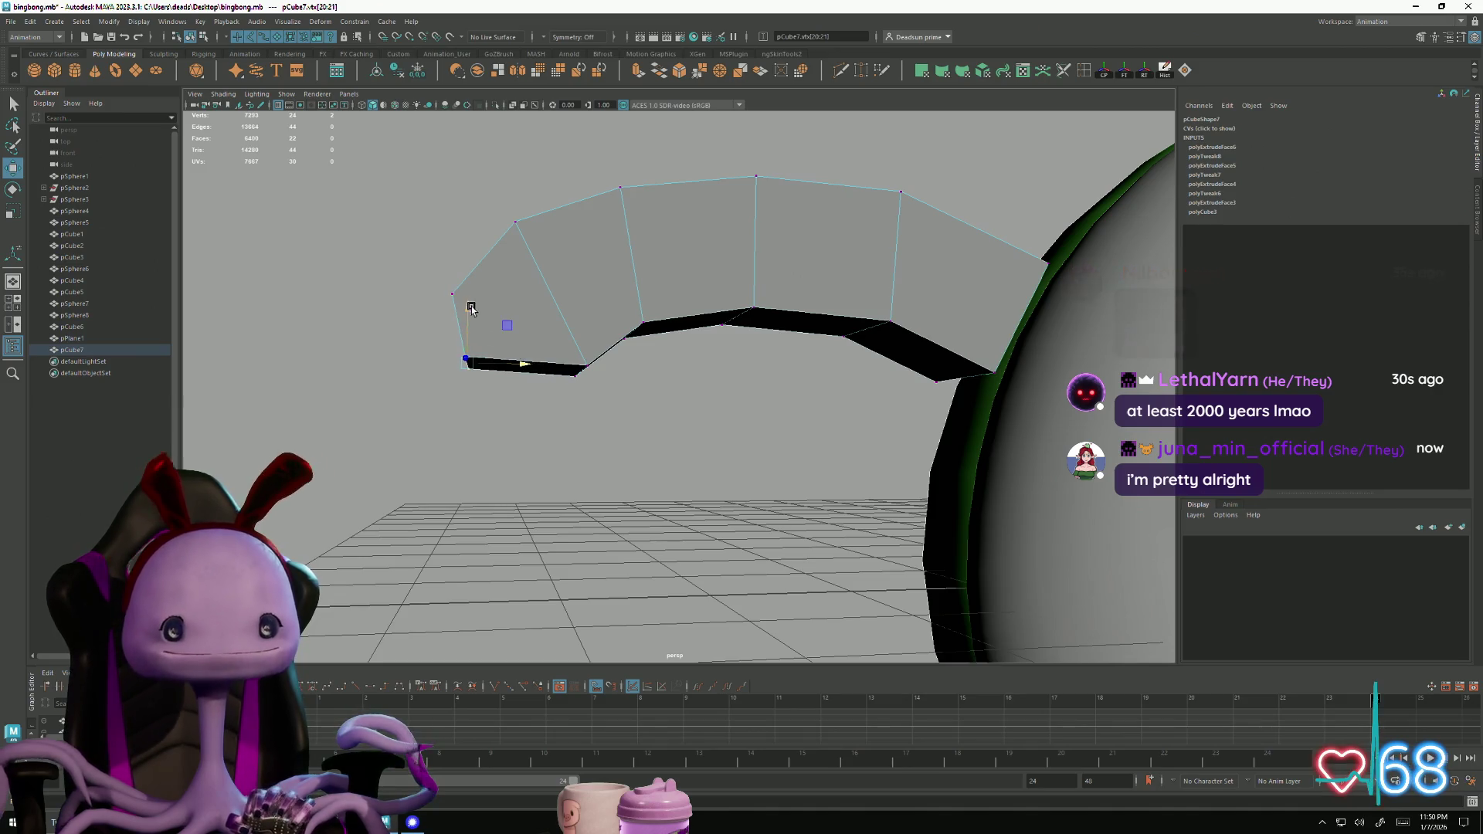
pyautogui.keyDown('alt'); pyautogui.moveTo(521, 363); pyautogui.dragTo(526, 429); pyautogui.keyUp('alt')
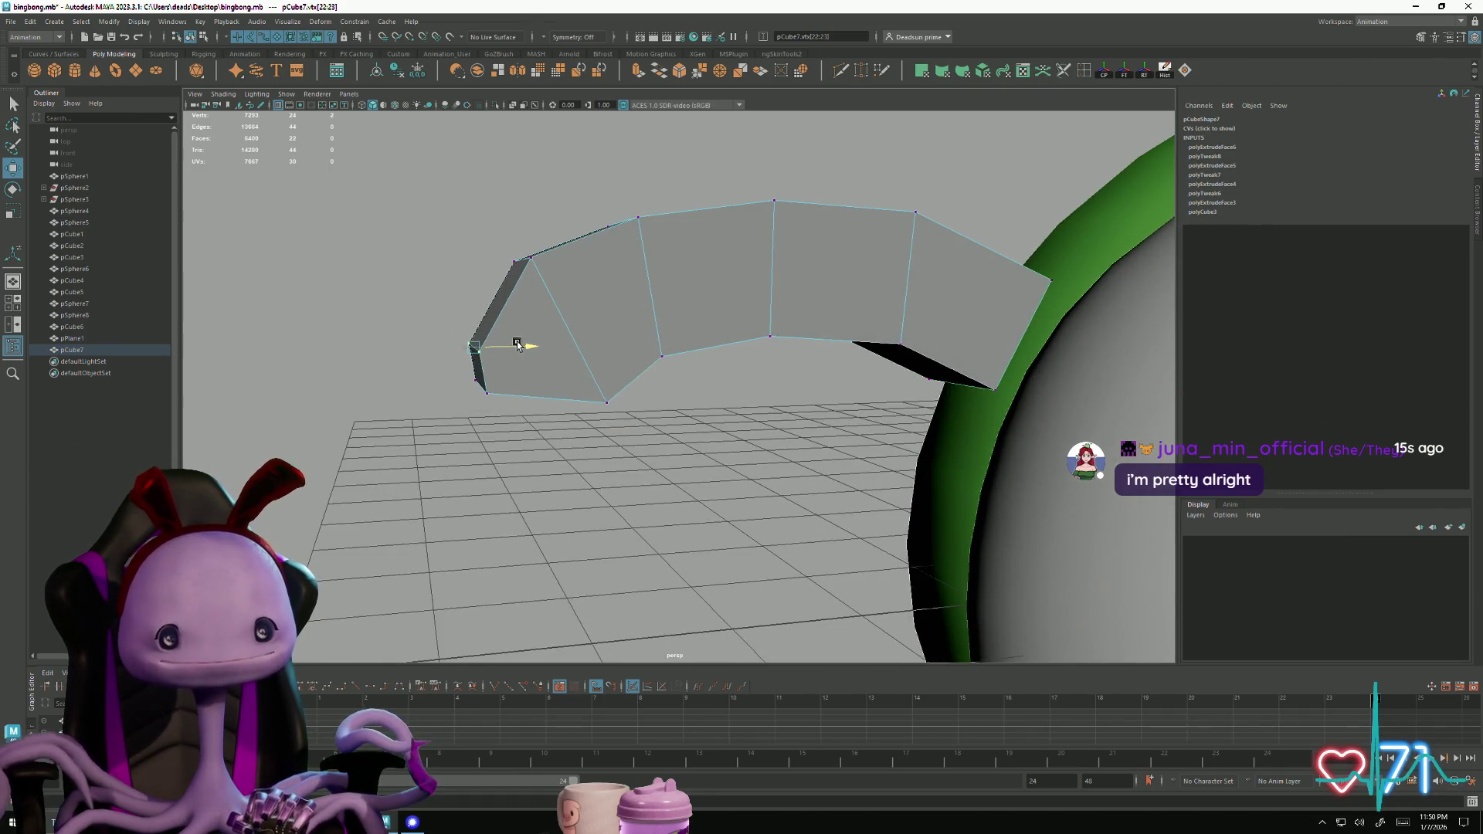
pyautogui.moveTo(566, 330)
pyautogui.keyDown('alt'); pyautogui.mouseDown()
pyautogui.moveTo(546, 348)
pyautogui.moveTo(595, 384)
pyautogui.moveTo(546, 364)
pyautogui.mouseUp(); pyautogui.keyUp('alt')
pyautogui.moveTo(546, 364)
pyautogui.keyDown('alt'); pyautogui.mouseDown()
pyautogui.moveTo(569, 407)
pyautogui.moveTo(533, 341)
pyautogui.mouseUp(); pyautogui.keyUp('alt')
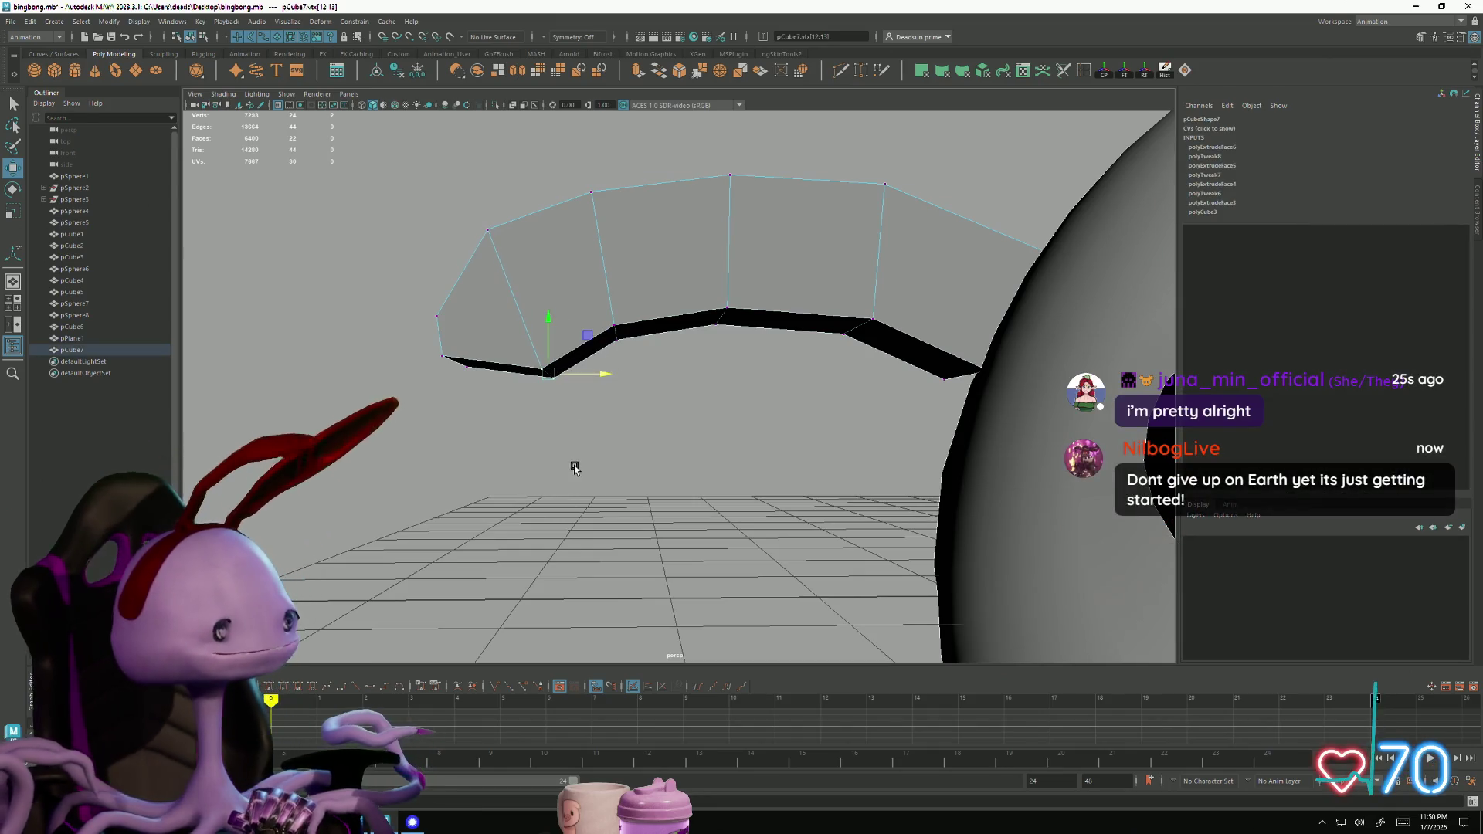
# Select the bottom face at the strip's free end
pyautogui.moveTo(577, 317); pyautogui.dragTo(606, 358, button='right')
pyautogui.click(603, 357)
pyautogui.moveTo(602, 357)
pyautogui.keyDown('alt'); pyautogui.mouseDown()
pyautogui.moveTo(586, 456)
pyautogui.moveTo(563, 448)
pyautogui.moveTo(623, 489)
pyautogui.moveTo(537, 398)
pyautogui.mouseUp(); pyautogui.keyUp('alt')
pyautogui.click(513, 372)
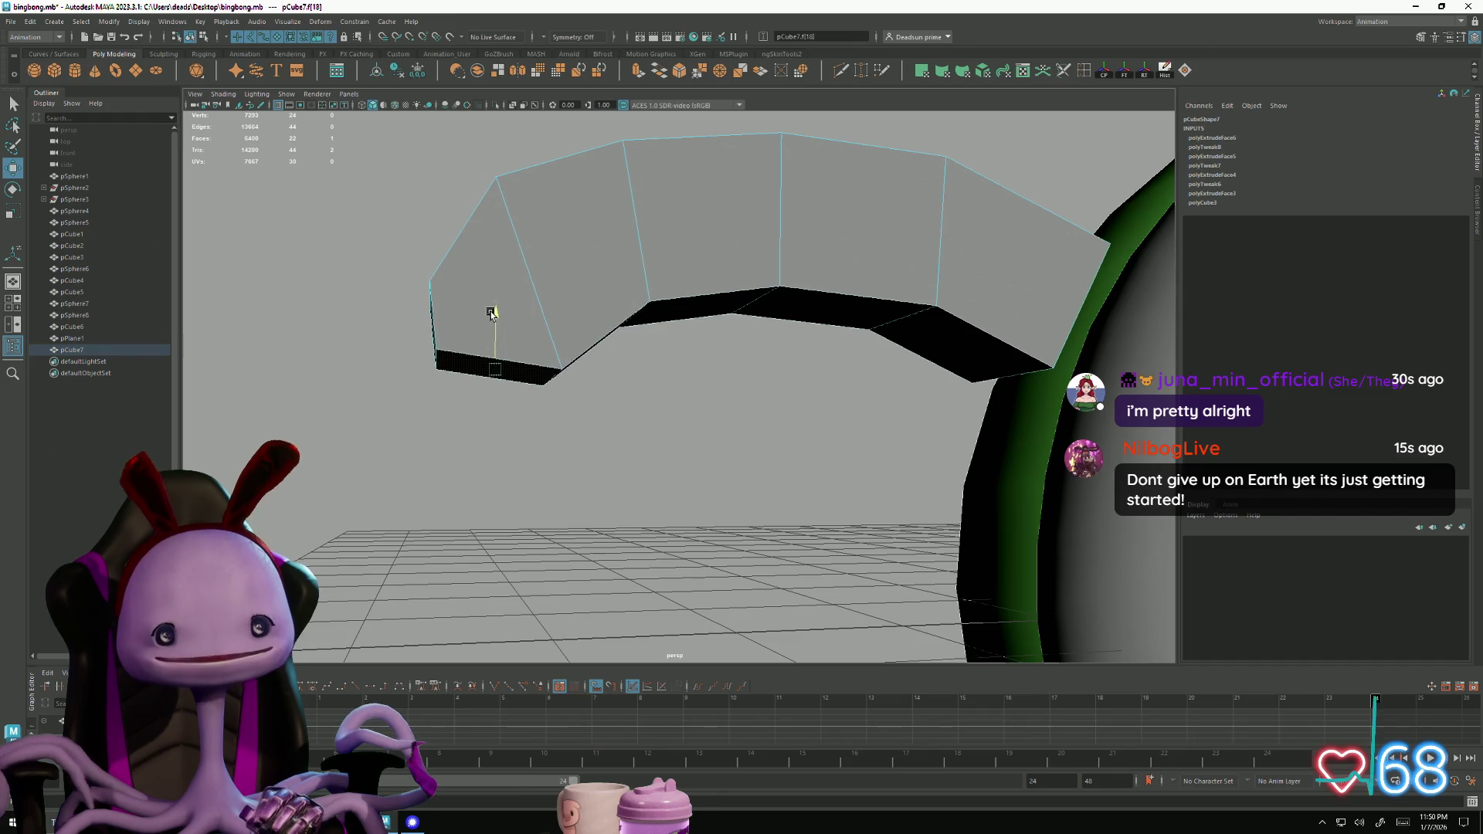
pyautogui.moveTo(489, 315)
pyautogui.keyDown('alt'); pyautogui.mouseDown()
pyautogui.moveTo(490, 579)
pyautogui.moveTo(510, 581)
pyautogui.mouseUp(); pyautogui.keyUp('alt')
pyautogui.hotkey('ctrl', 'z')
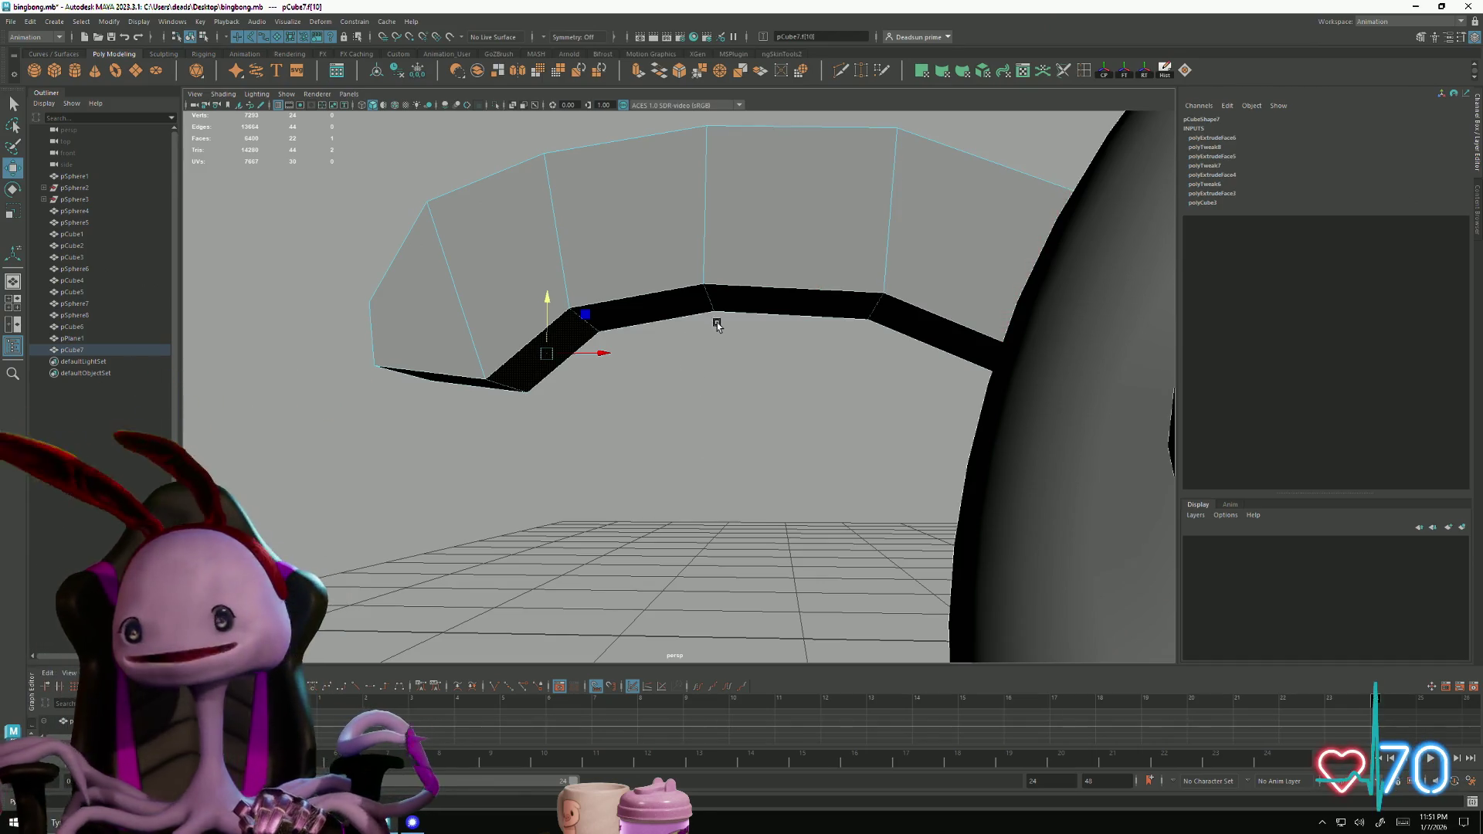
# Extrude the bottom face several times, pulling the new segments down and outward
pyautogui.moveTo(589, 367)
pyautogui.keyDown('alt'); pyautogui.mouseDown()
pyautogui.moveTo(602, 484)
pyautogui.moveTo(589, 460)
pyautogui.mouseUp(); pyautogui.keyUp('alt')
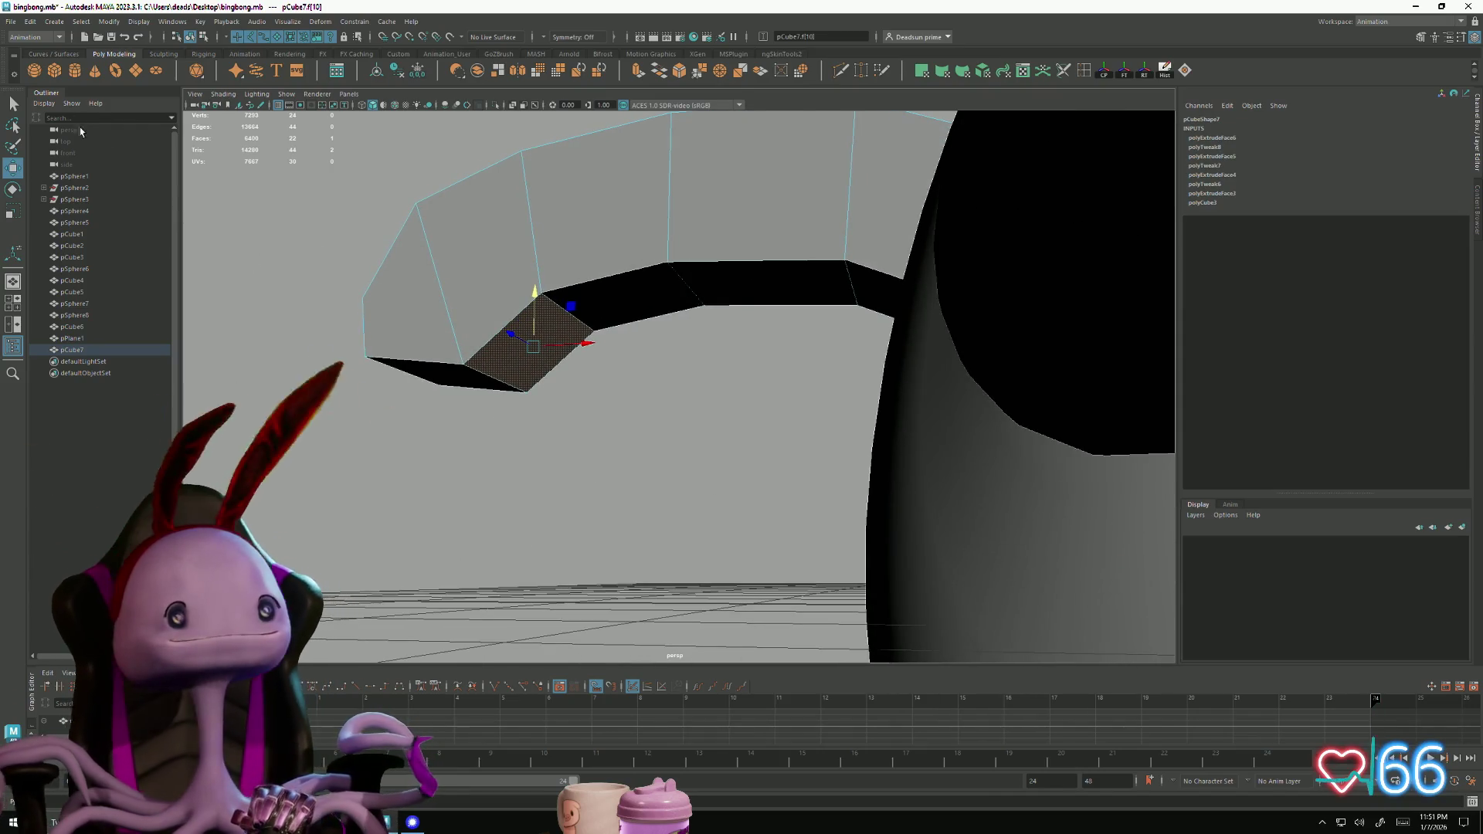
pyautogui.moveTo(466, 139)
pyautogui.keyDown('alt'); pyautogui.mouseDown()
pyautogui.moveTo(414, 198)
pyautogui.moveTo(430, 201)
pyautogui.mouseUp(); pyautogui.keyUp('alt')
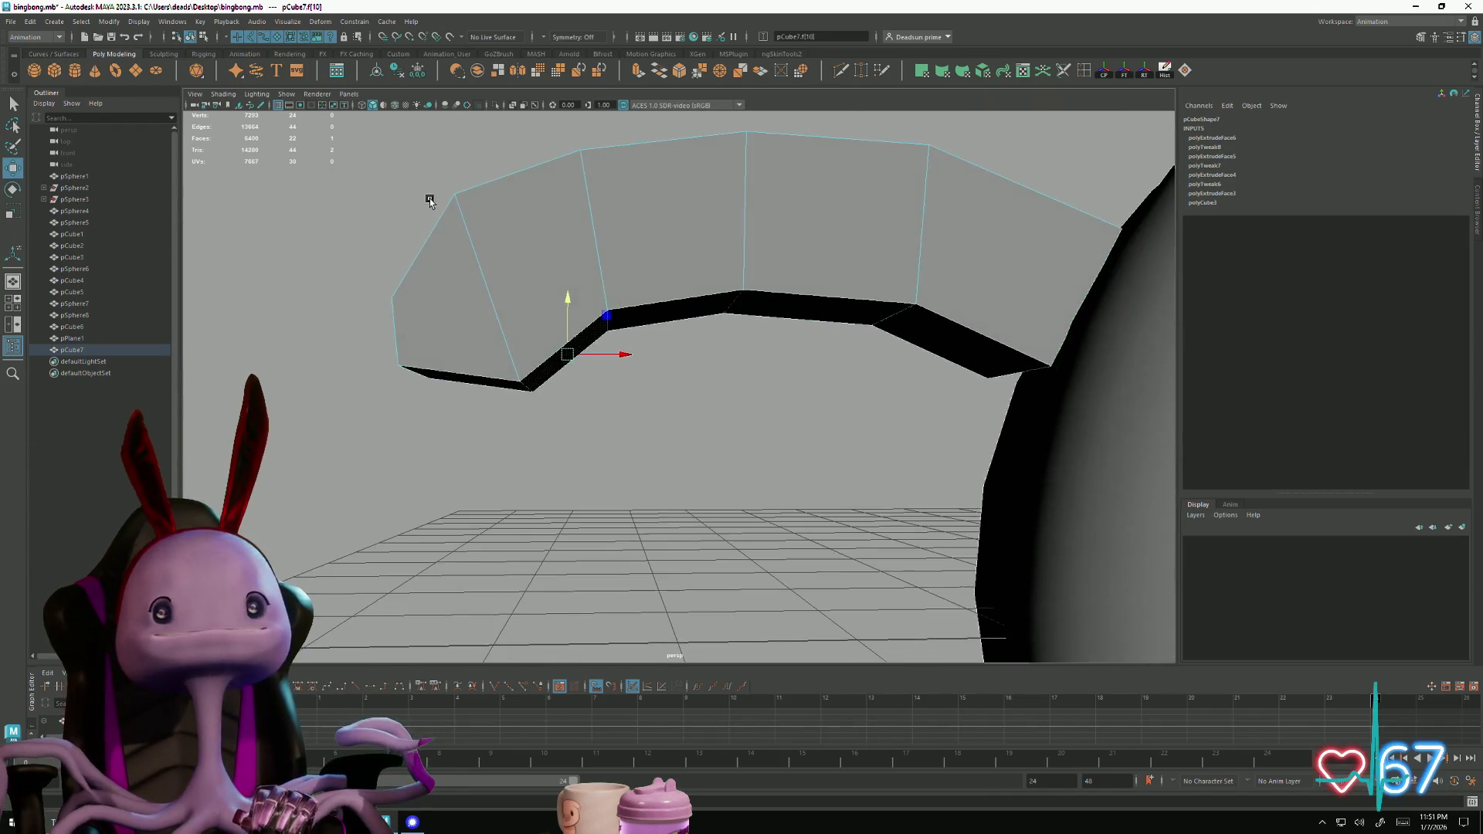
pyautogui.click(637, 71)
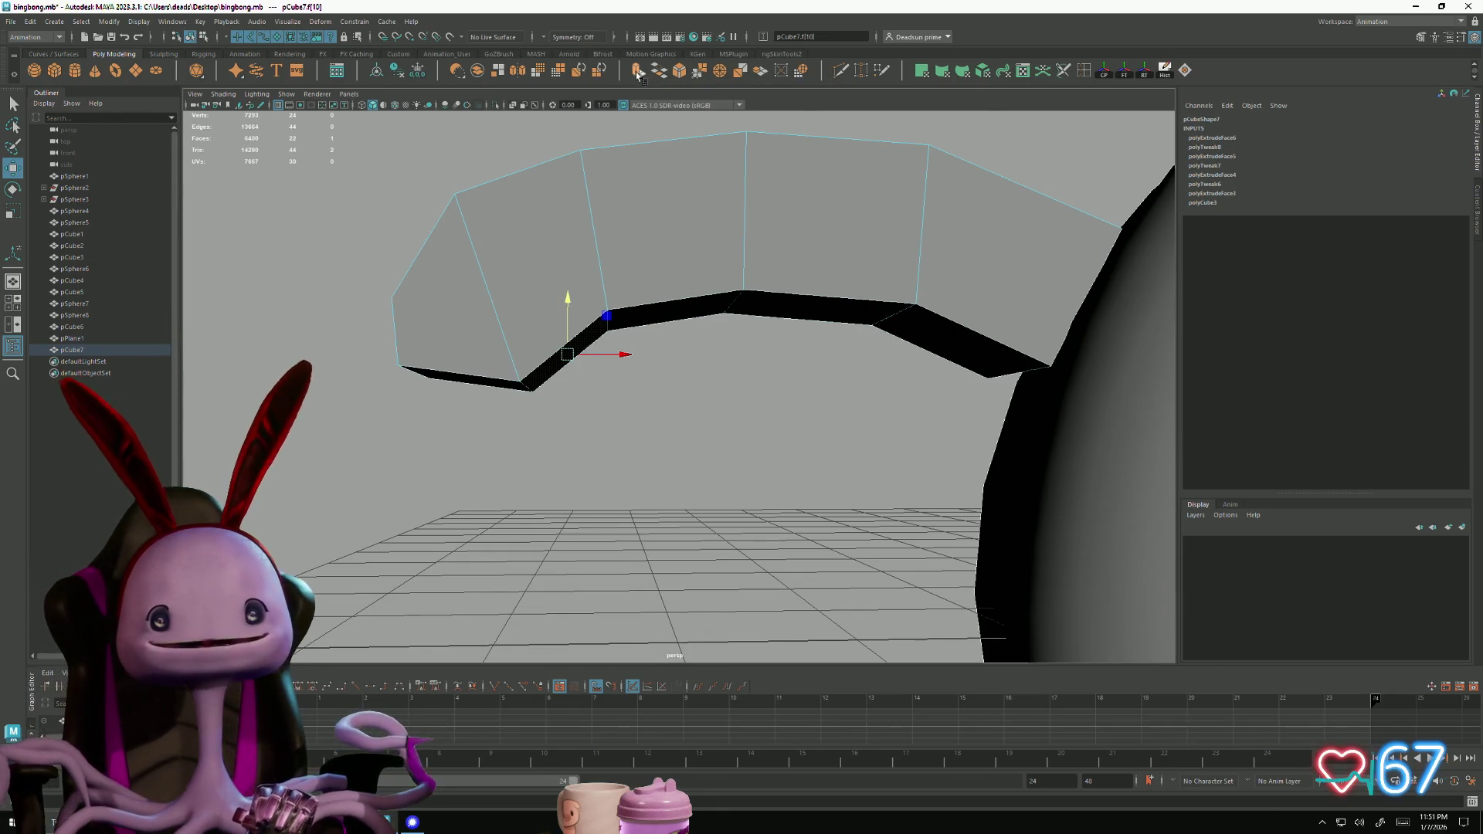
pyautogui.moveTo(589, 380)
pyautogui.mouseDown()
pyautogui.moveTo(653, 432)
pyautogui.moveTo(602, 383)
pyautogui.moveTo(656, 456)
pyautogui.moveTo(648, 447)
pyautogui.moveTo(688, 440)
pyautogui.moveTo(652, 456)
pyautogui.moveTo(661, 466)
pyautogui.mouseUp()
pyautogui.click(638, 70)
pyautogui.moveTo(483, 458)
pyautogui.keyDown('alt'); pyautogui.mouseDown()
pyautogui.moveTo(489, 373)
pyautogui.moveTo(481, 399)
pyautogui.mouseUp(); pyautogui.keyUp('alt')
pyautogui.click(638, 71)
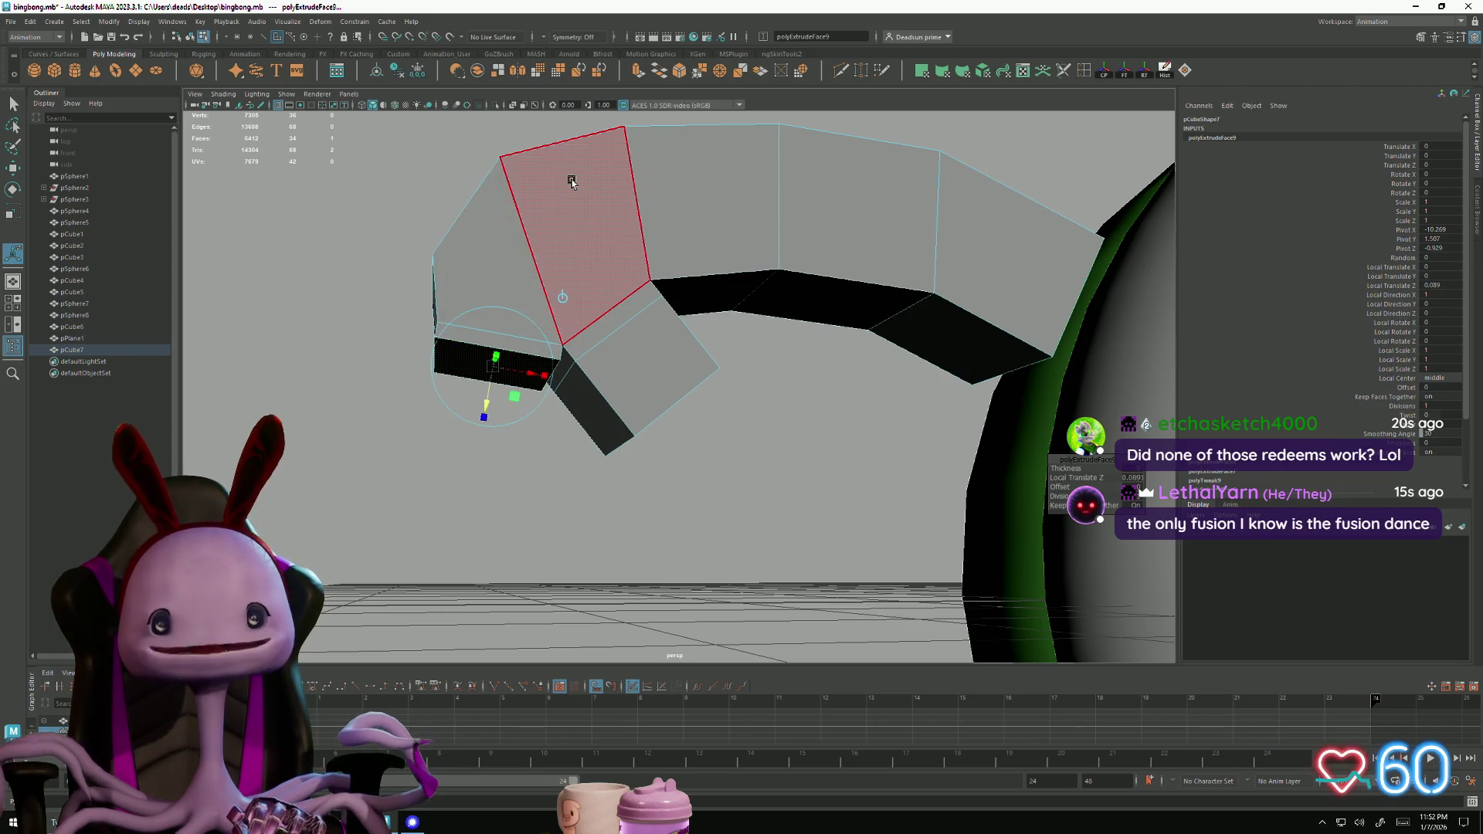
pyautogui.click(637, 71)
pyautogui.moveTo(487, 395); pyautogui.dragTo(472, 477)
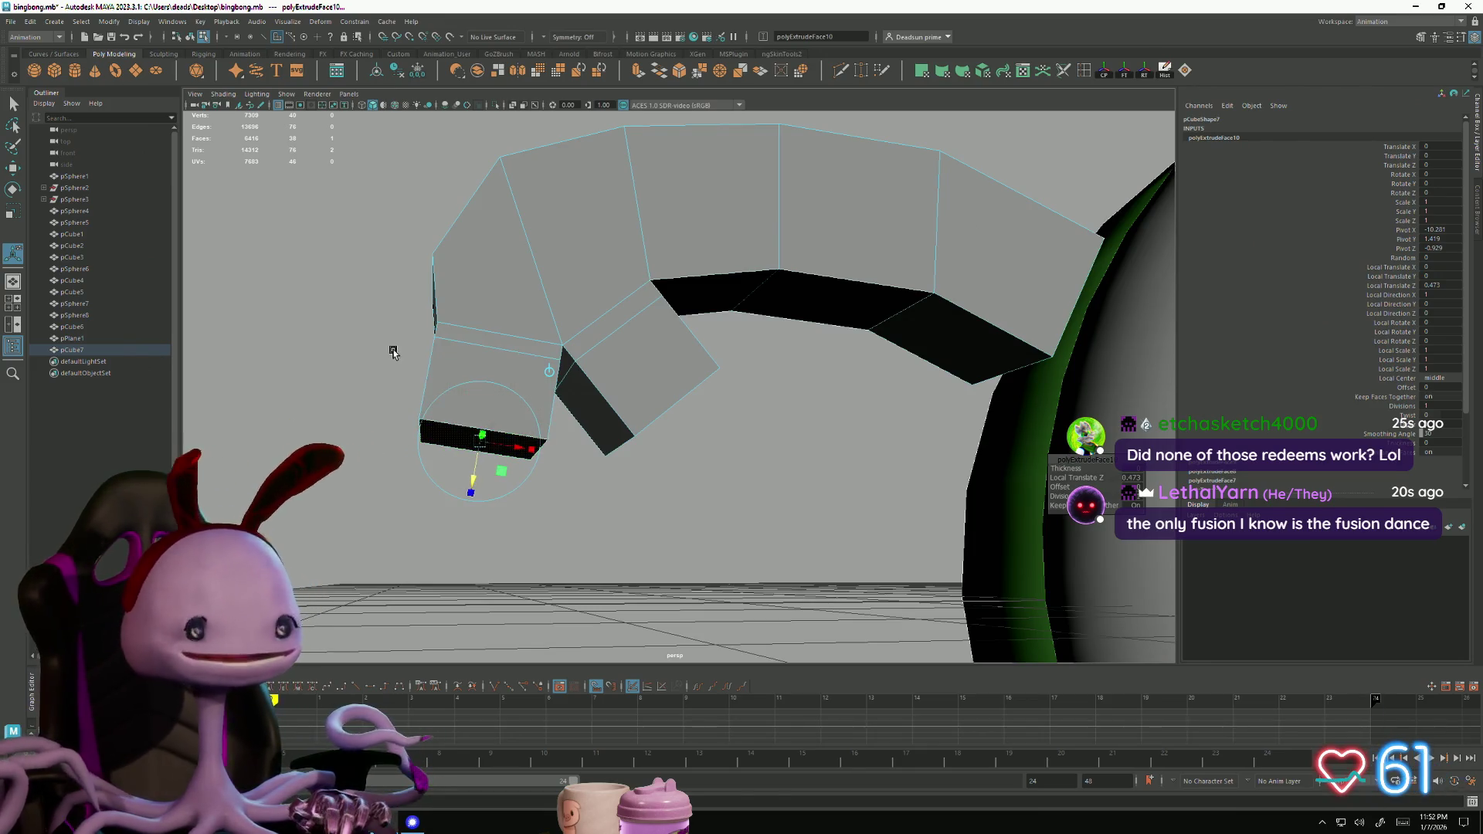
# Select the vertices and then the face at the arm's new end, and extrude it
pyautogui.moveTo(484, 260)
pyautogui.keyDown('alt'); pyautogui.mouseDown()
pyautogui.moveTo(472, 266)
pyautogui.moveTo(536, 337)
pyautogui.mouseUp(); pyautogui.keyUp('alt')
pyautogui.press('q')
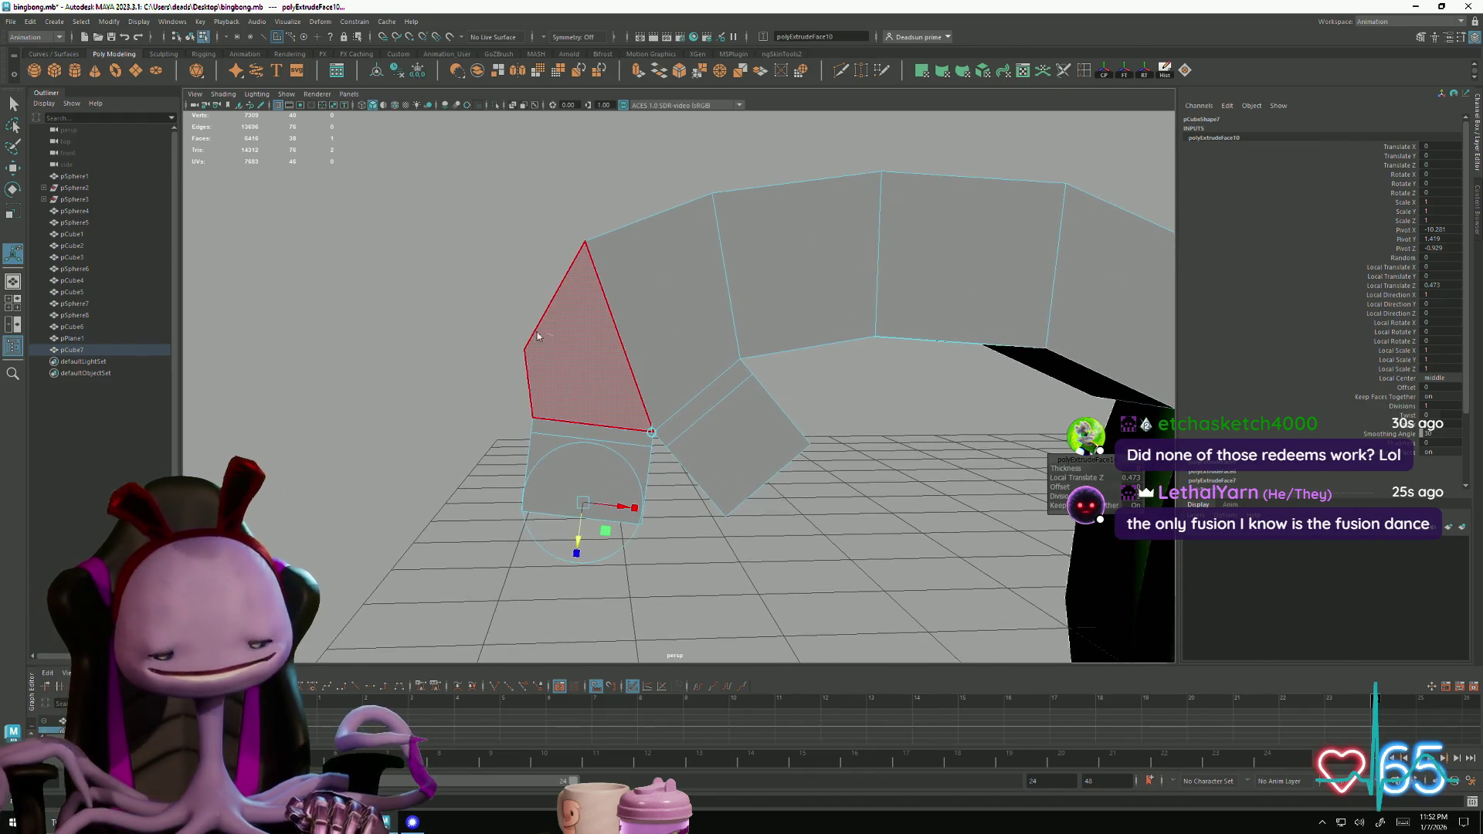
pyautogui.press('F9')
pyautogui.moveTo(461, 307)
pyautogui.mouseDown()
pyautogui.moveTo(548, 378)
pyautogui.moveTo(557, 363)
pyautogui.moveTo(545, 373)
pyautogui.mouseUp()
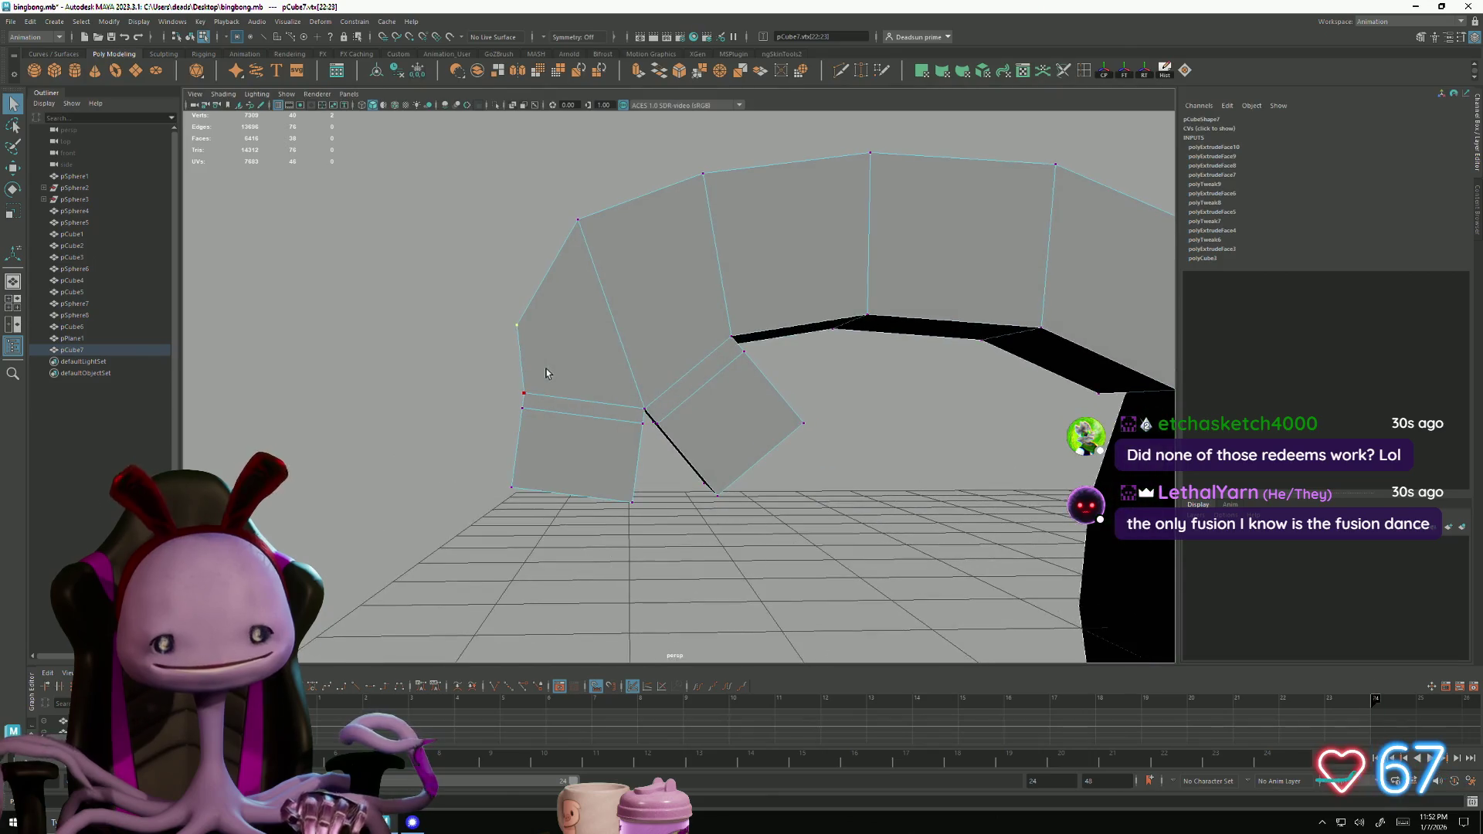
pyautogui.moveTo(527, 253)
pyautogui.keyDown('alt'); pyautogui.mouseDown()
pyautogui.moveTo(572, 274)
pyautogui.moveTo(573, 299)
pyautogui.mouseUp(); pyautogui.keyUp('alt')
pyautogui.moveTo(585, 356); pyautogui.dragTo(584, 365, button='right')
pyautogui.click(584, 363)
pyautogui.moveTo(584, 363)
pyautogui.keyDown('alt'); pyautogui.mouseDown()
pyautogui.moveTo(530, 420)
pyautogui.moveTo(500, 378)
pyautogui.mouseUp(); pyautogui.keyUp('alt')
pyautogui.click(635, 72)
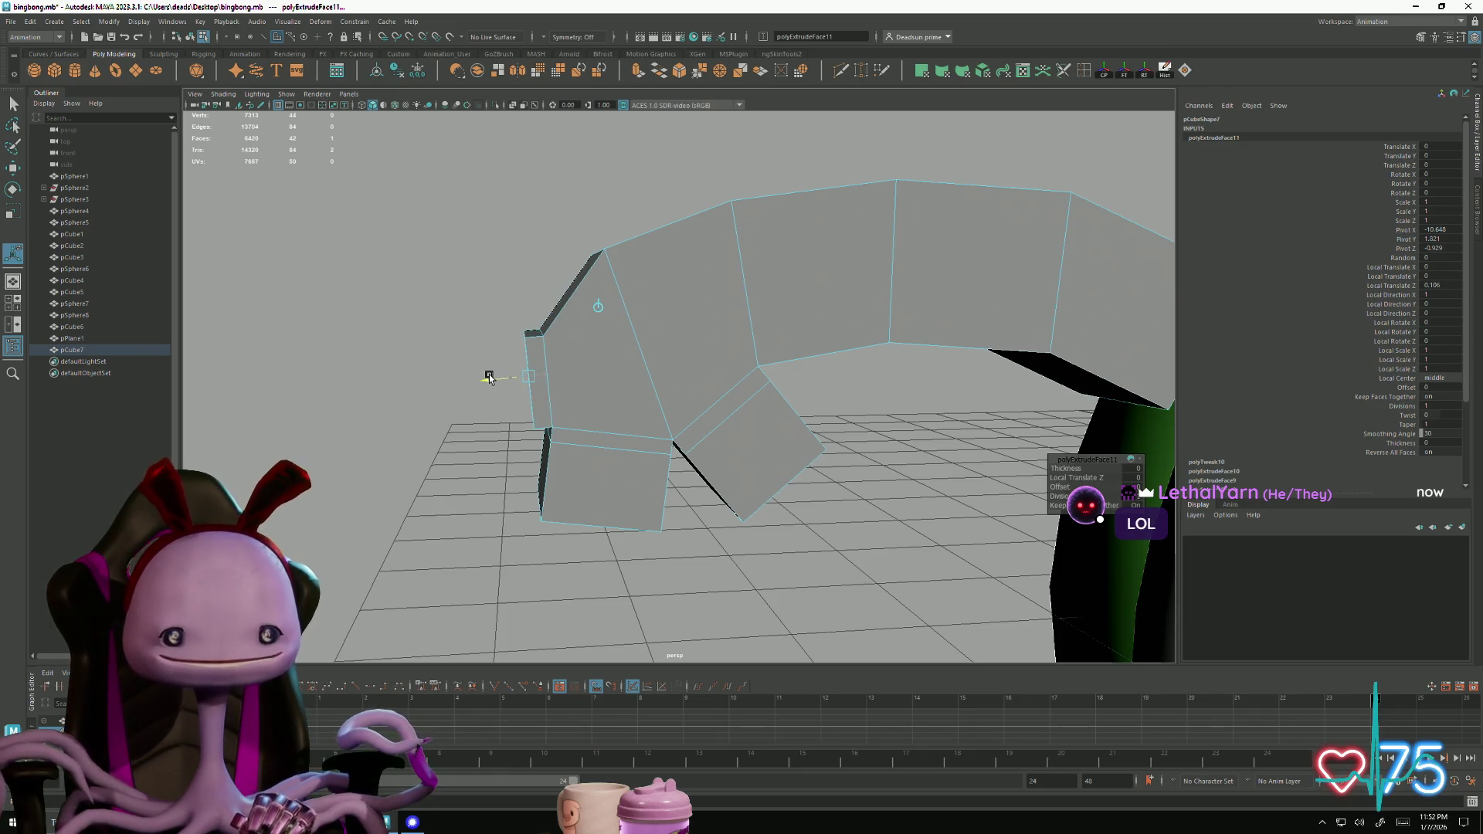
# Extrude the hand block's top and side faces into finger stubs with Ctrl+E
pyautogui.keyDown('alt'); pyautogui.moveTo(502, 395); pyautogui.dragTo(564, 369); pyautogui.keyUp('alt')
pyautogui.click(602, 325)
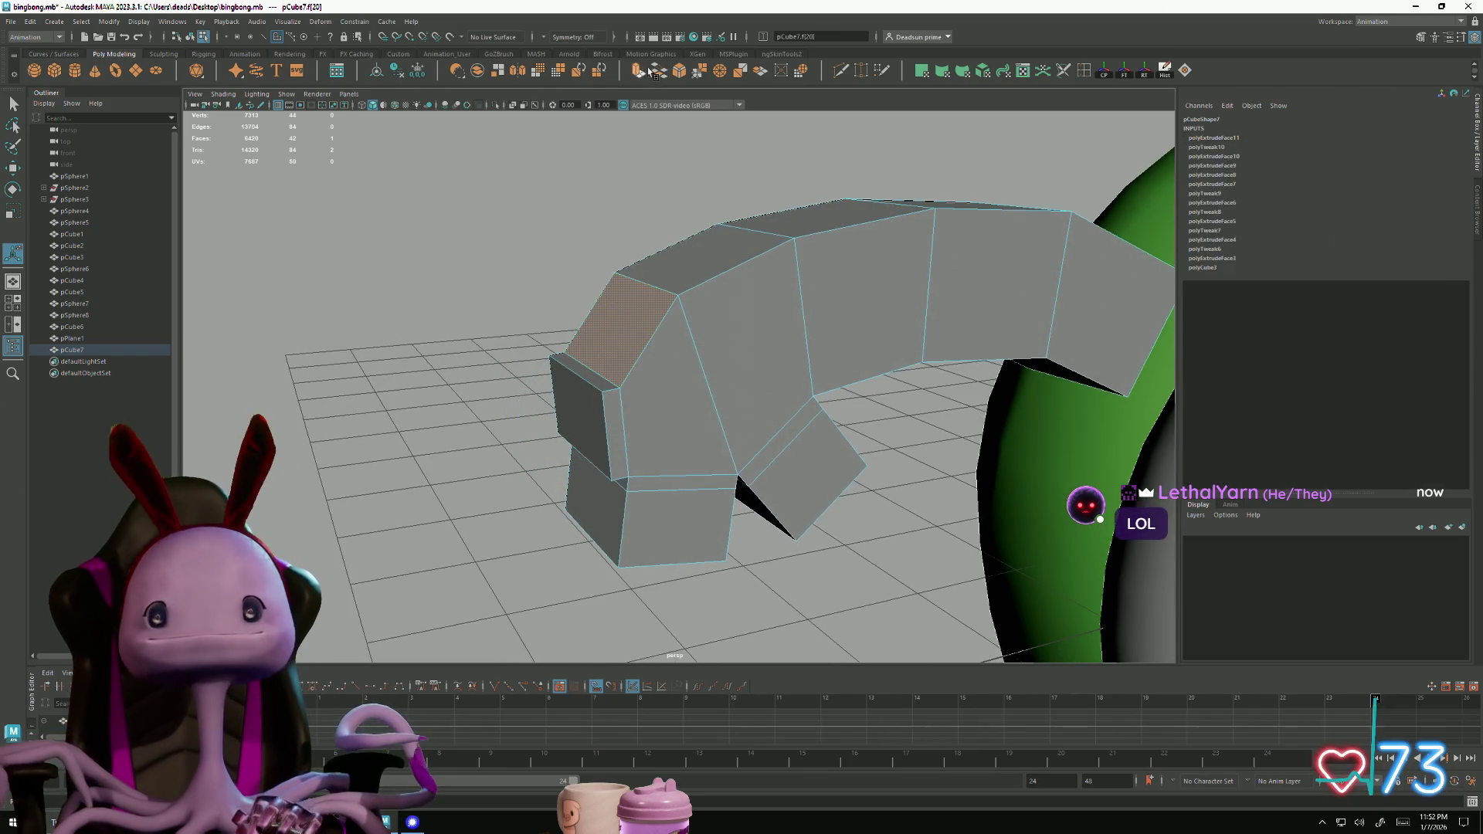
pyautogui.click(635, 72)
pyautogui.moveTo(583, 310)
pyautogui.mouseDown()
pyautogui.moveTo(590, 453)
pyautogui.moveTo(632, 421)
pyautogui.moveTo(524, 227)
pyautogui.mouseUp()
pyautogui.keyDown('shift'); pyautogui.click(556, 421); pyautogui.keyUp('shift')
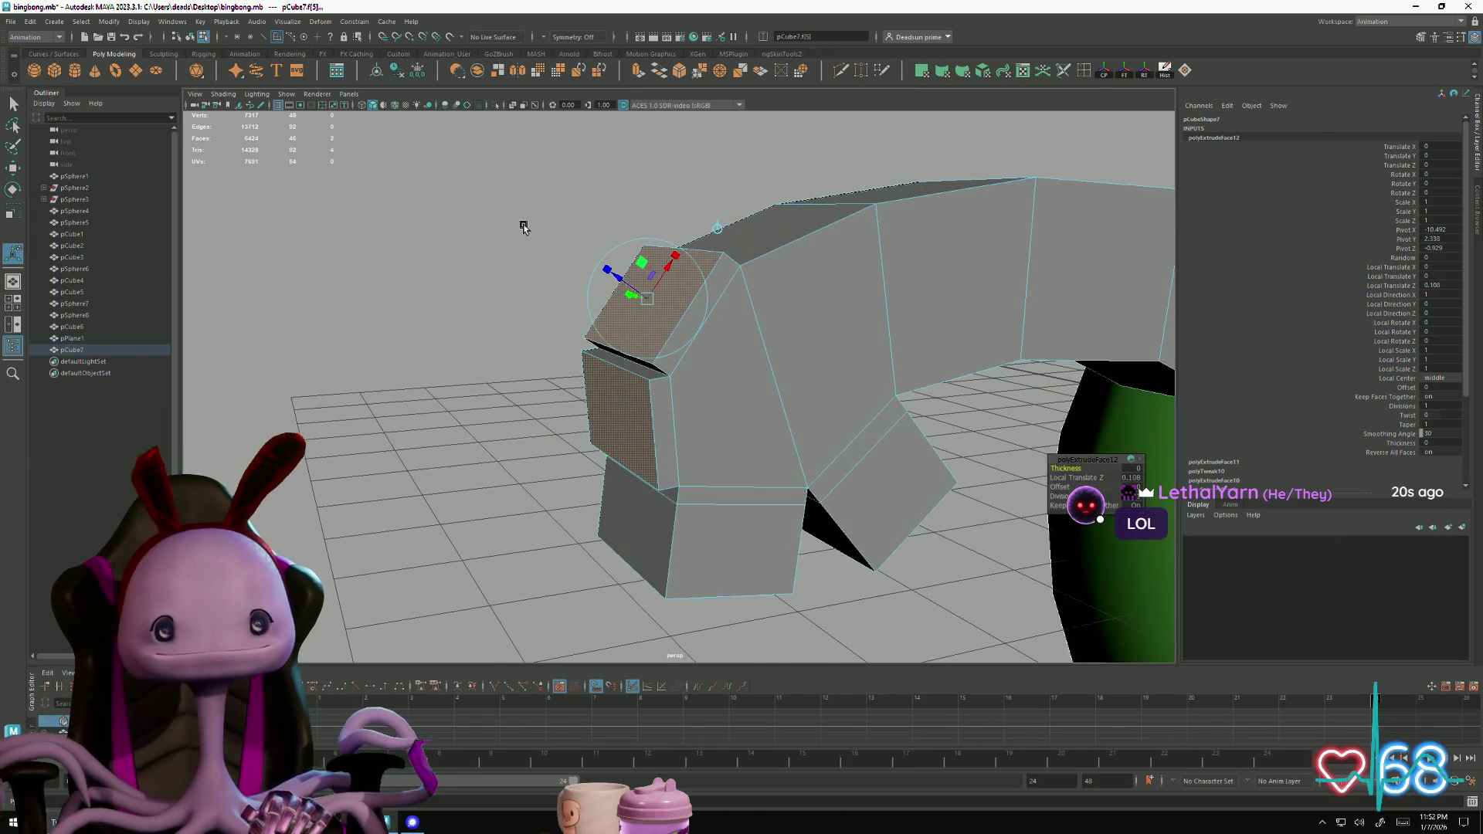
pyautogui.moveTo(581, 345)
pyautogui.keyDown('alt'); pyautogui.mouseDown()
pyautogui.moveTo(512, 414)
pyautogui.moveTo(546, 381)
pyautogui.moveTo(454, 370)
pyautogui.mouseUp(); pyautogui.keyUp('alt')
pyautogui.hotkey('ctrl', 'e')
pyautogui.keyDown('alt'); pyautogui.moveTo(550, 378); pyautogui.dragTo(559, 426); pyautogui.keyUp('alt')
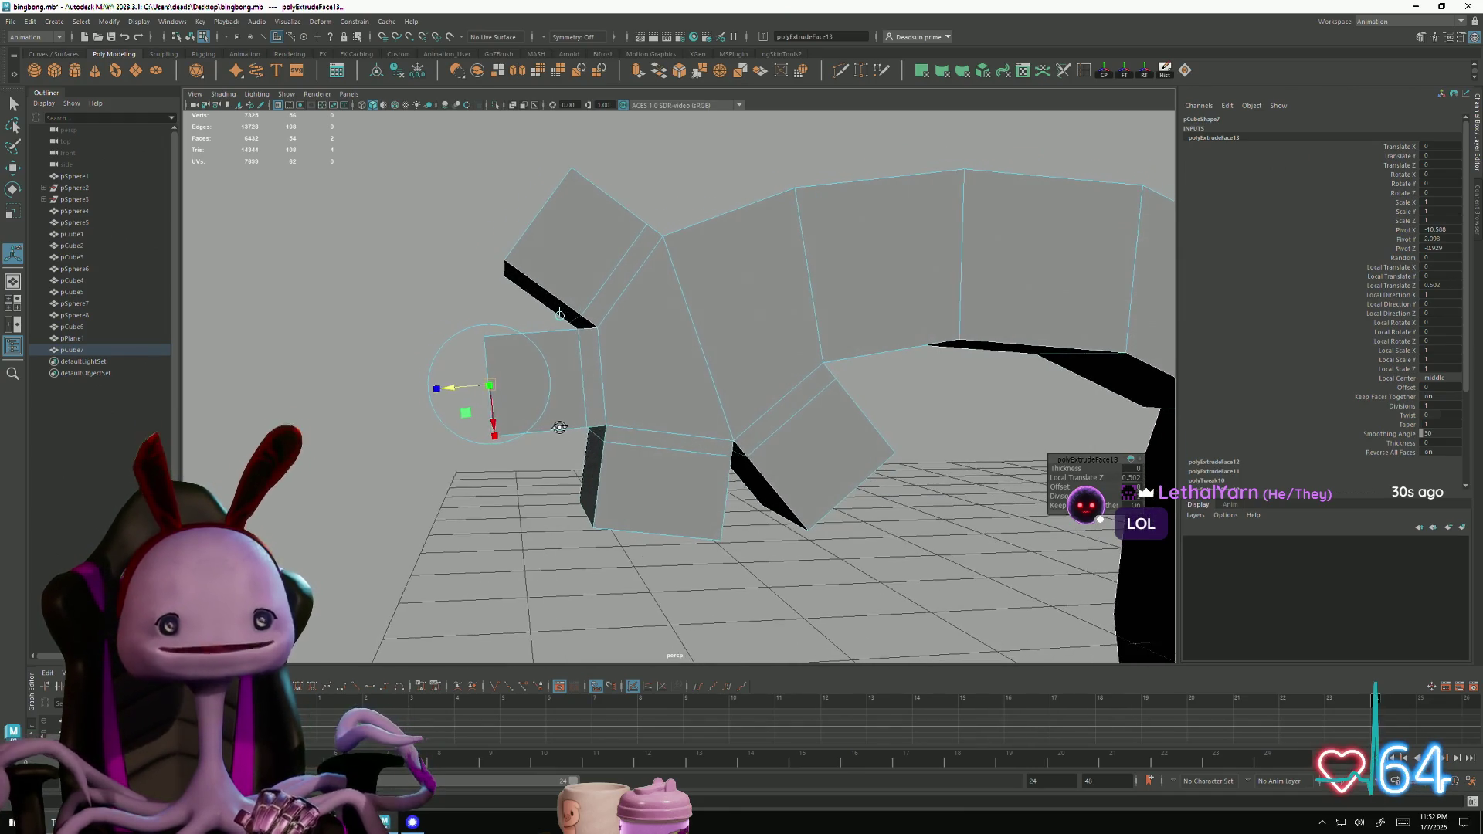
pyautogui.moveTo(447, 388)
pyautogui.keyDown('alt'); pyautogui.mouseDown()
pyautogui.moveTo(664, 452)
pyautogui.moveTo(571, 405)
pyautogui.moveTo(595, 394)
pyautogui.moveTo(577, 342)
pyautogui.moveTo(596, 340)
pyautogui.moveTo(560, 352)
pyautogui.mouseUp(); pyautogui.keyUp('alt')
# Raise and rotate a finger's two corner vertices to angle it outward
pyautogui.press('q')
pyautogui.press('F9')
pyautogui.moveTo(632, 401); pyautogui.dragTo(632, 401)
pyautogui.press('w')
pyautogui.moveTo(594, 311); pyautogui.dragTo(601, 287)
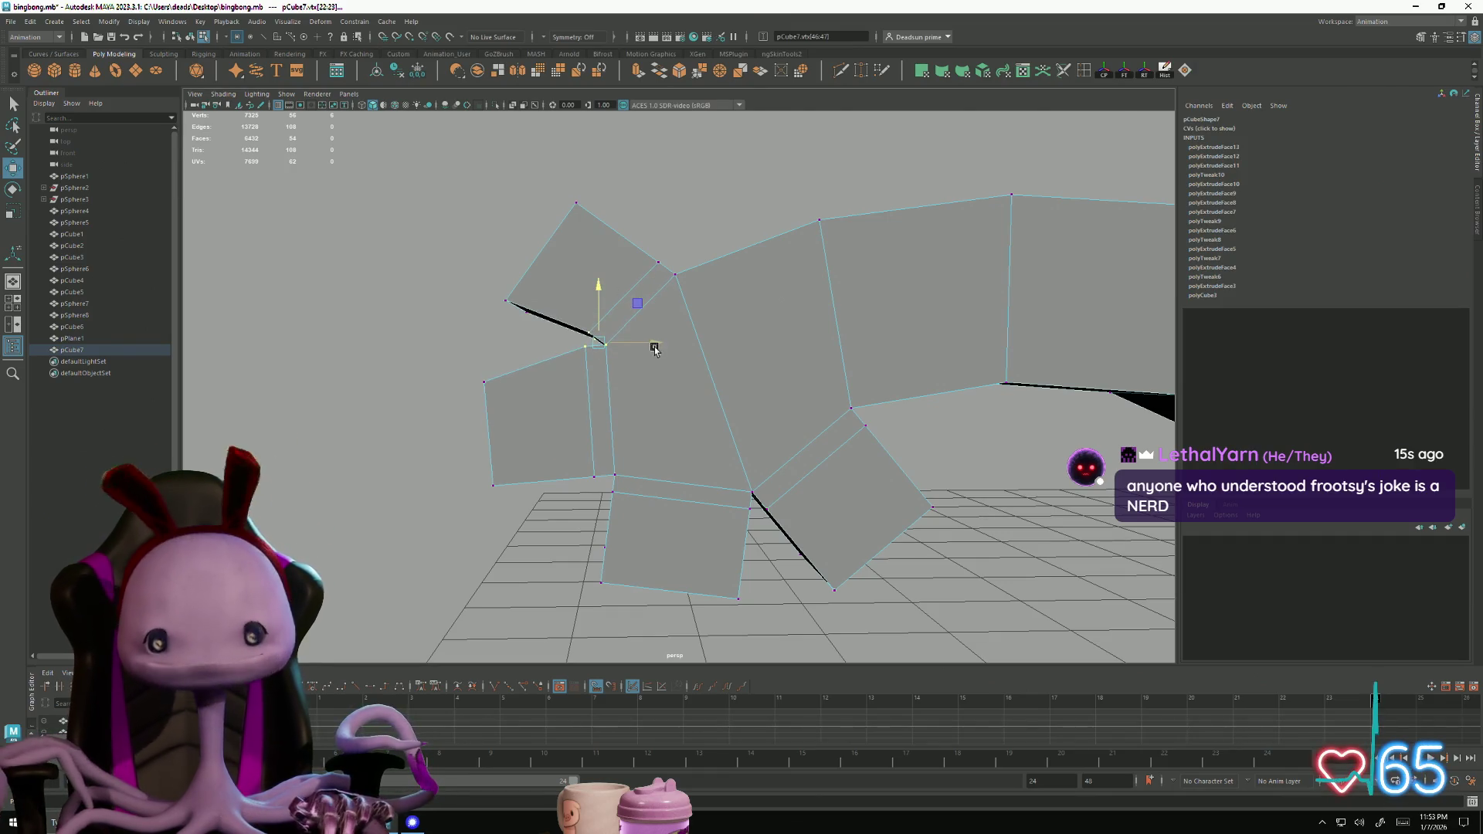
pyautogui.press('e')
pyautogui.moveTo(566, 398)
pyautogui.keyDown('alt'); pyautogui.mouseDown()
pyautogui.moveTo(600, 414)
pyautogui.moveTo(624, 360)
pyautogui.moveTo(688, 488)
pyautogui.moveTo(651, 489)
pyautogui.moveTo(662, 500)
pyautogui.moveTo(645, 479)
pyautogui.mouseUp(); pyautogui.keyUp('alt')
pyautogui.press('w')
pyautogui.moveTo(607, 403); pyautogui.dragTo(611, 378)
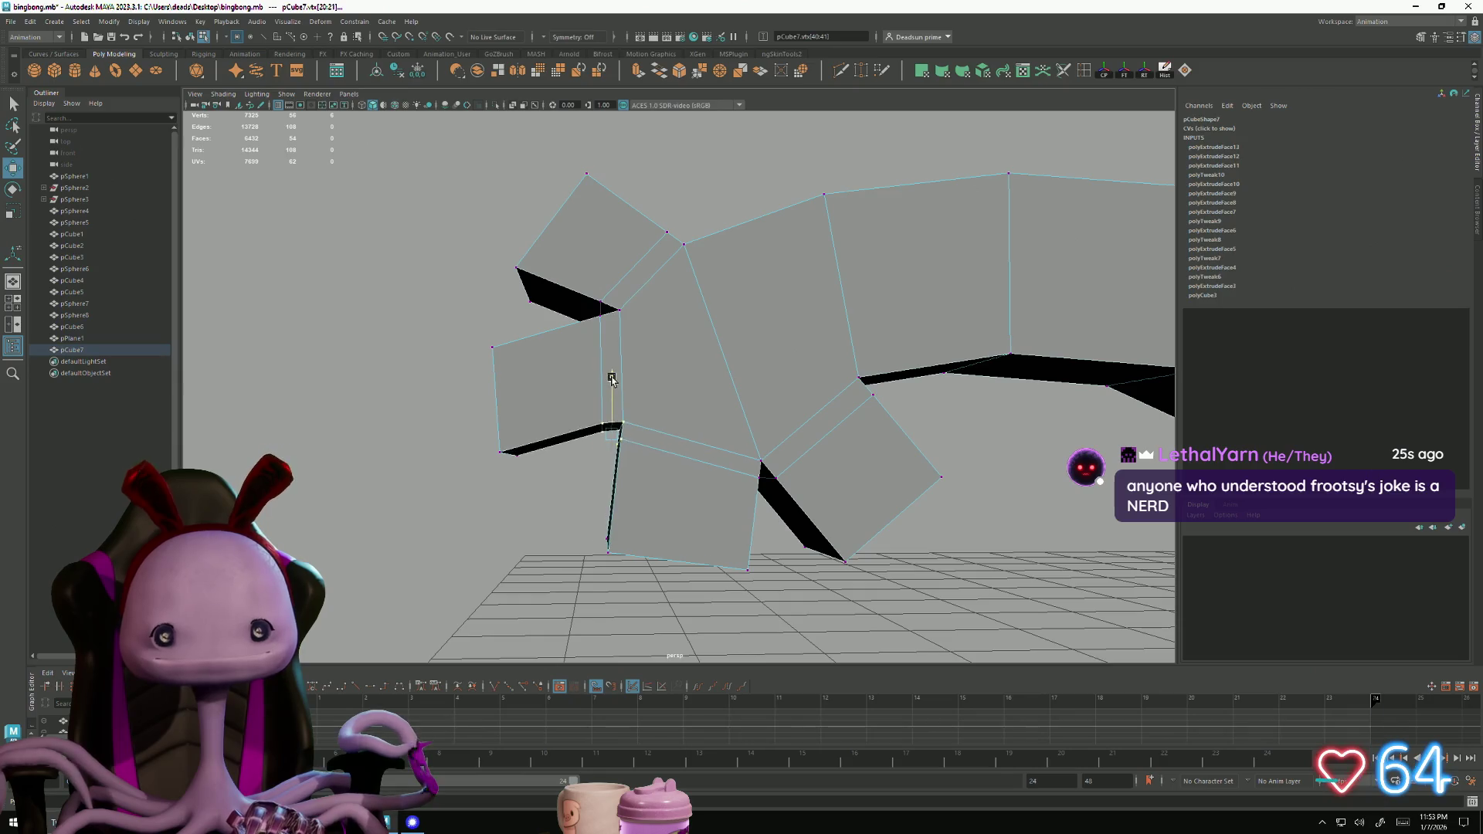
pyautogui.press('e')
pyautogui.moveTo(570, 474); pyautogui.dragTo(672, 477)
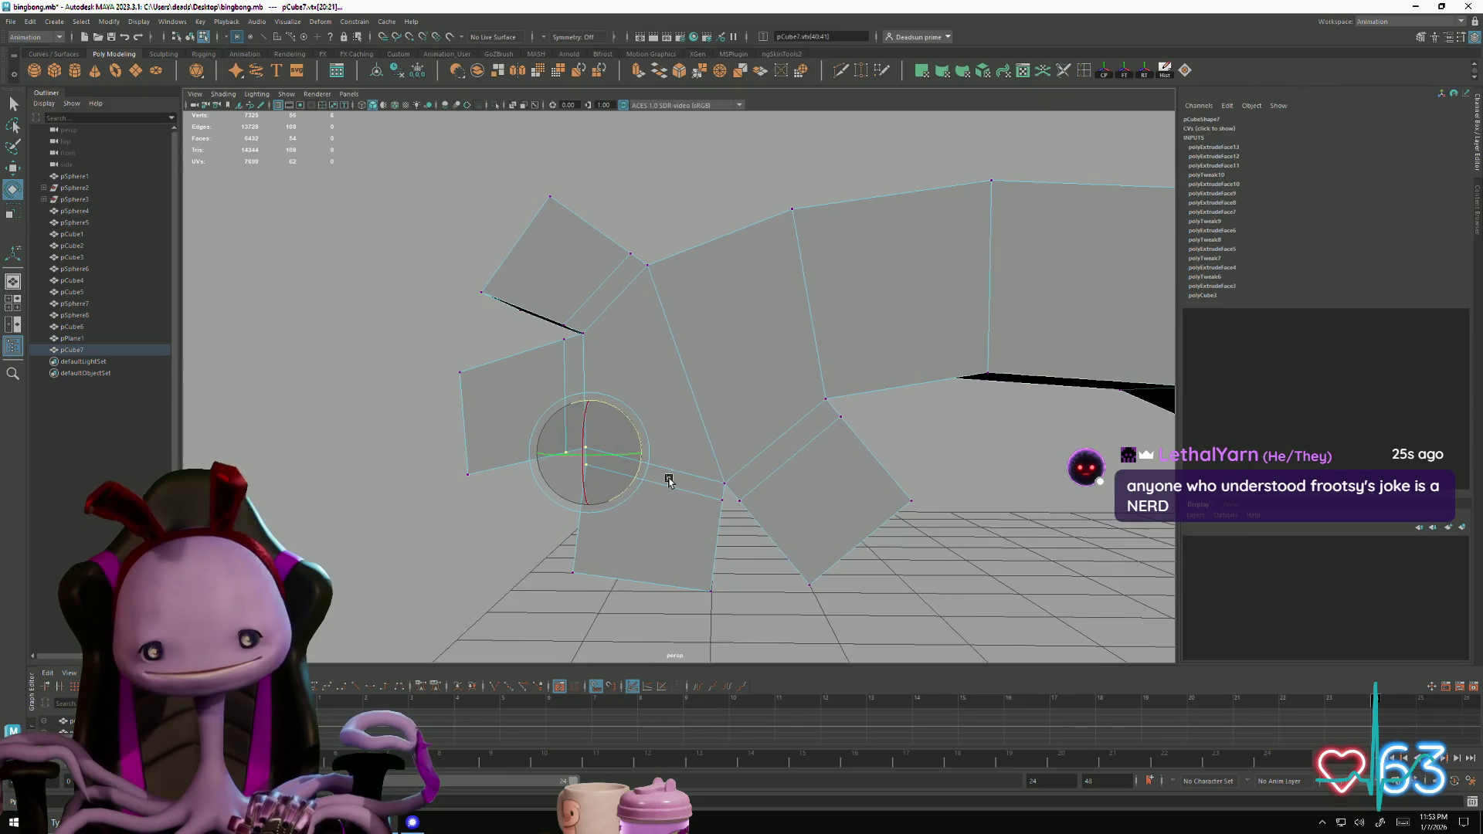
# Move the vertices between the lower fingers and at the inner corner to splay them
pyautogui.moveTo(752, 513); pyautogui.dragTo(751, 523)
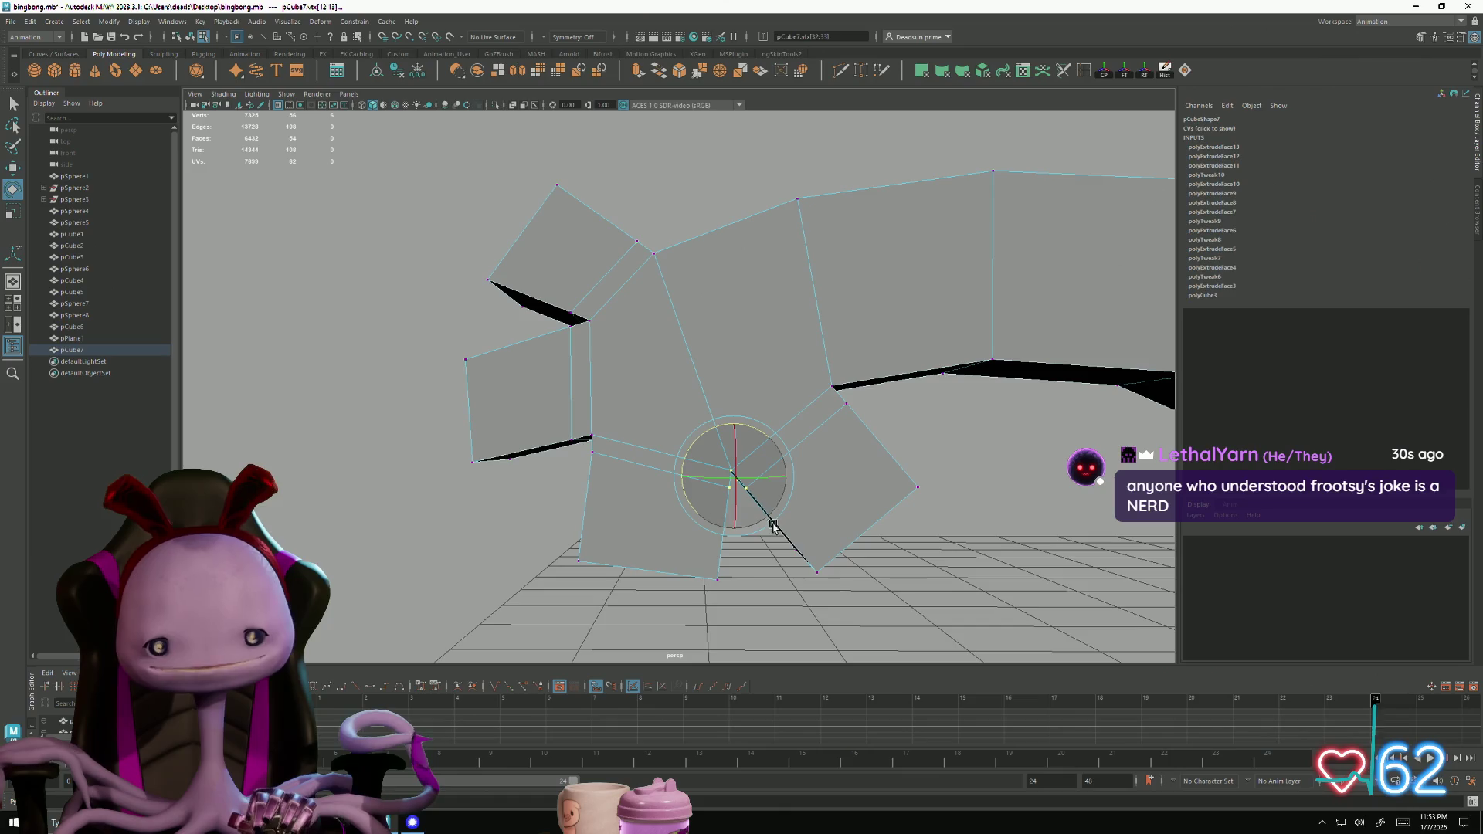
pyautogui.press('w')
pyautogui.moveTo(733, 415); pyautogui.dragTo(735, 424)
pyautogui.moveTo(789, 483); pyautogui.dragTo(800, 482)
pyautogui.keyDown('alt'); pyautogui.moveTo(809, 363); pyautogui.dragTo(755, 364); pyautogui.keyUp('alt')
pyautogui.moveTo(861, 446); pyautogui.dragTo(862, 447)
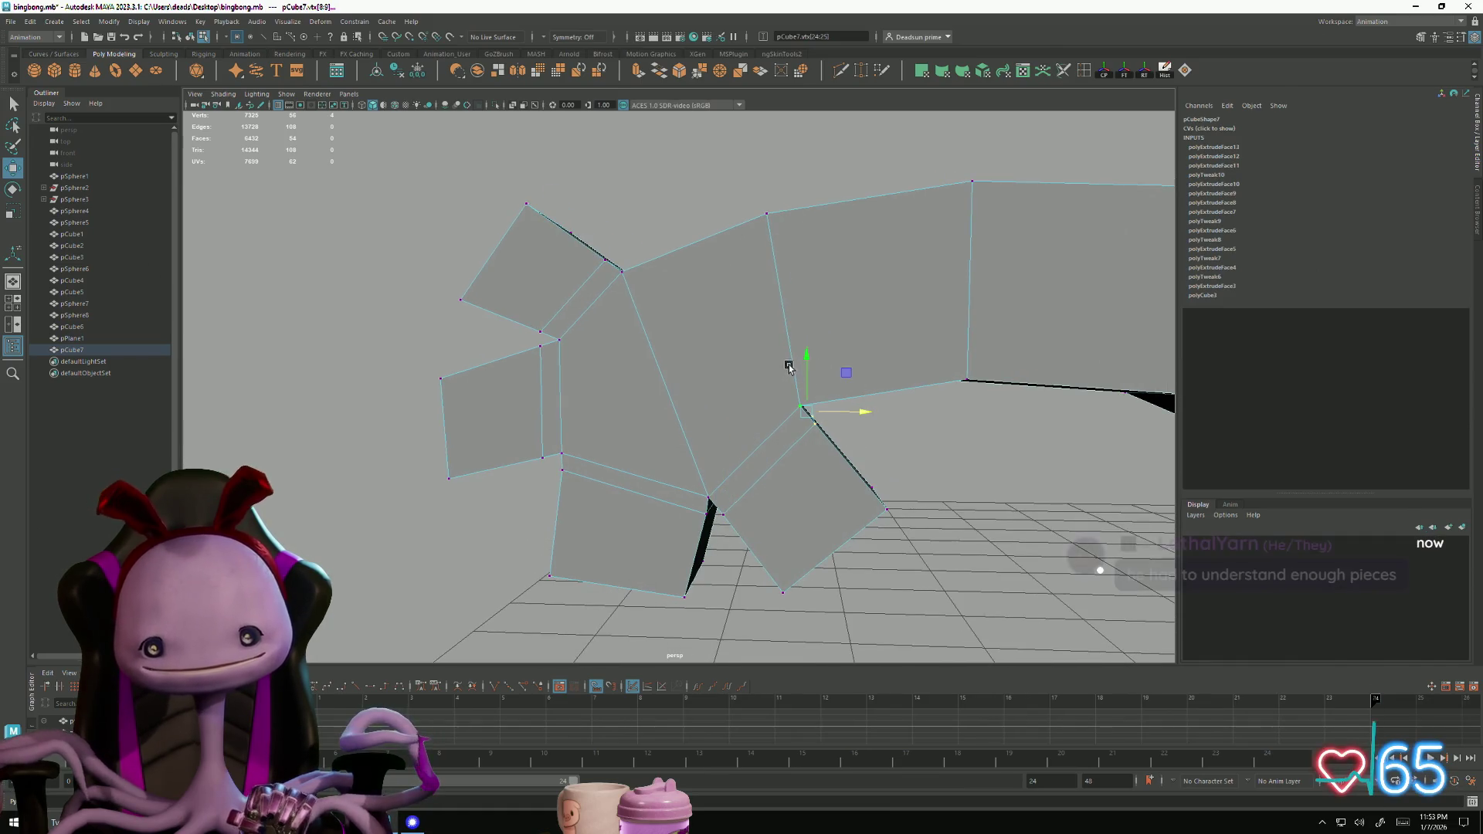
pyautogui.moveTo(804, 356); pyautogui.dragTo(806, 342)
pyautogui.moveTo(869, 403); pyautogui.dragTo(858, 402)
# Return the hand to Object Mode and start the Multi-Cut tool
pyautogui.moveTo(845, 464)
pyautogui.keyDown('alt'); pyautogui.mouseDown()
pyautogui.moveTo(767, 456)
pyautogui.moveTo(692, 477)
pyautogui.mouseUp(); pyautogui.keyUp('alt')
pyautogui.rightClick(722, 378)
pyautogui.click(777, 359)
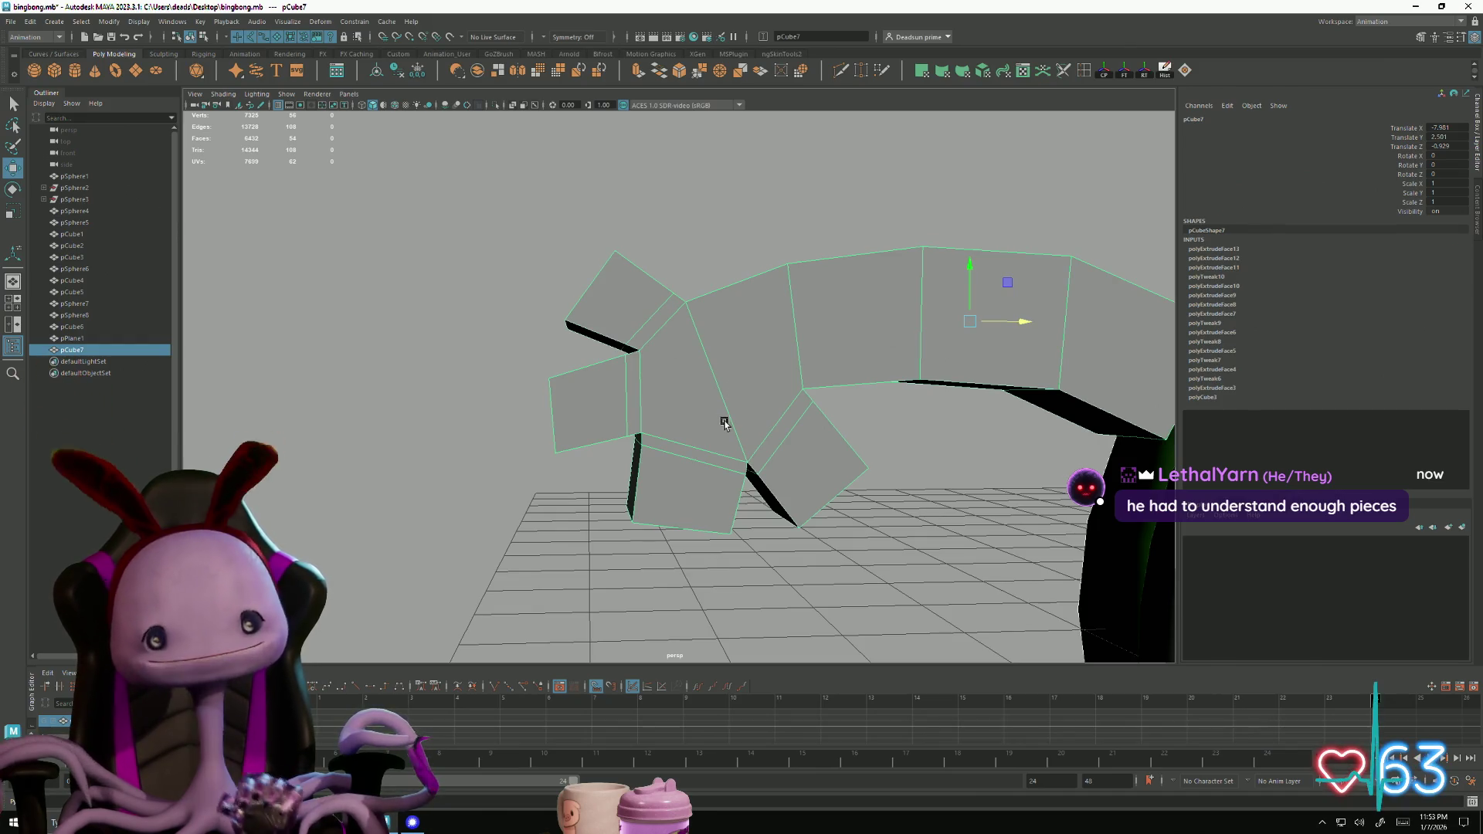
pyautogui.moveTo(662, 427)
pyautogui.keyDown('alt'); pyautogui.mouseDown()
pyautogui.moveTo(911, 432)
pyautogui.moveTo(662, 446)
pyautogui.moveTo(636, 430)
pyautogui.moveTo(744, 463)
pyautogui.moveTo(761, 497)
pyautogui.mouseUp(); pyautogui.keyUp('alt')
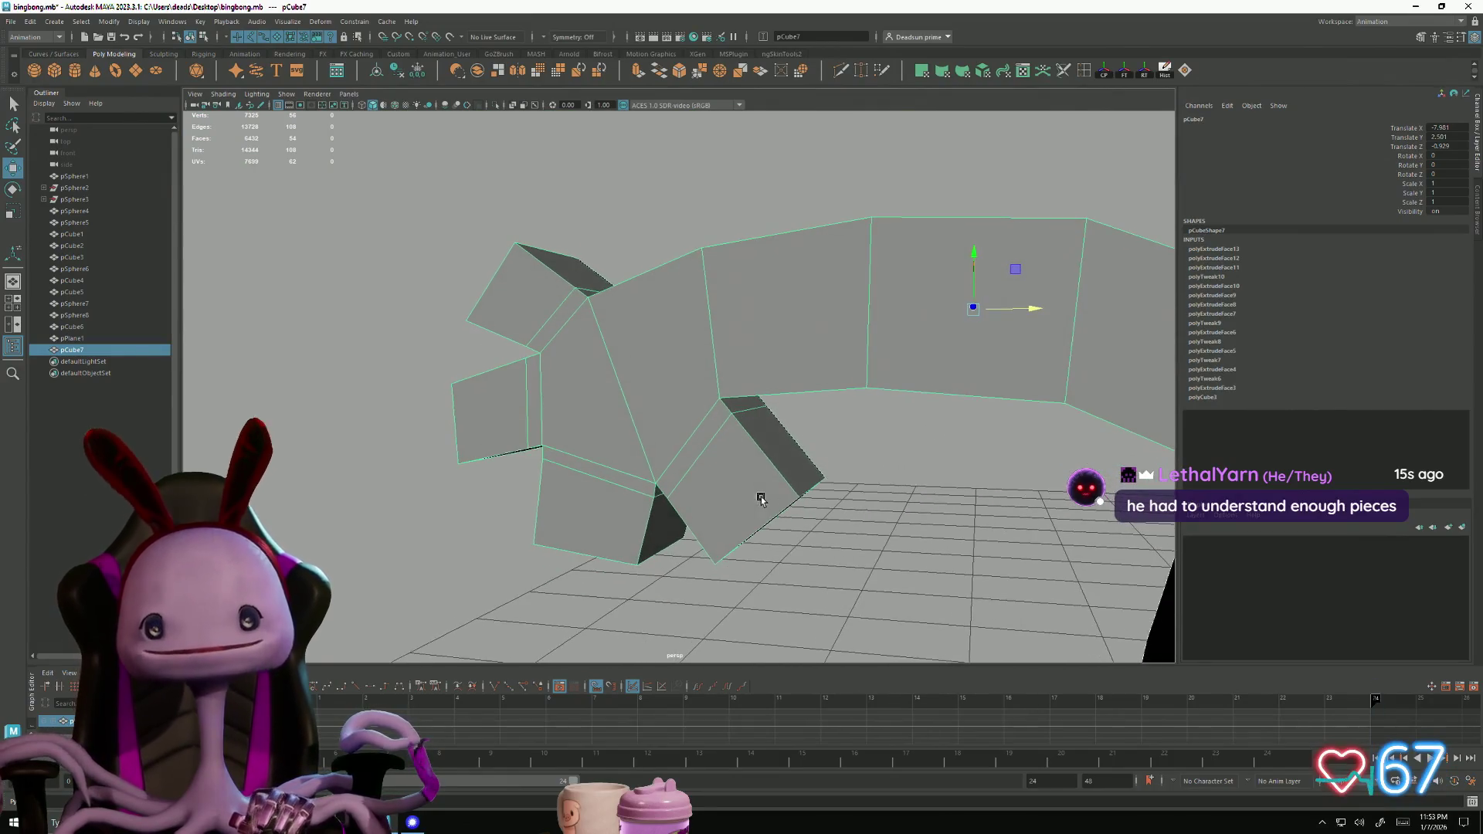
pyautogui.click(1083, 70)
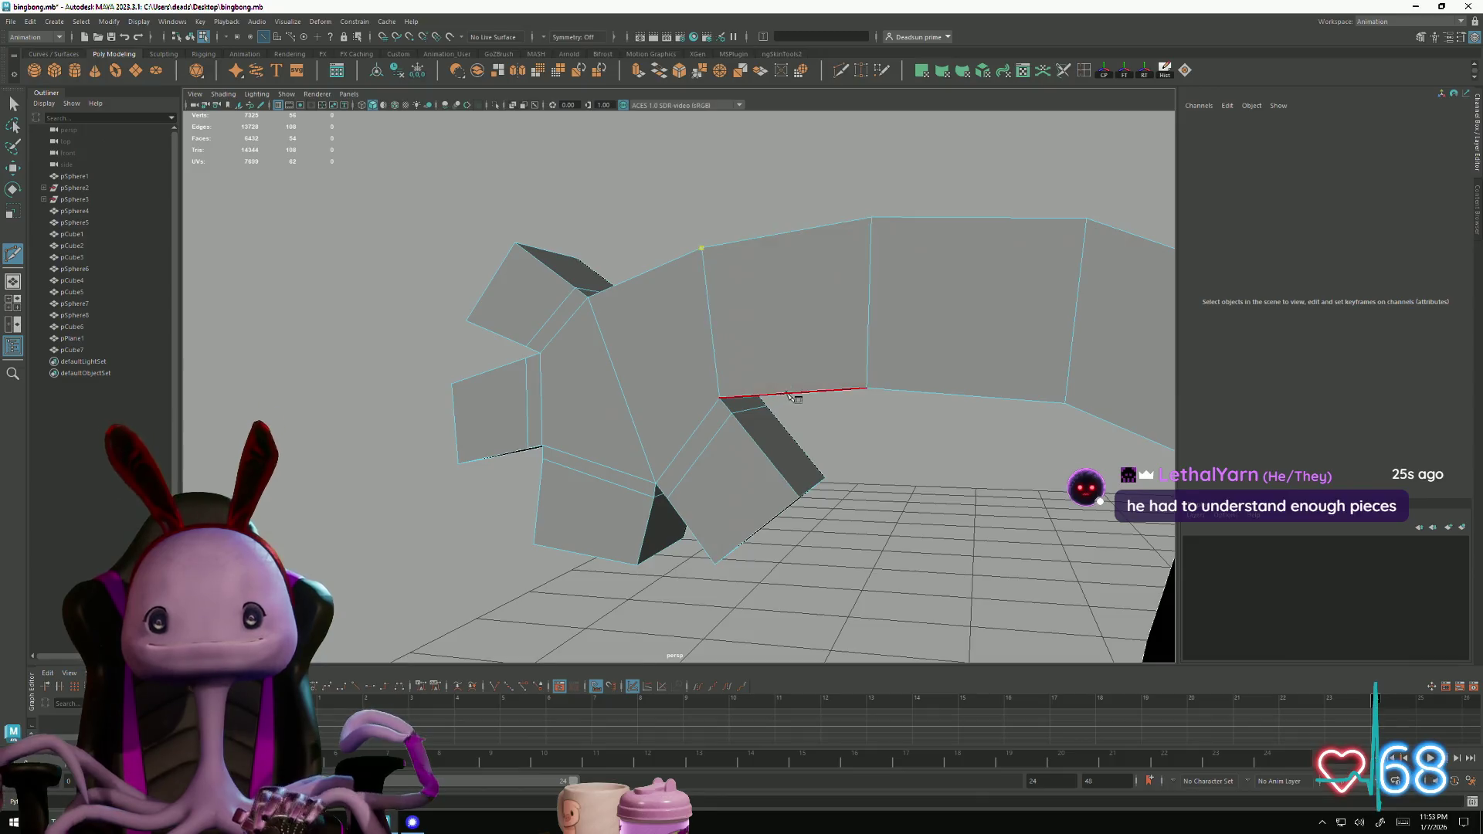
# Cut a new edge across the arm from its lower edge to the top vertex
pyautogui.keyDown('alt'); pyautogui.moveTo(761, 400); pyautogui.dragTo(761, 342); pyautogui.keyUp('alt')
pyautogui.click(758, 325)
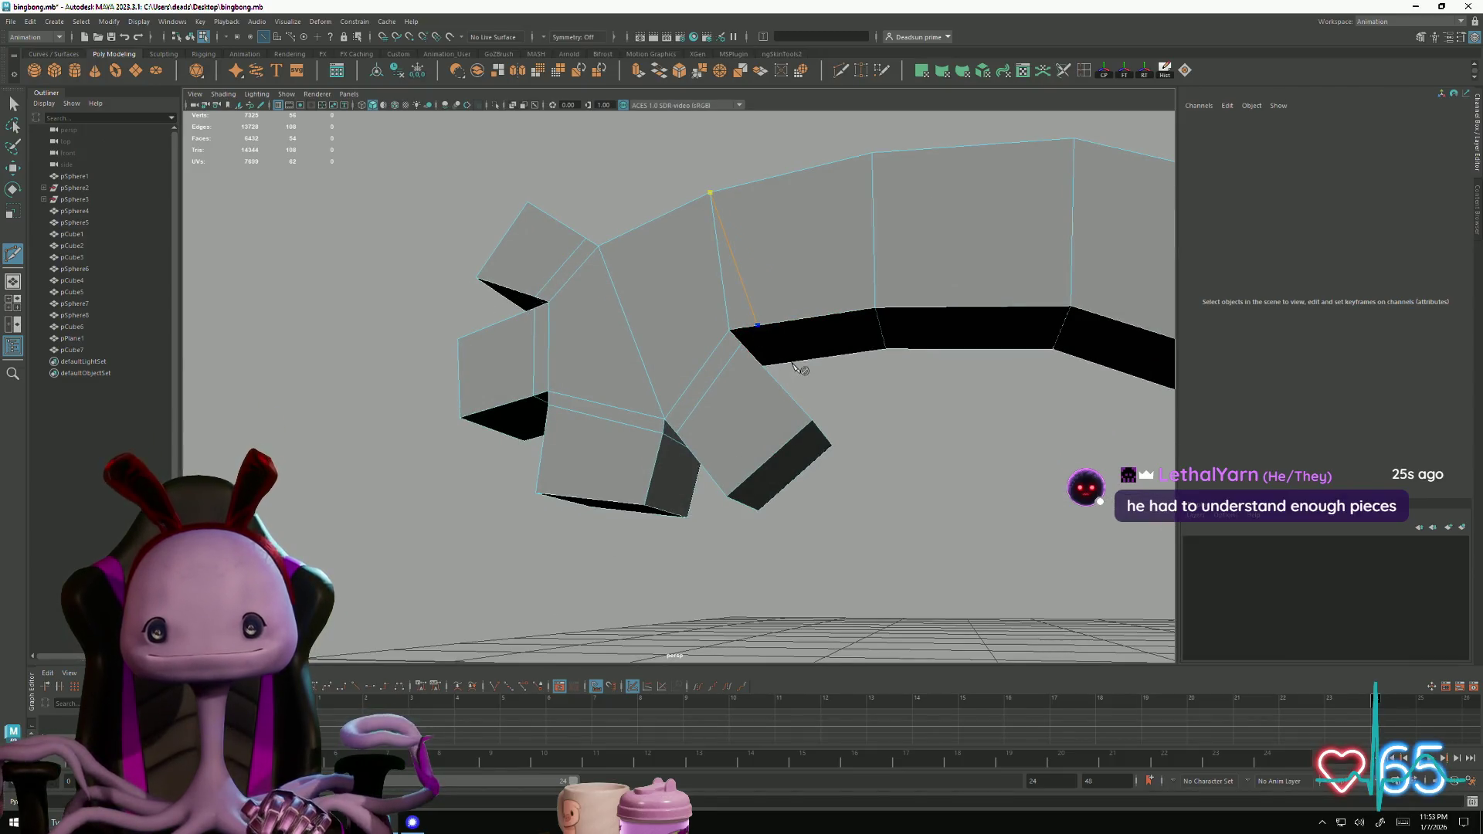
pyautogui.moveTo(973, 369)
pyautogui.keyDown('alt'); pyautogui.mouseDown()
pyautogui.moveTo(758, 400)
pyautogui.moveTo(593, 309)
pyautogui.mouseUp(); pyautogui.keyUp('alt')
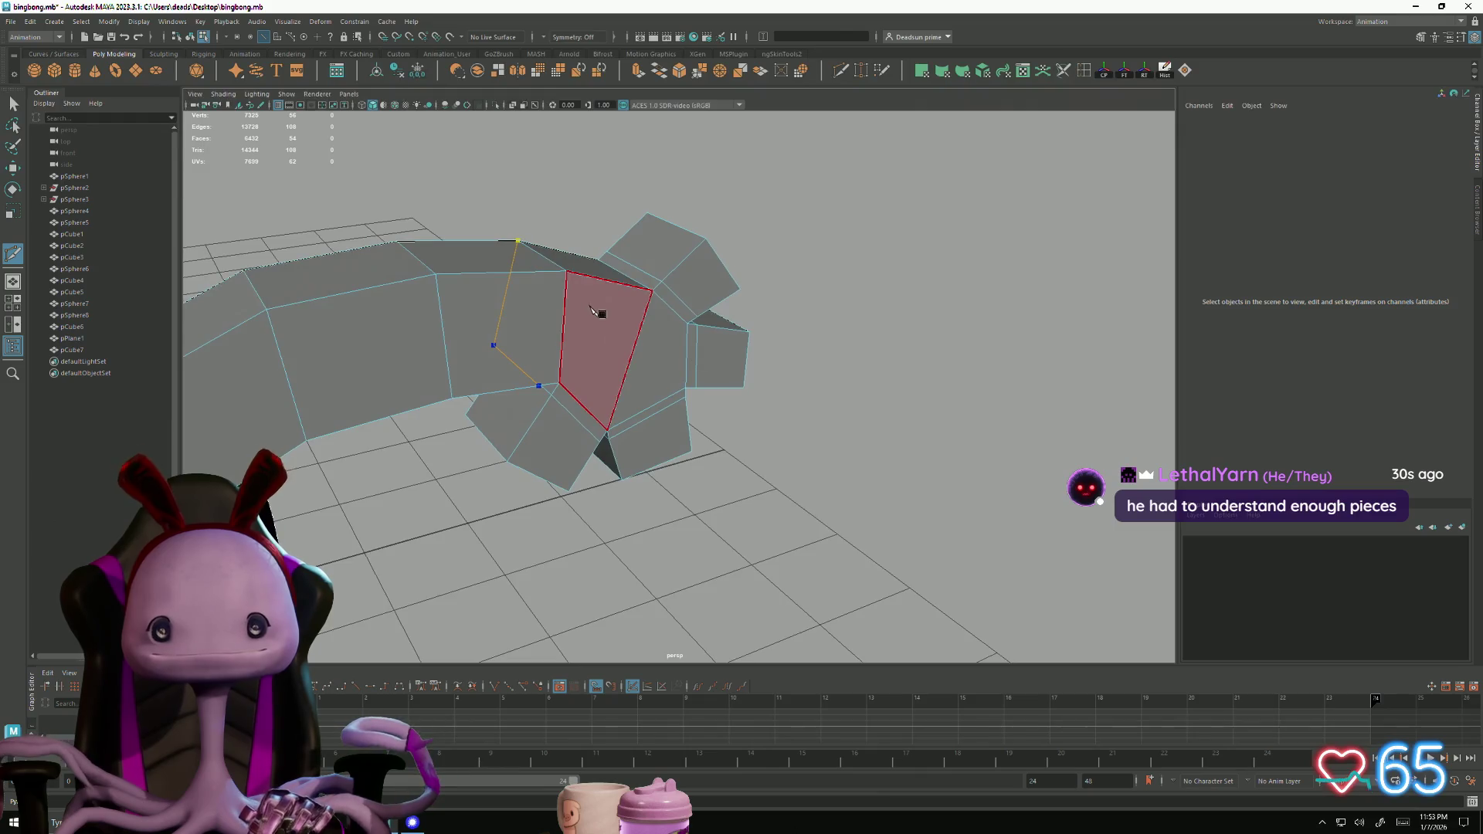
pyautogui.click(567, 272)
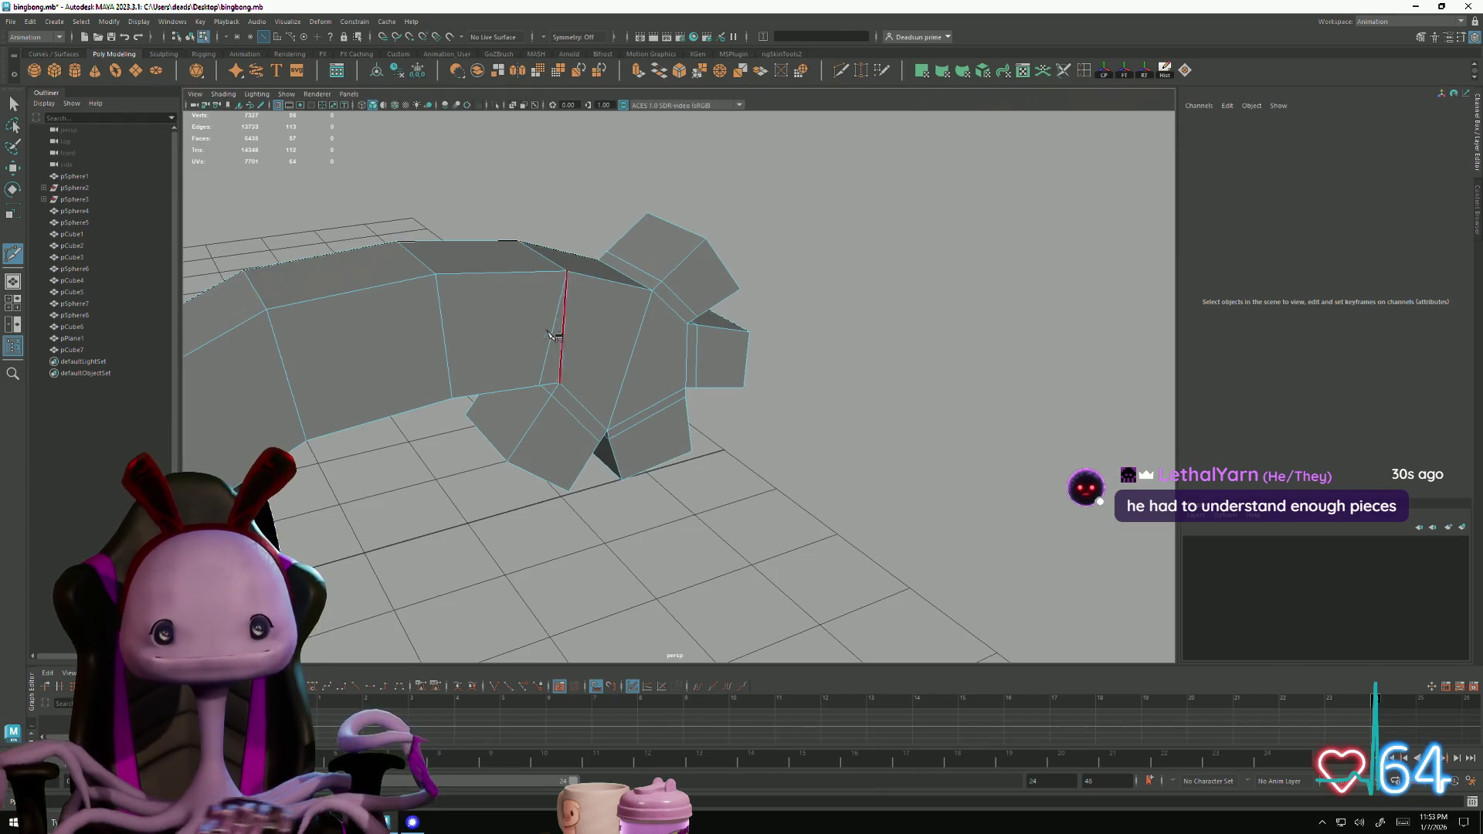
pyautogui.click(14, 103)
# Delete two unwanted edges from the arm mesh
pyautogui.keyDown('alt'); pyautogui.moveTo(201, 247); pyautogui.dragTo(272, 349); pyautogui.keyUp('alt')
pyautogui.click(745, 377)
pyautogui.moveTo(745, 377)
pyautogui.keyDown('alt'); pyautogui.mouseDown()
pyautogui.moveTo(587, 428)
pyautogui.moveTo(579, 402)
pyautogui.moveTo(589, 410)
pyautogui.moveTo(533, 487)
pyautogui.mouseUp(); pyautogui.keyUp('alt')
pyautogui.keyDown('shift'); pyautogui.click(572, 397); pyautogui.keyUp('shift')
pyautogui.moveTo(551, 430)
pyautogui.keyDown('alt'); pyautogui.mouseDown()
pyautogui.moveTo(540, 437)
pyautogui.moveTo(589, 414)
pyautogui.moveTo(555, 449)
pyautogui.moveTo(606, 391)
pyautogui.moveTo(814, 400)
pyautogui.moveTo(823, 426)
pyautogui.mouseUp(); pyautogui.keyUp('alt')
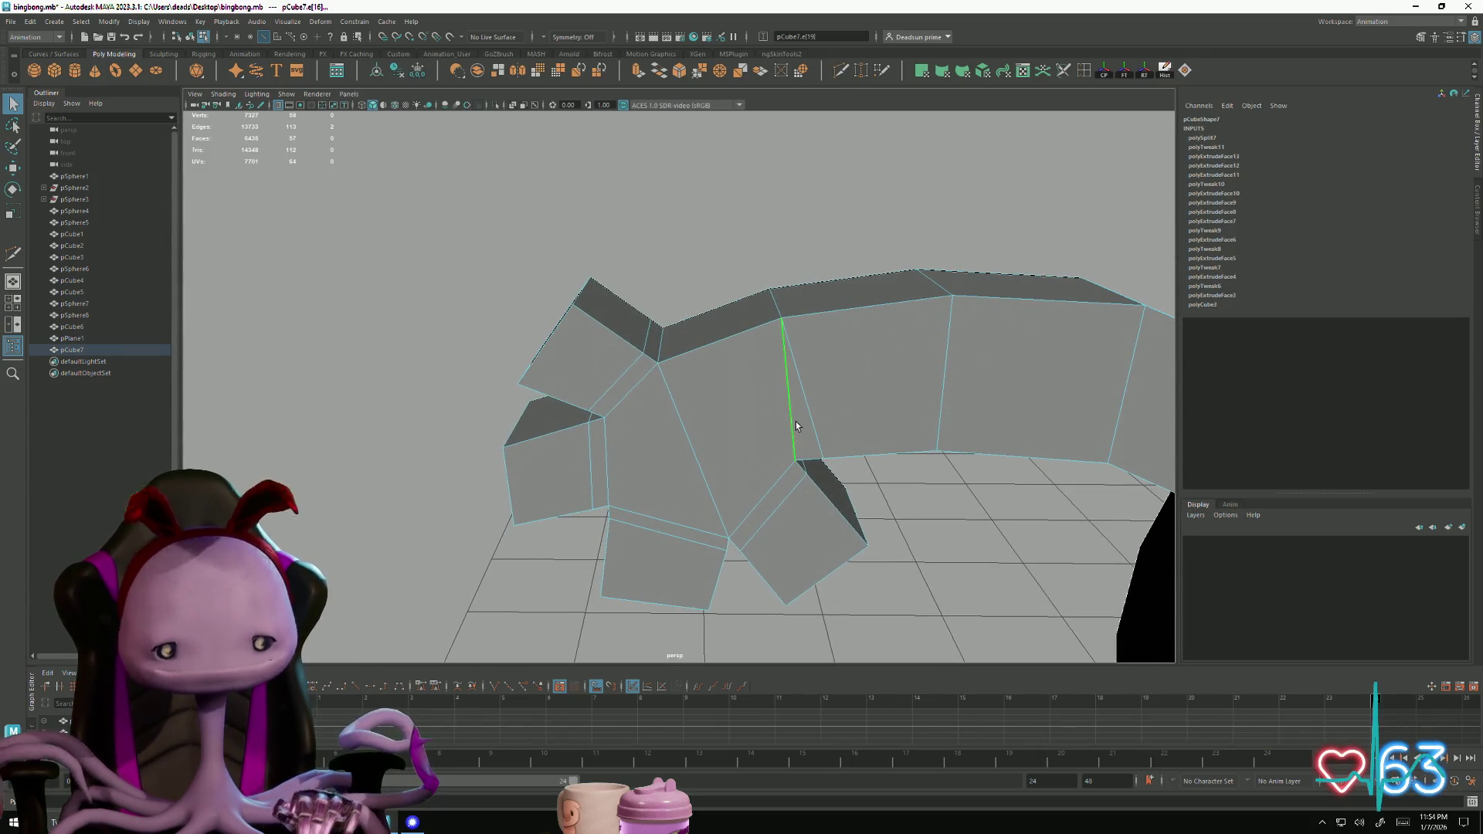
pyautogui.press('Delete')
# Add another Multi-Cut edge with a cut point on the arm's upper edge
pyautogui.press('y')
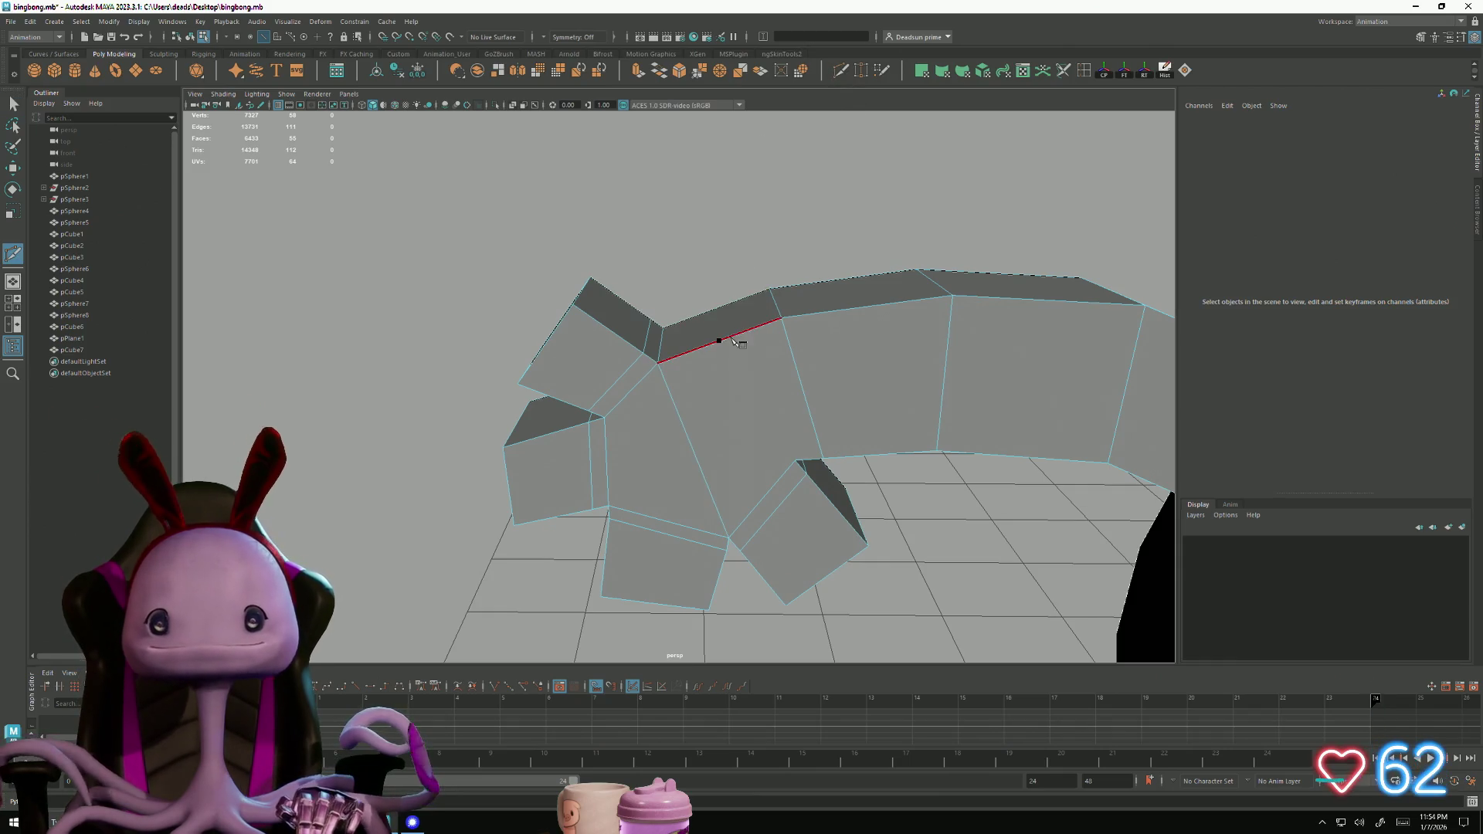
pyautogui.press('Return')
pyautogui.keyDown('alt'); pyautogui.moveTo(711, 358); pyautogui.dragTo(960, 361); pyautogui.keyUp('alt')
pyautogui.click(670, 261)
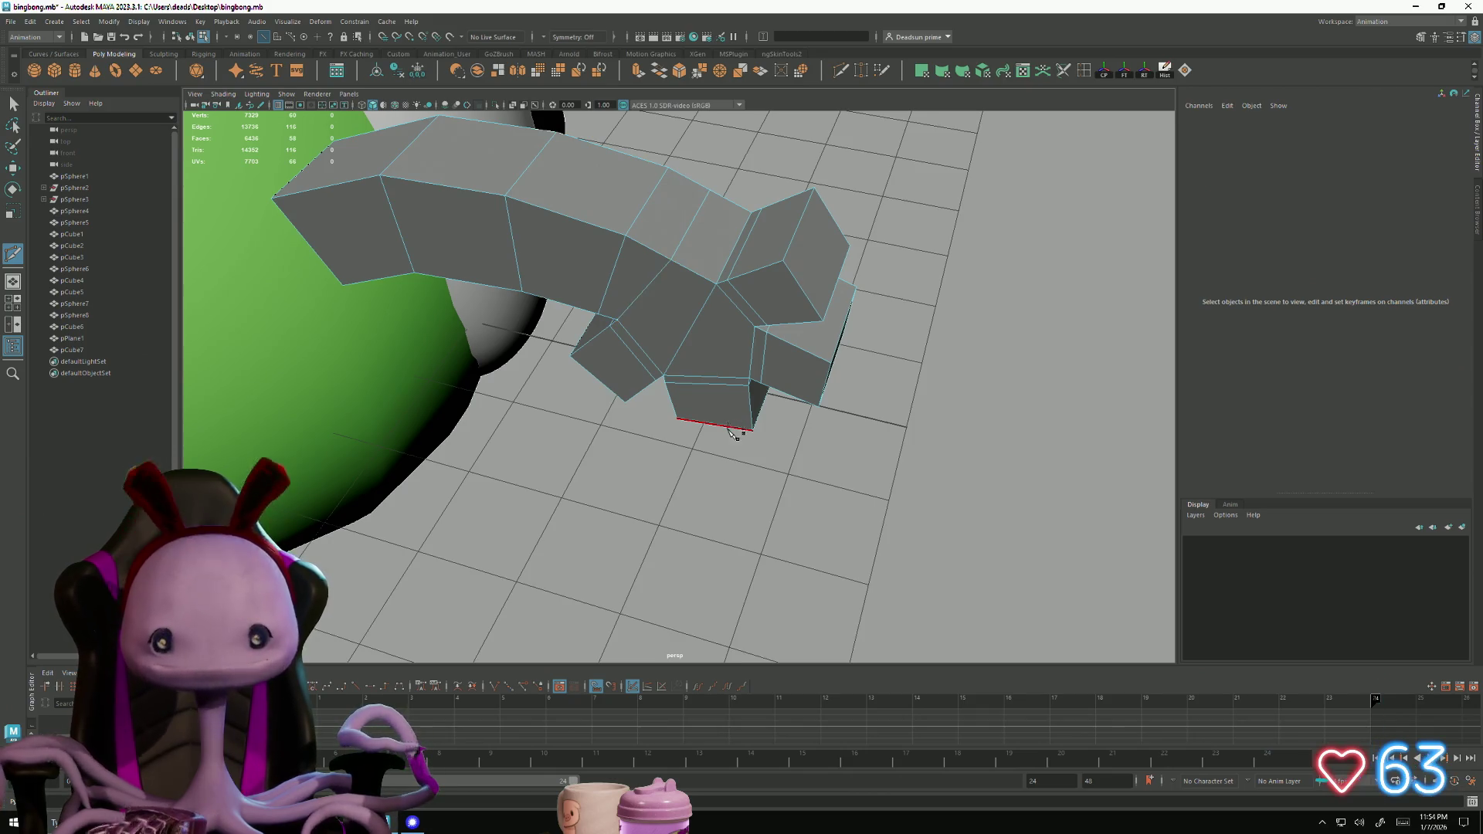
pyautogui.moveTo(772, 409)
pyautogui.keyDown('alt'); pyautogui.mouseDown()
pyautogui.moveTo(797, 380)
pyautogui.moveTo(622, 374)
pyautogui.moveTo(721, 404)
pyautogui.moveTo(576, 368)
pyautogui.mouseUp(); pyautogui.keyUp('alt')
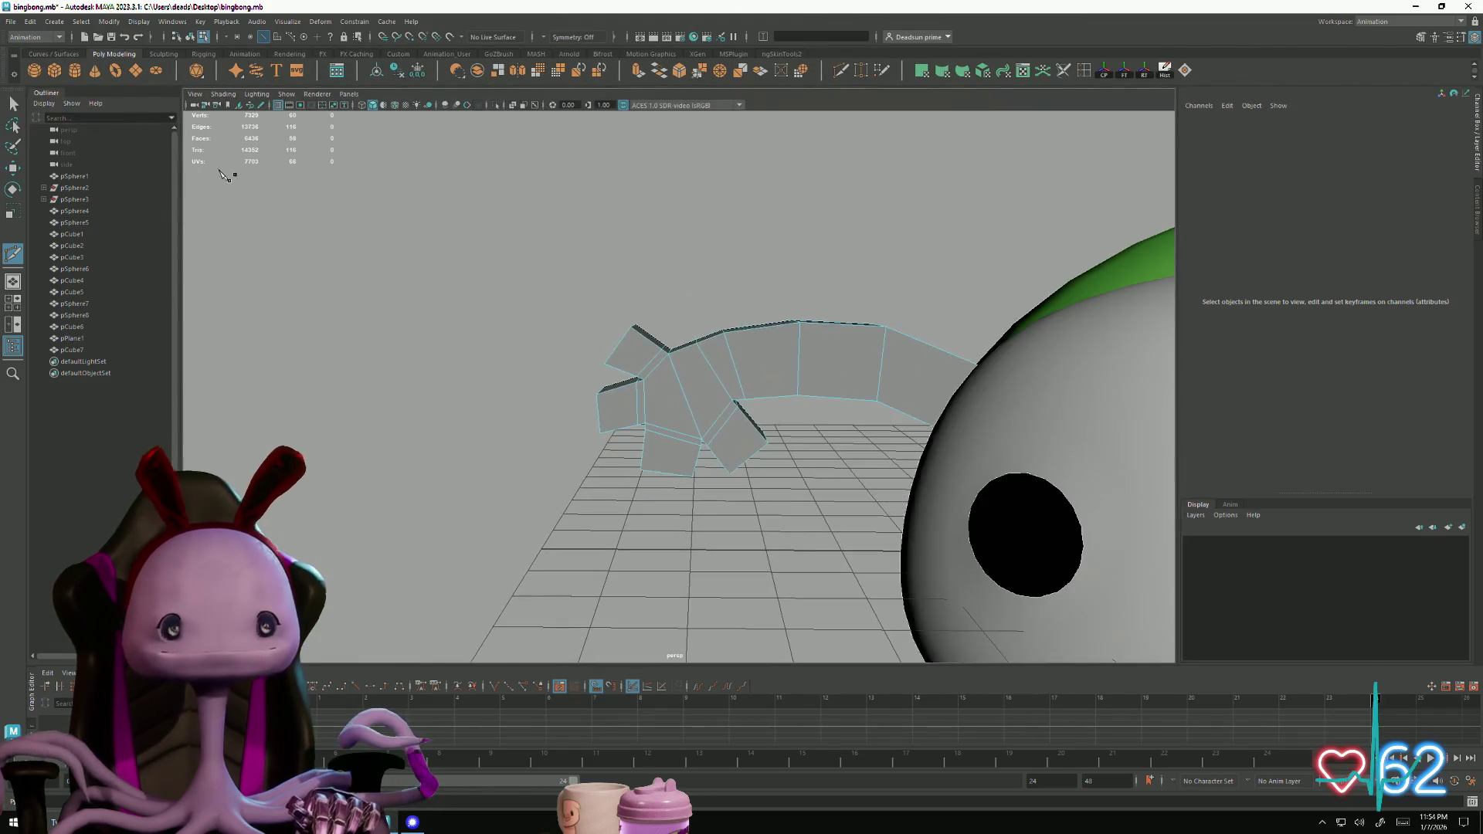
pyautogui.click(13, 102)
# Delete the arm's end face where it meets the head
pyautogui.moveTo(753, 324); pyautogui.dragTo(754, 290, button='right')
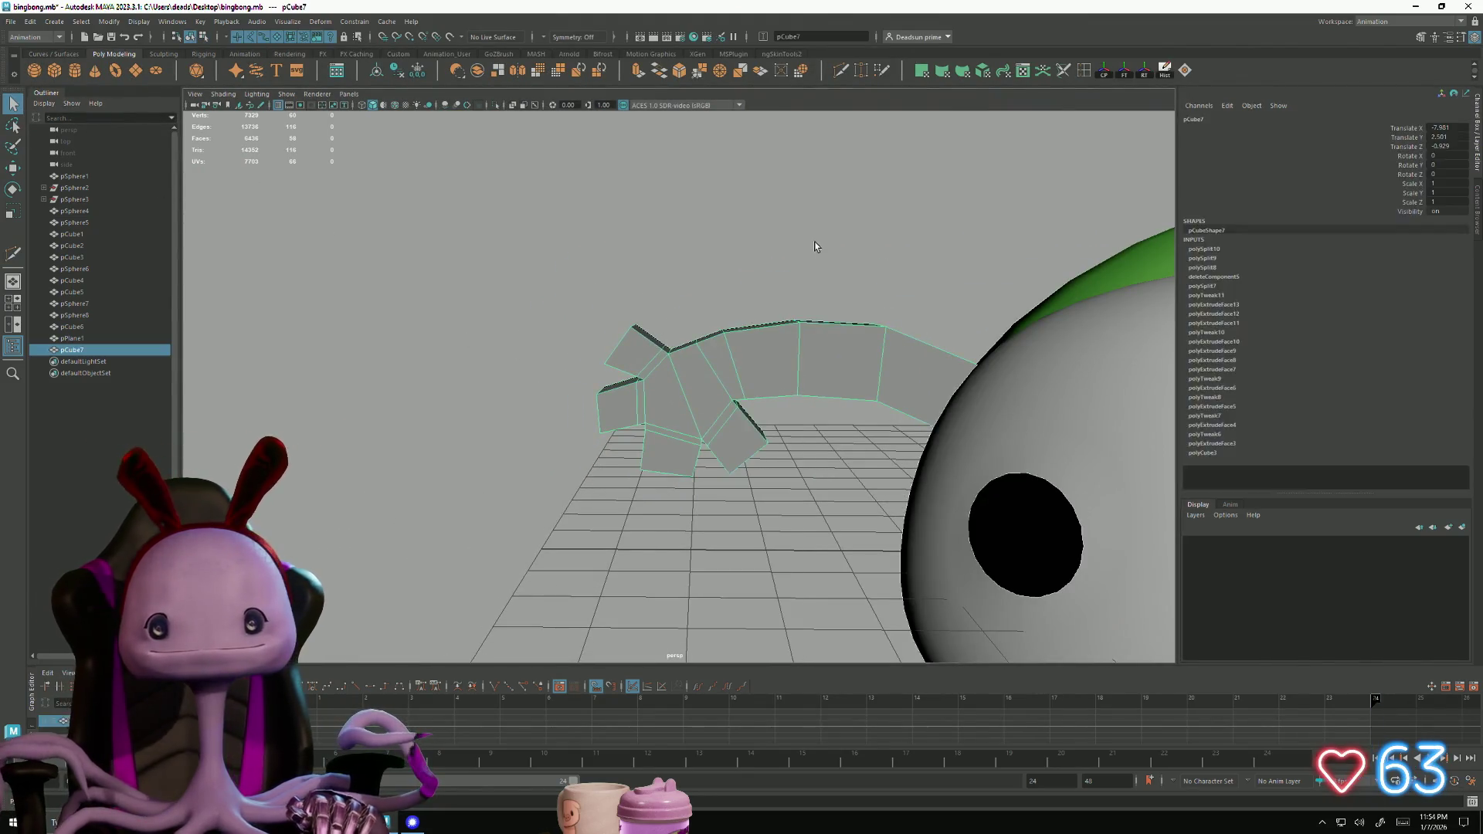
pyautogui.moveTo(676, 397)
pyautogui.keyDown('alt'); pyautogui.mouseDown()
pyautogui.moveTo(870, 424)
pyautogui.moveTo(888, 396)
pyautogui.mouseUp(); pyautogui.keyUp('alt')
pyautogui.moveTo(888, 396); pyautogui.dragTo(887, 427, button='right')
pyautogui.moveTo(886, 427)
pyautogui.keyDown('alt'); pyautogui.mouseDown()
pyautogui.moveTo(860, 430)
pyautogui.moveTo(825, 509)
pyautogui.moveTo(675, 519)
pyautogui.mouseUp(); pyautogui.keyUp('alt')
pyautogui.click(432, 514)
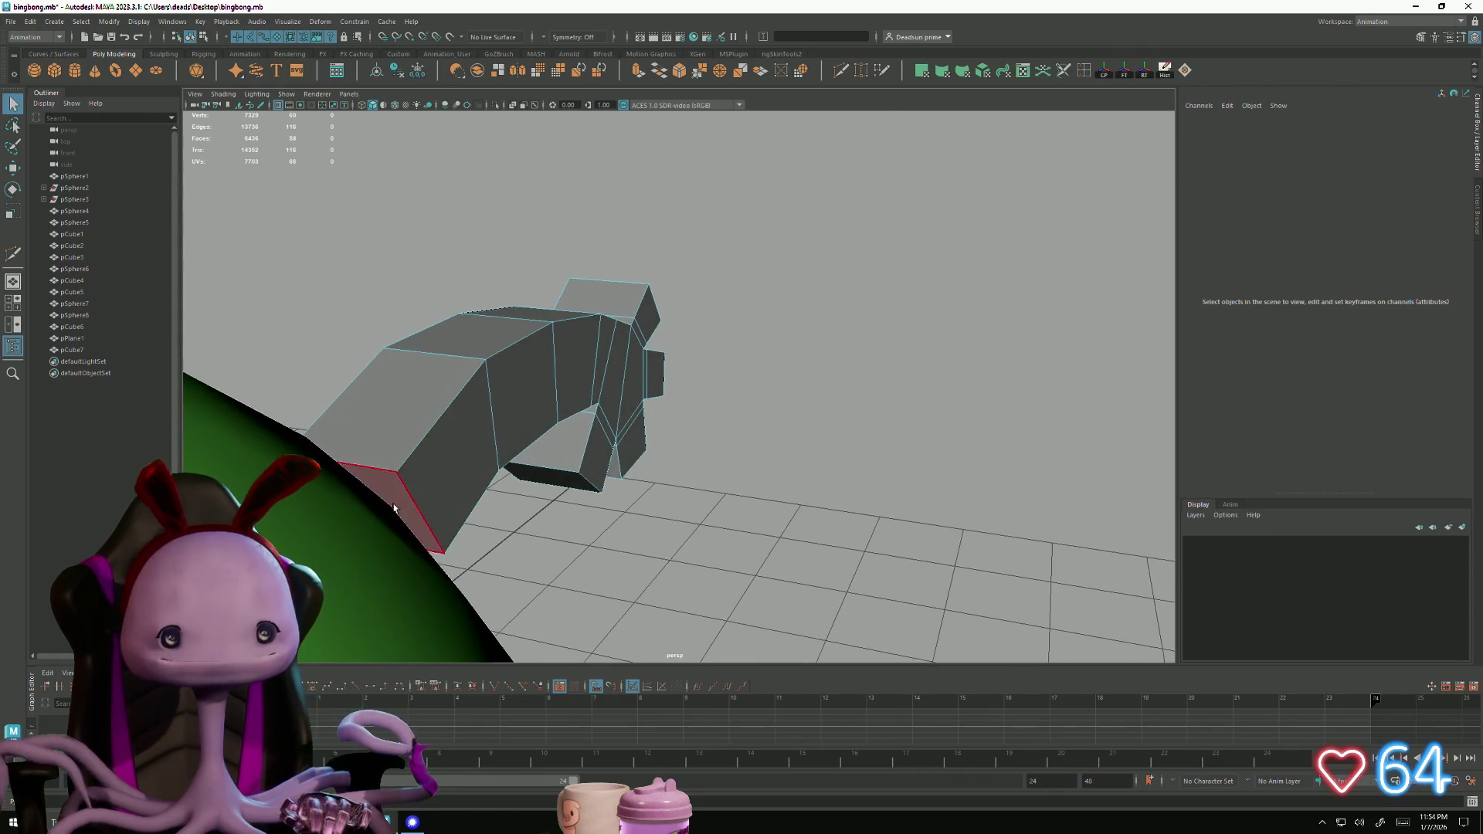
pyautogui.press('Delete')
# Turn on Smooth Mesh Preview (3) for the arm and inspect the rounded hand
pyautogui.moveTo(494, 363); pyautogui.dragTo(410, 242, button='right')
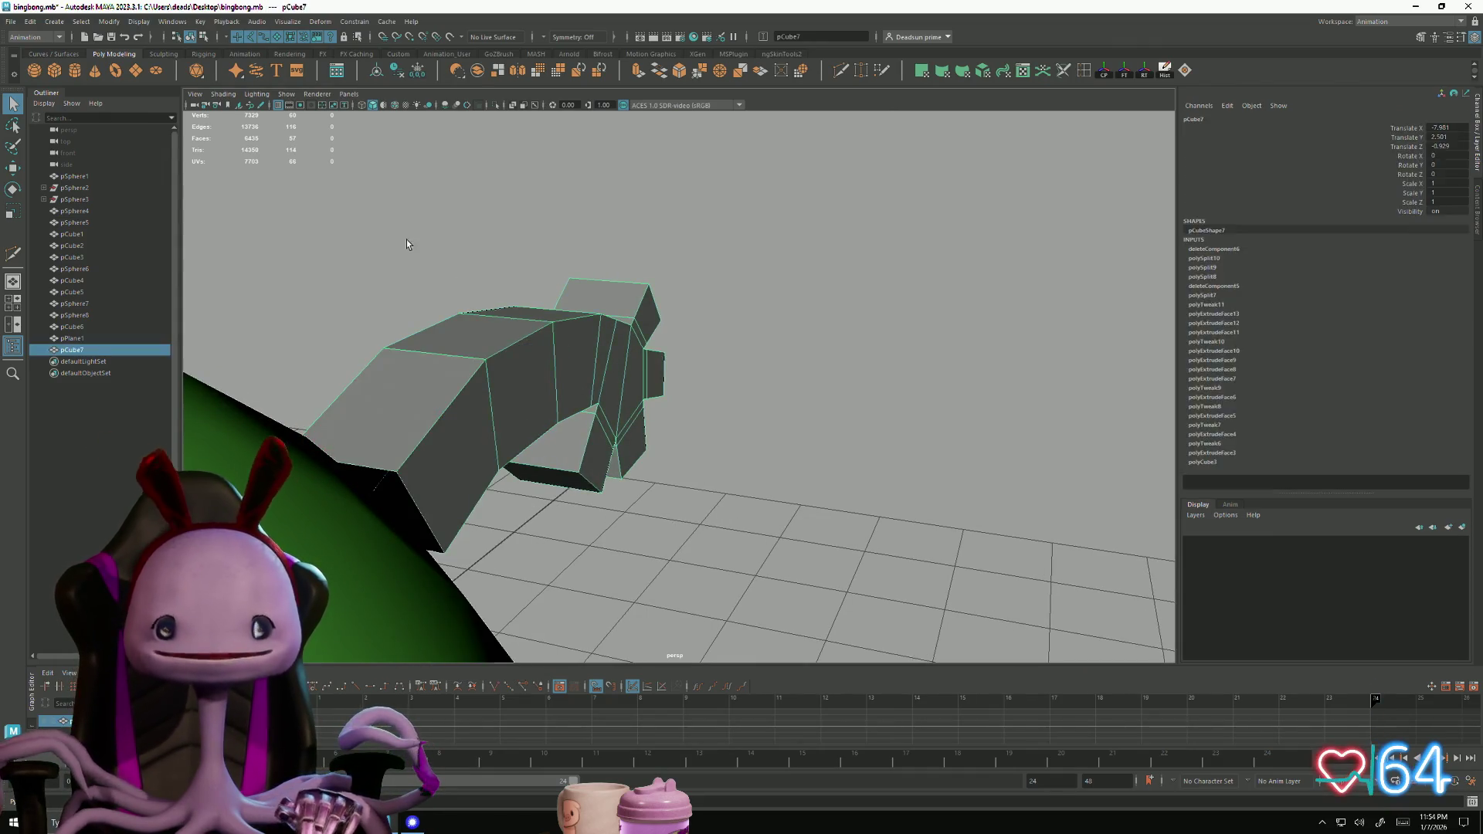
pyautogui.click(410, 242)
pyautogui.keyDown('alt'); pyautogui.moveTo(410, 241); pyautogui.dragTo(551, 371); pyautogui.keyUp('alt')
pyautogui.click(717, 349)
pyautogui.press('3')
pyautogui.click(646, 238)
pyautogui.moveTo(645, 238)
pyautogui.keyDown('alt'); pyautogui.mouseDown()
pyautogui.moveTo(549, 442)
pyautogui.moveTo(628, 450)
pyautogui.mouseUp(); pyautogui.keyUp('alt')
pyautogui.moveTo(628, 450)
pyautogui.keyDown('alt'); pyautogui.mouseDown(button='right')
pyautogui.moveTo(698, 497)
pyautogui.moveTo(740, 475)
pyautogui.mouseUp(button='right'); pyautogui.keyUp('alt')
pyautogui.click(718, 421)
pyautogui.keyDown('alt'); pyautogui.moveTo(718, 421); pyautogui.dragTo(701, 448); pyautogui.keyUp('alt')
pyautogui.moveTo(701, 448)
pyautogui.keyDown('alt'); pyautogui.mouseDown(button='right')
pyautogui.moveTo(724, 495)
pyautogui.moveTo(731, 462)
pyautogui.moveTo(699, 459)
pyautogui.mouseUp(button='right'); pyautogui.keyUp('alt')
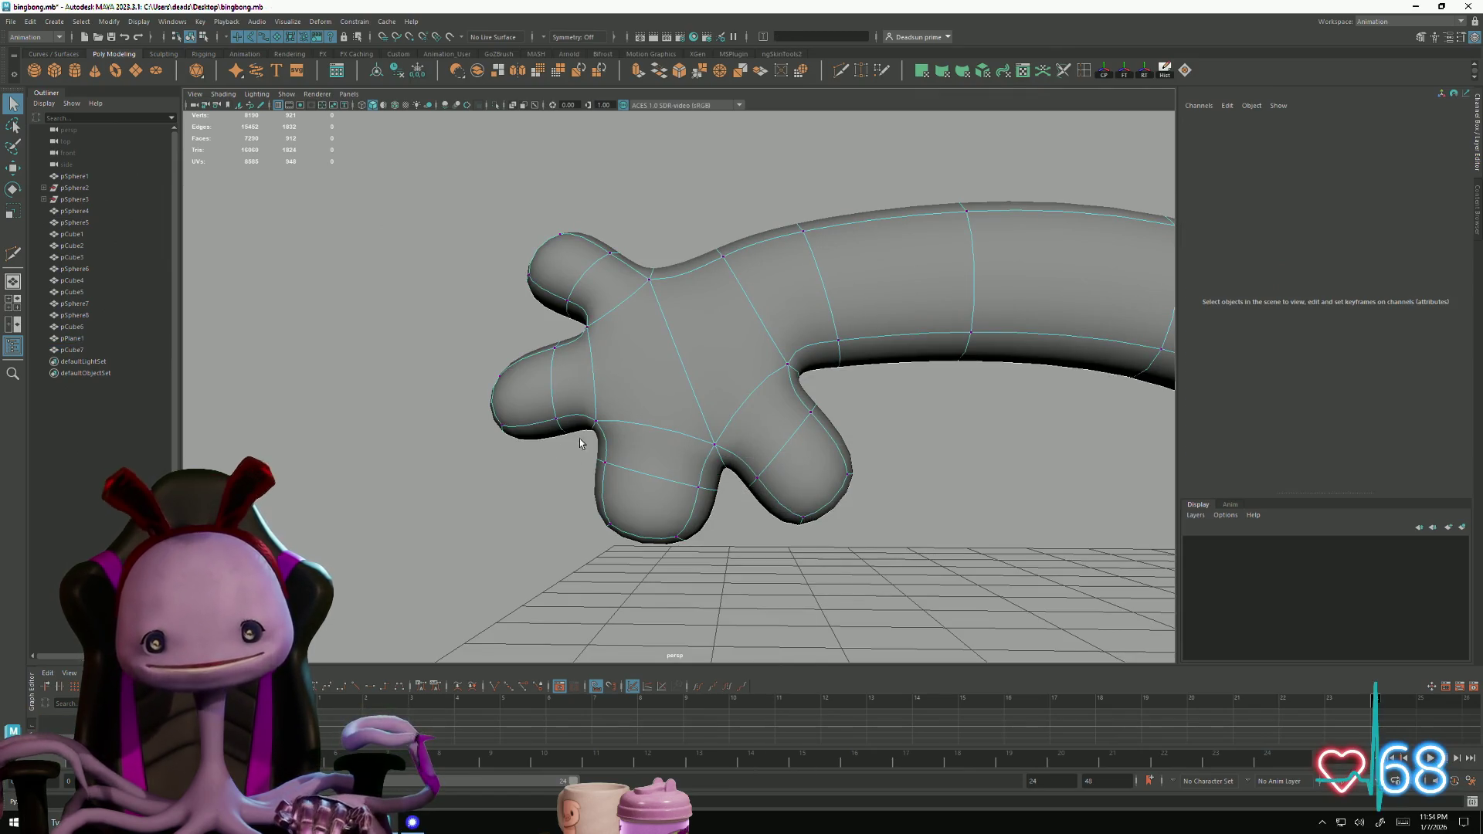
# Select the lower finger's bottom face and frame it in view
pyautogui.keyDown('alt'); pyautogui.moveTo(572, 412); pyautogui.dragTo(511, 426); pyautogui.keyUp('alt')
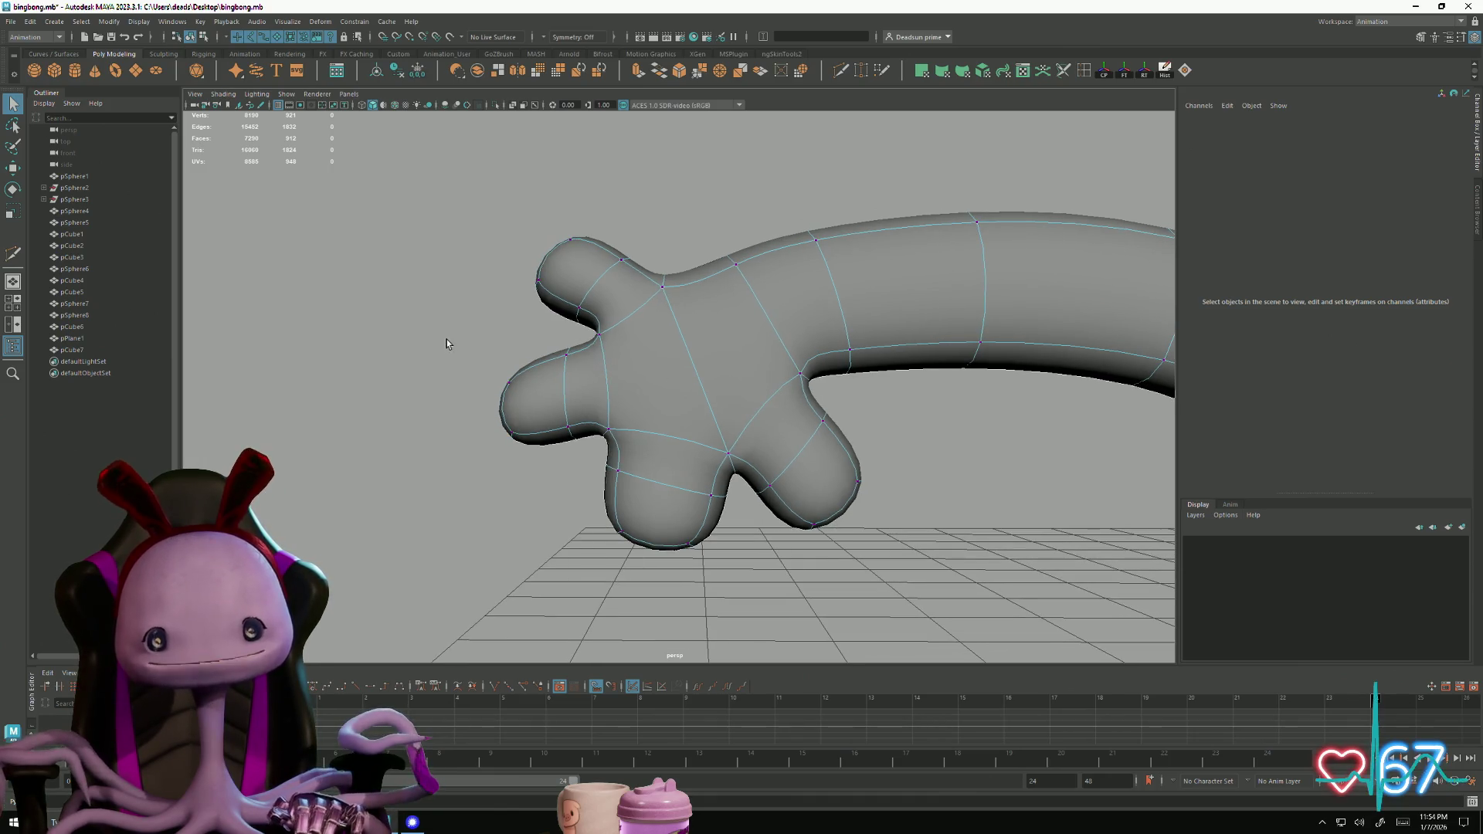
pyautogui.keyDown('alt'); pyautogui.moveTo(454, 351); pyautogui.dragTo(460, 361); pyautogui.keyUp('alt')
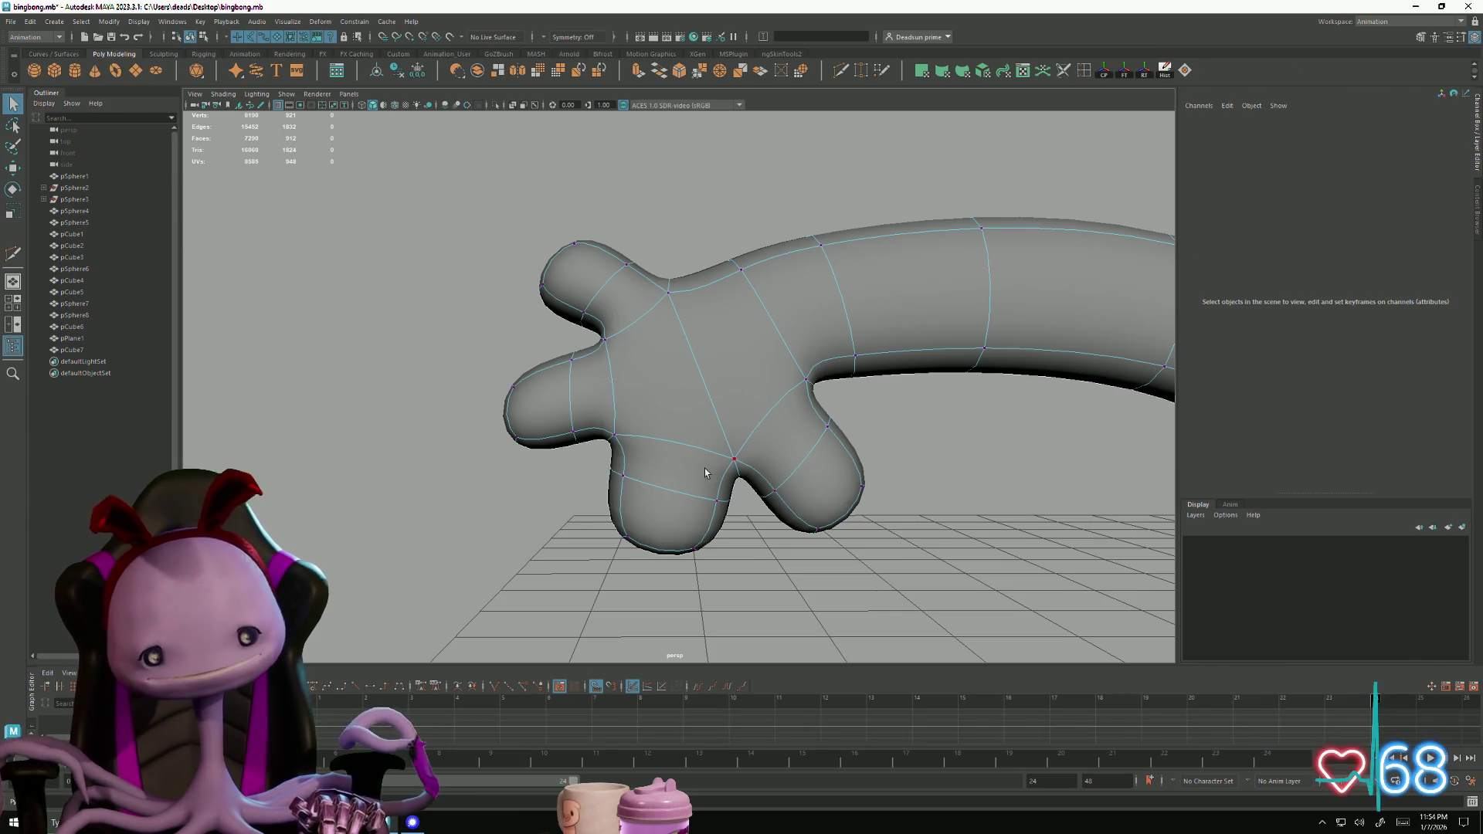
pyautogui.keyDown('alt'); pyautogui.moveTo(727, 423); pyautogui.dragTo(689, 516); pyautogui.keyUp('alt')
pyautogui.moveTo(689, 516); pyautogui.dragTo(679, 544, button='right')
pyautogui.click(655, 487)
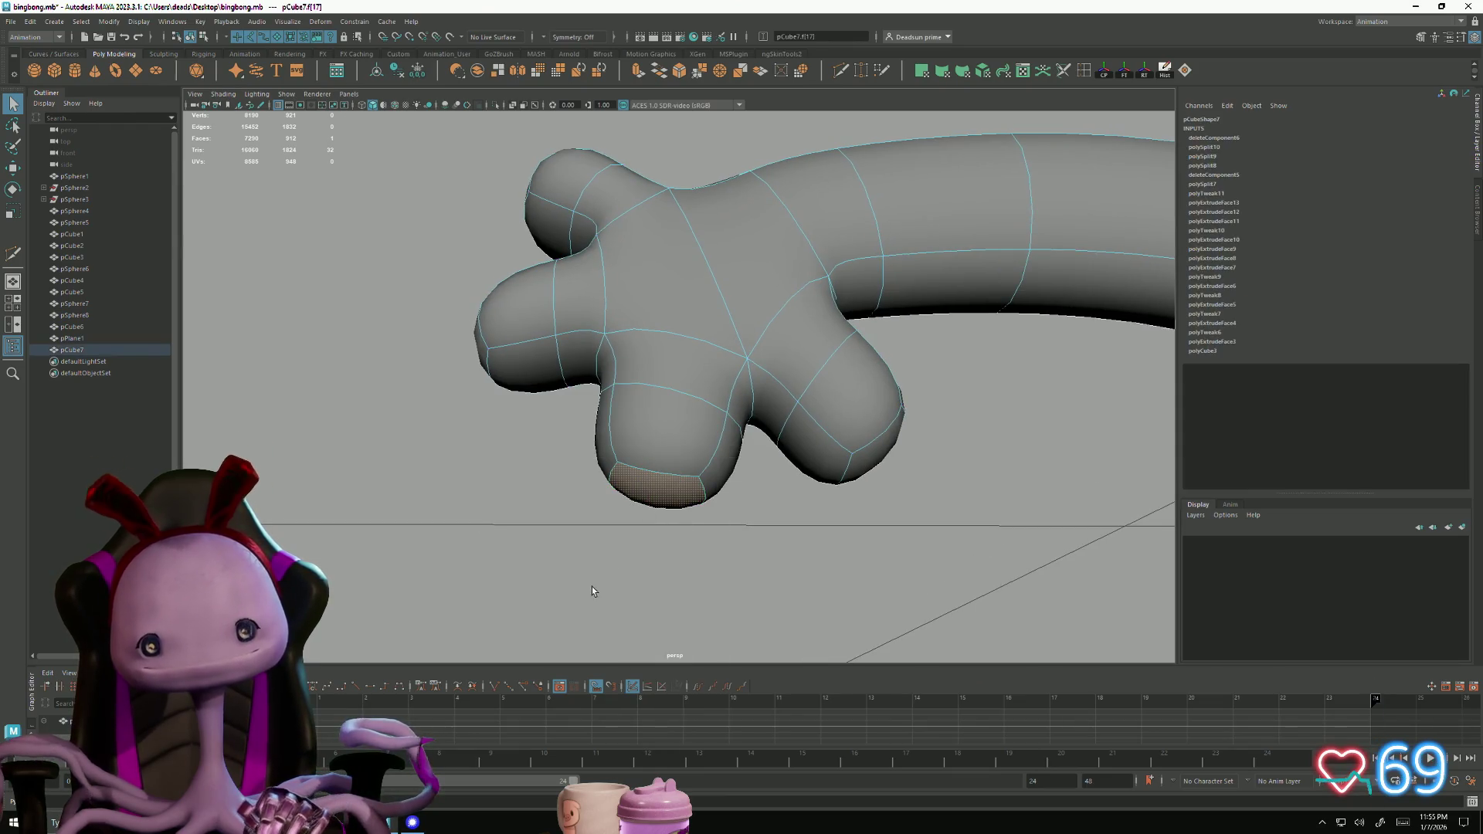
pyautogui.press('[')
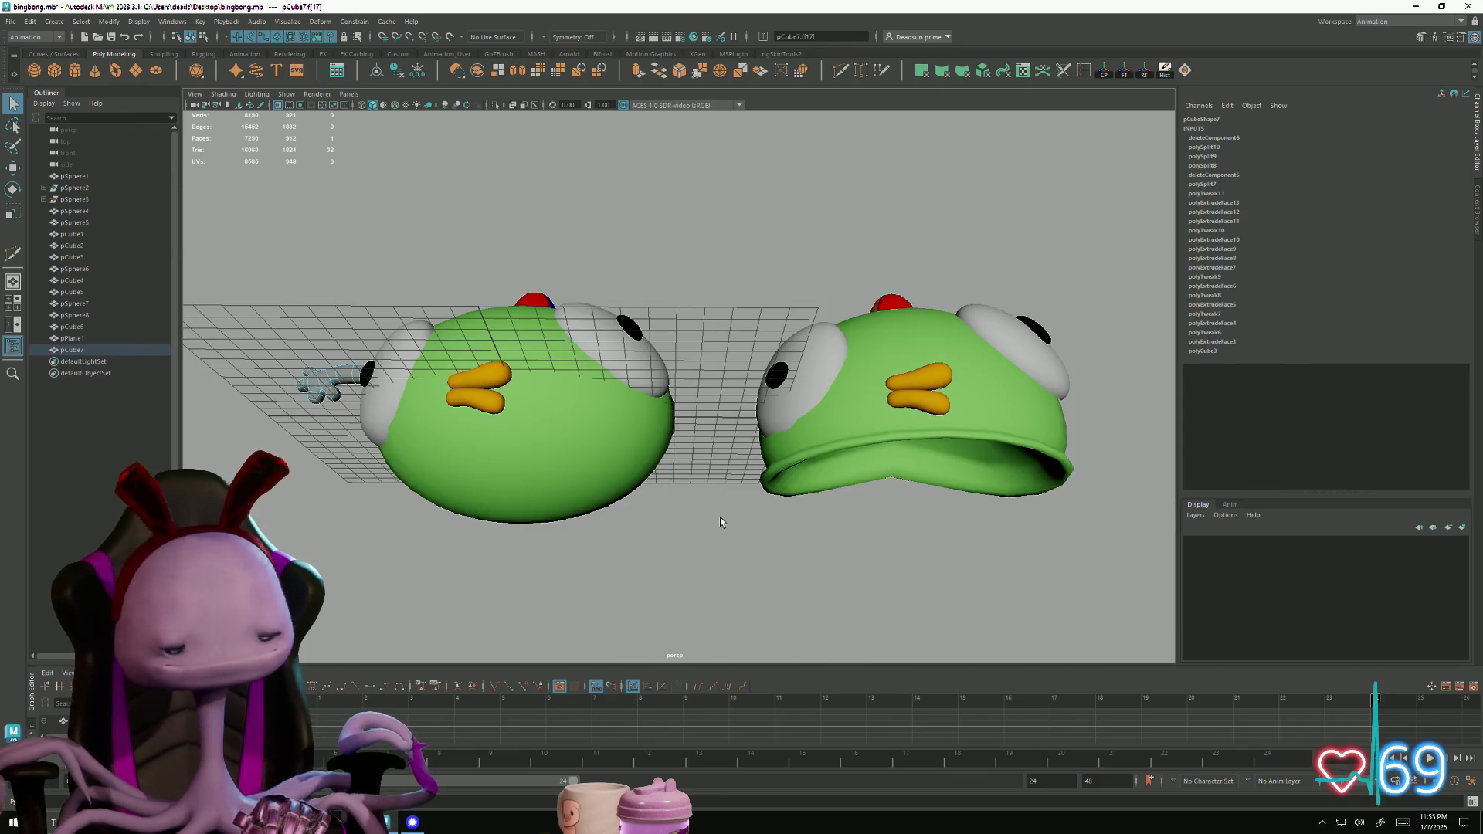
pyautogui.press('f')
pyautogui.keyDown('alt'); pyautogui.moveTo(725, 523); pyautogui.dragTo(731, 490); pyautogui.keyUp('alt')
pyautogui.moveTo(731, 490)
pyautogui.keyDown('alt'); pyautogui.mouseDown(button='right')
pyautogui.moveTo(268, 325)
pyautogui.moveTo(572, 579)
pyautogui.moveTo(627, 525)
pyautogui.moveTo(617, 533)
pyautogui.mouseUp(button='right'); pyautogui.keyUp('alt')
pyautogui.moveTo(616, 533)
pyautogui.keyDown('alt'); pyautogui.mouseDown()
pyautogui.moveTo(637, 536)
pyautogui.moveTo(640, 496)
pyautogui.mouseUp(); pyautogui.keyUp('alt')
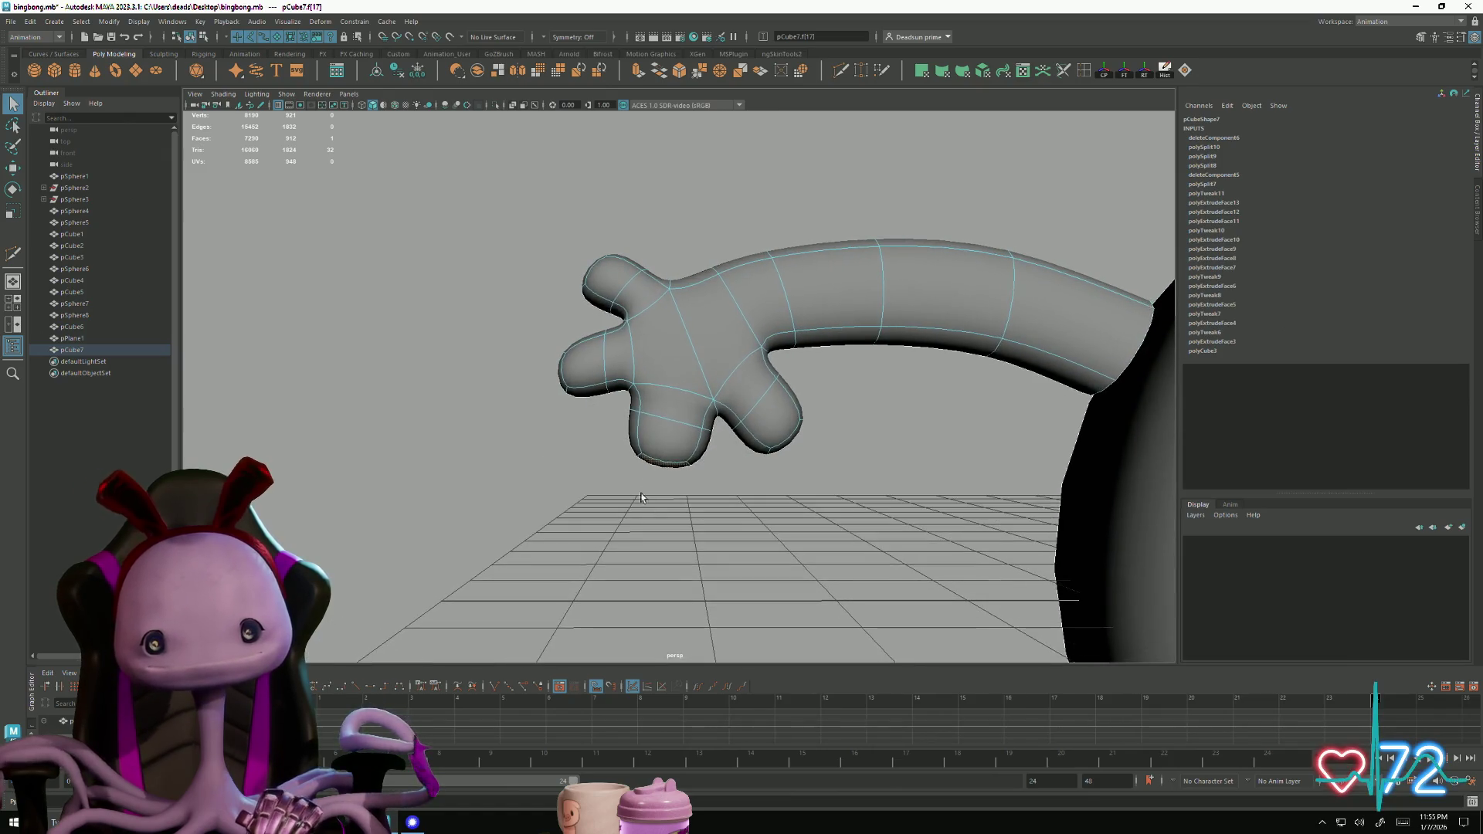
# Widen a finger edge with the Scale tool to reshape the lower finger
pyautogui.moveTo(666, 422); pyautogui.dragTo(665, 383, button='right')
pyautogui.click(669, 419)
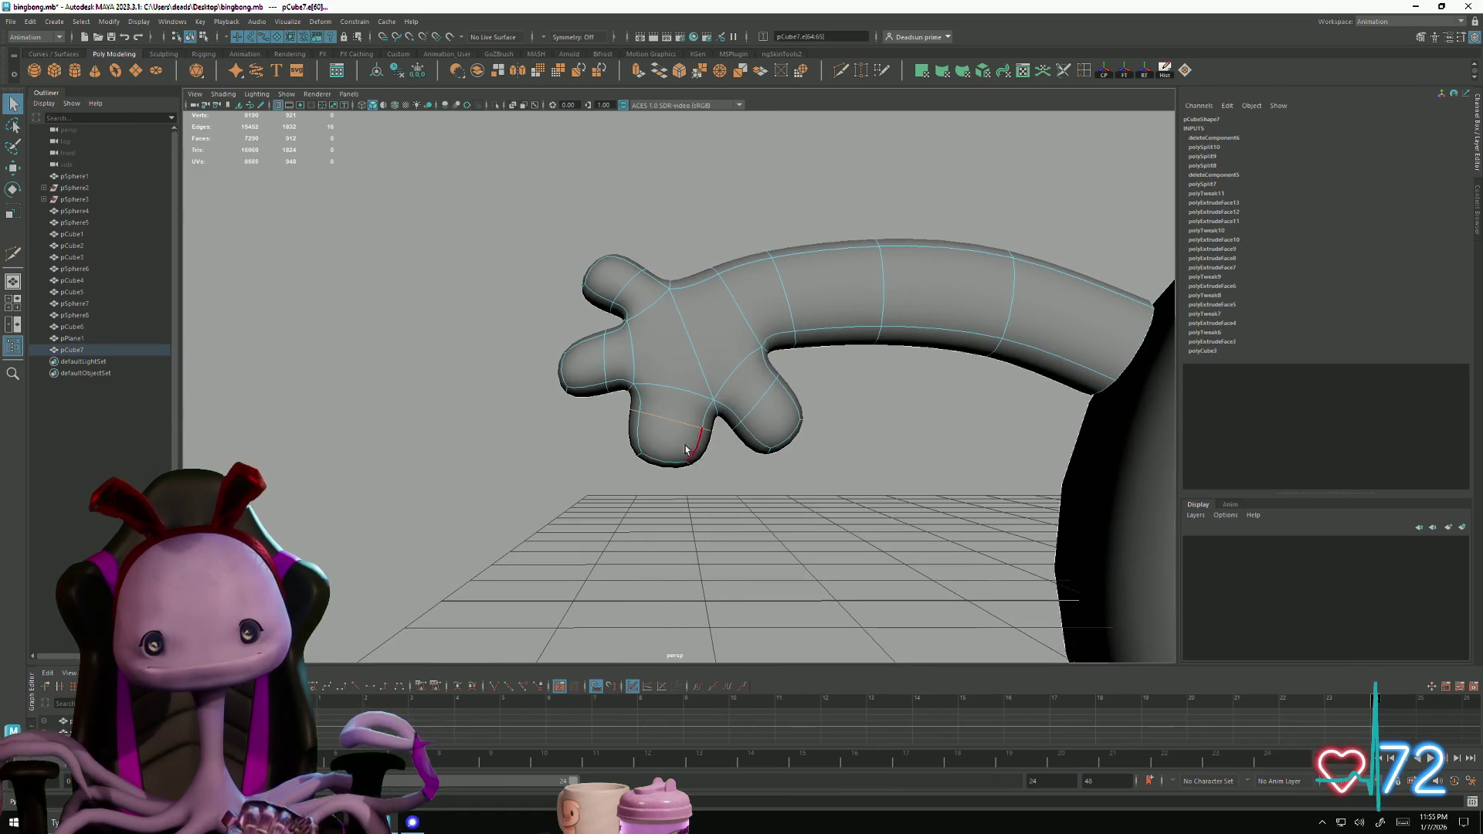
pyautogui.press('r')
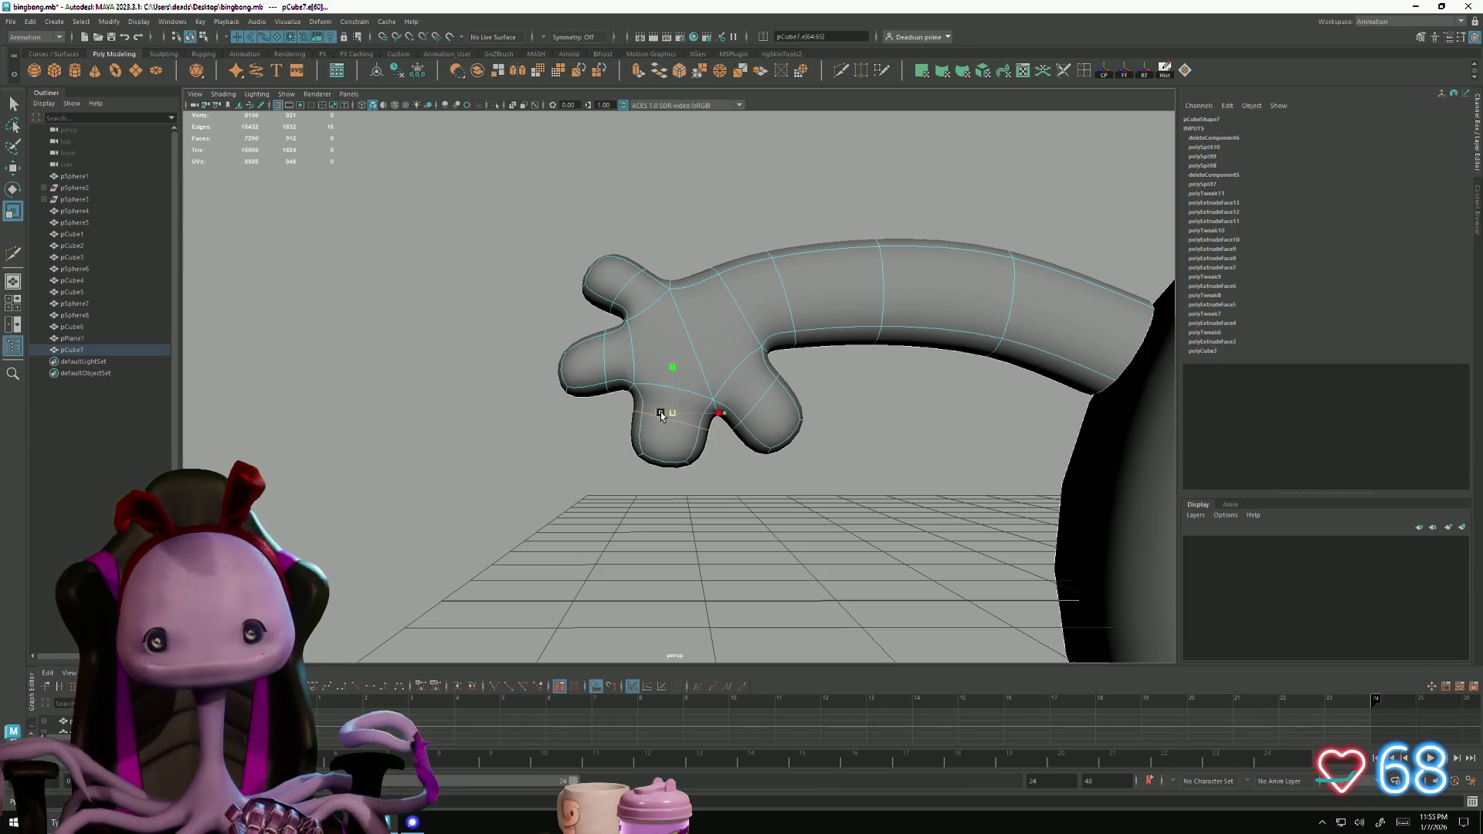
pyautogui.moveTo(649, 415); pyautogui.dragTo(657, 414)
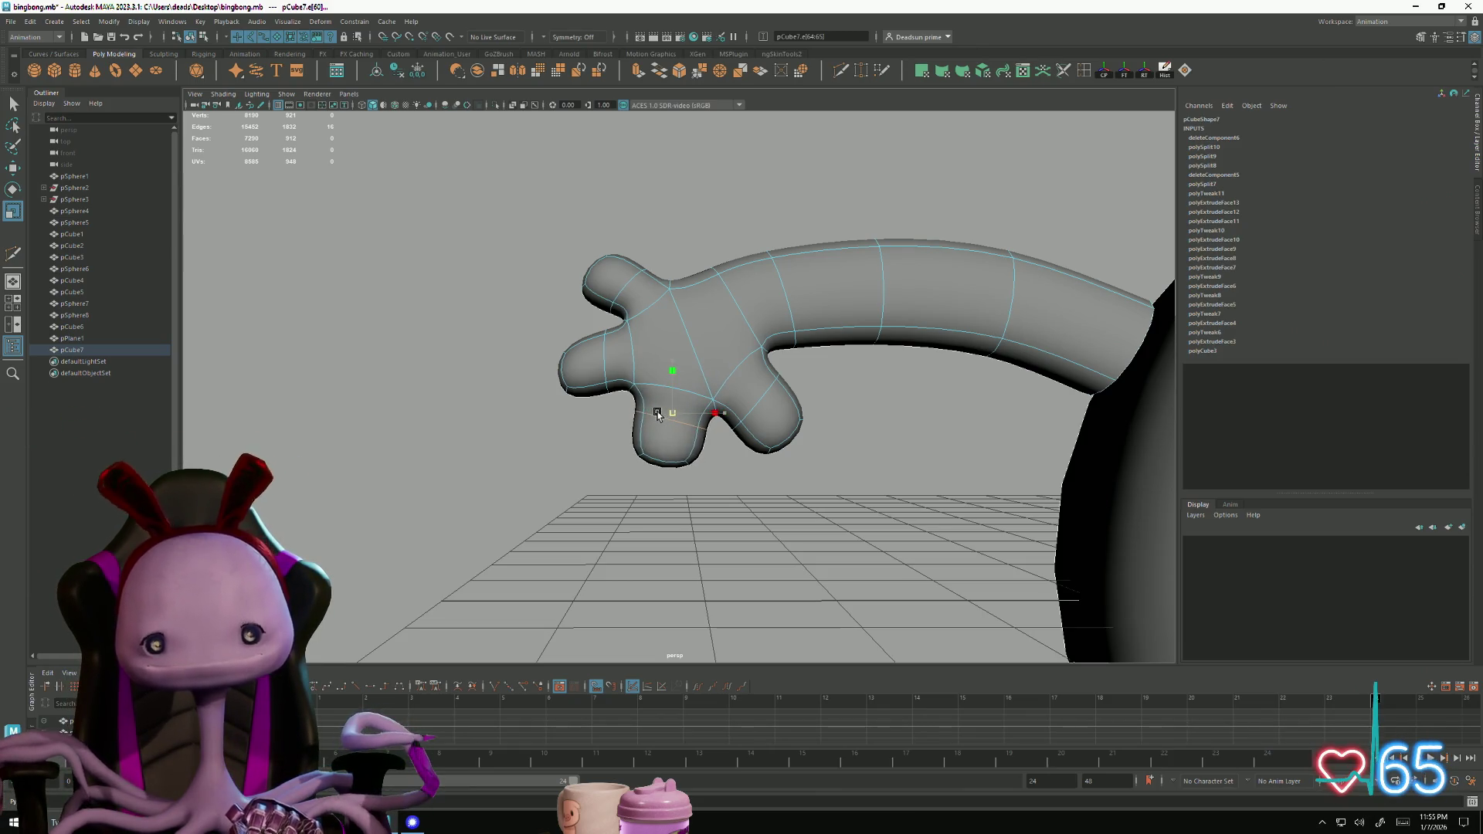
# Select the fingertip face and extrude it with Ctrl+E
pyautogui.moveTo(676, 492)
pyautogui.keyDown('alt'); pyautogui.mouseDown()
pyautogui.moveTo(662, 433)
pyautogui.moveTo(658, 474)
pyautogui.mouseUp(); pyautogui.keyUp('alt')
pyautogui.click(661, 446)
pyautogui.moveTo(663, 446); pyautogui.dragTo(663, 462, button='right')
pyautogui.click(664, 457)
pyautogui.keyDown('alt'); pyautogui.moveTo(635, 520); pyautogui.dragTo(627, 544); pyautogui.keyUp('alt')
pyautogui.scroll(4, 615, 569)
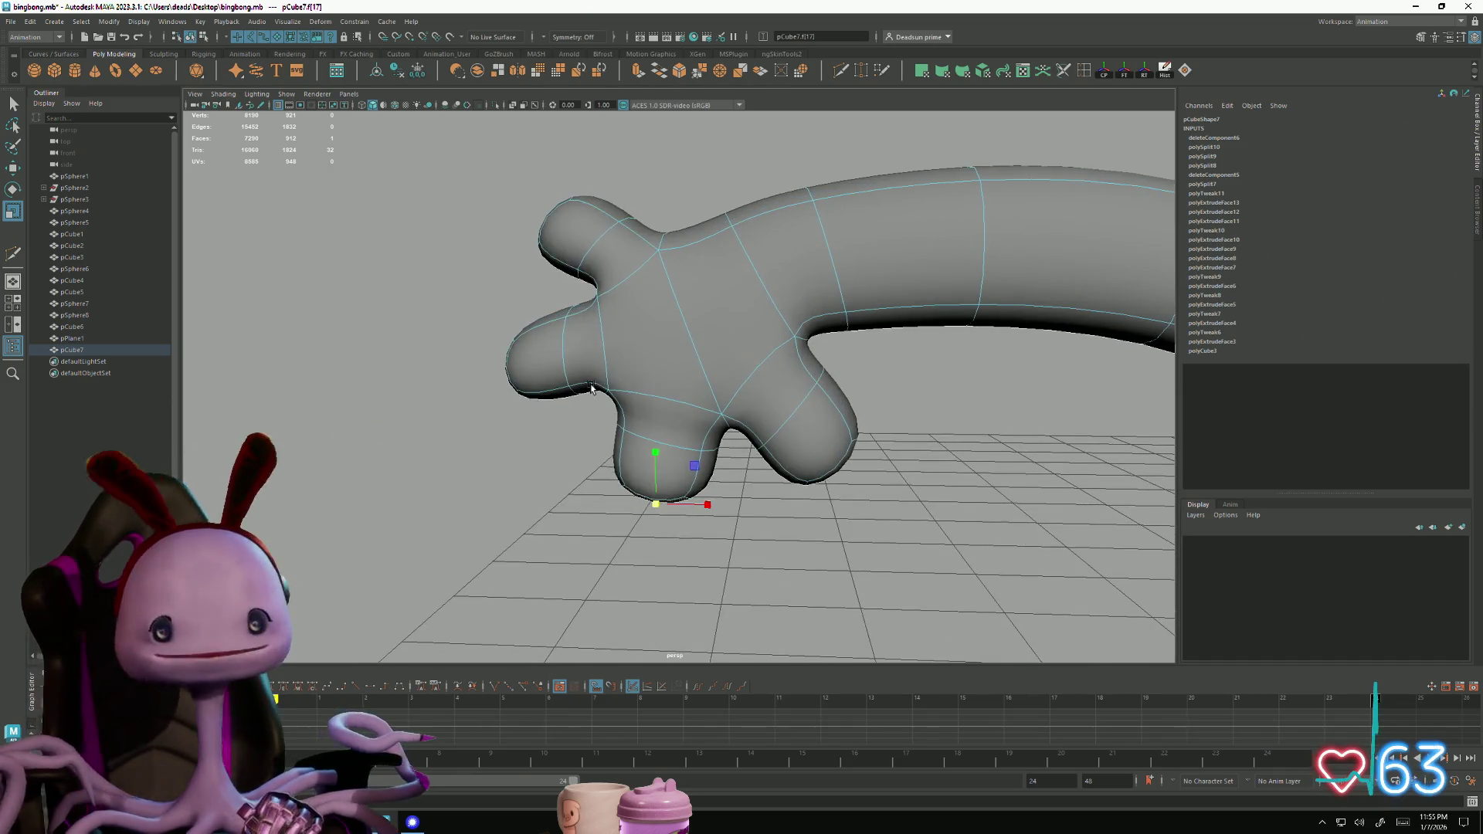
pyautogui.hotkey('ctrl', 'e')
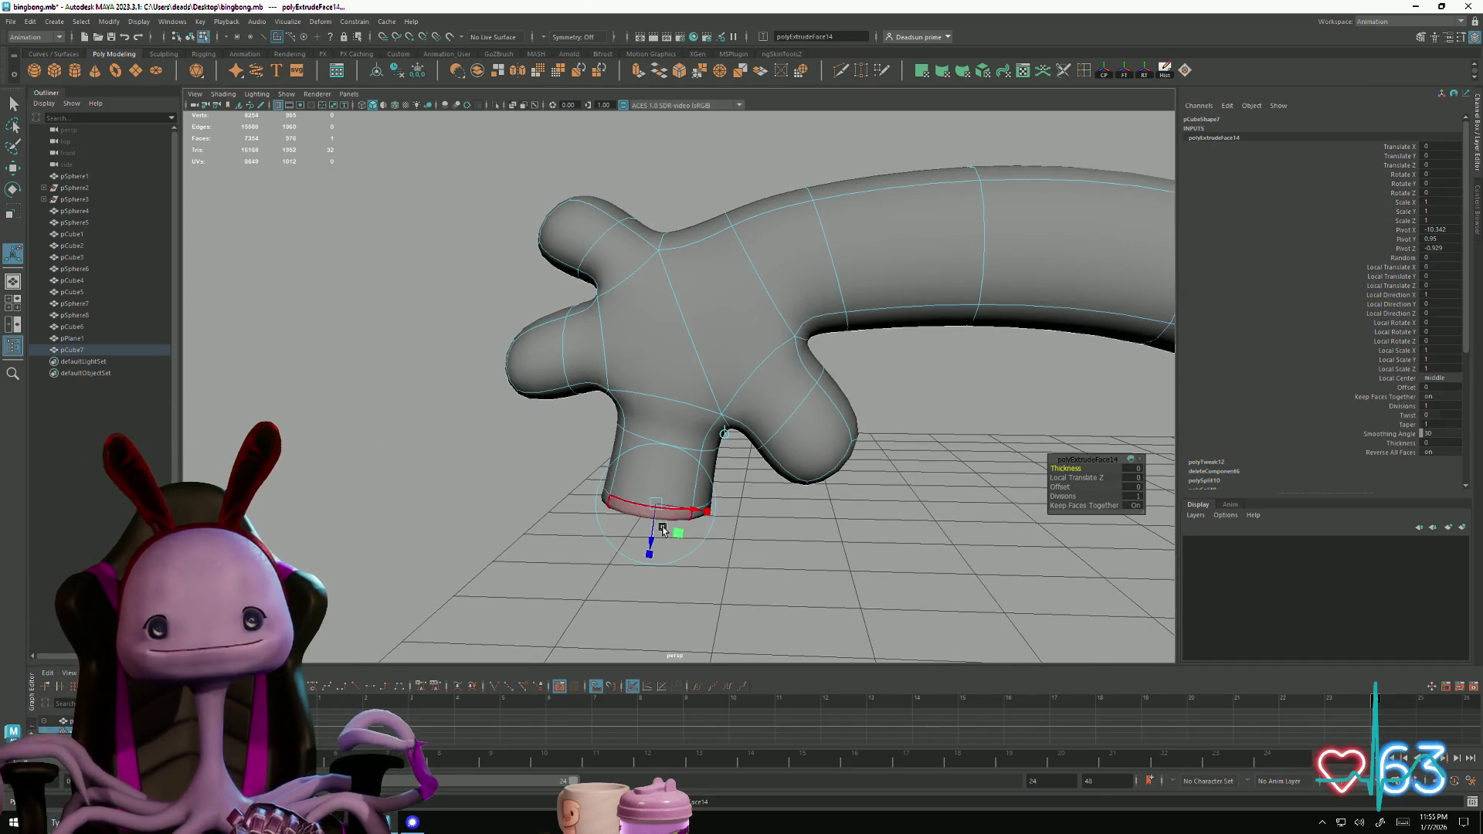
# Pull the extruded face down to lengthen the finger and scale its edge loop
pyautogui.moveTo(649, 541)
pyautogui.mouseDown()
pyautogui.moveTo(645, 595)
pyautogui.moveTo(658, 580)
pyautogui.moveTo(603, 561)
pyautogui.mouseUp()
pyautogui.press('r')
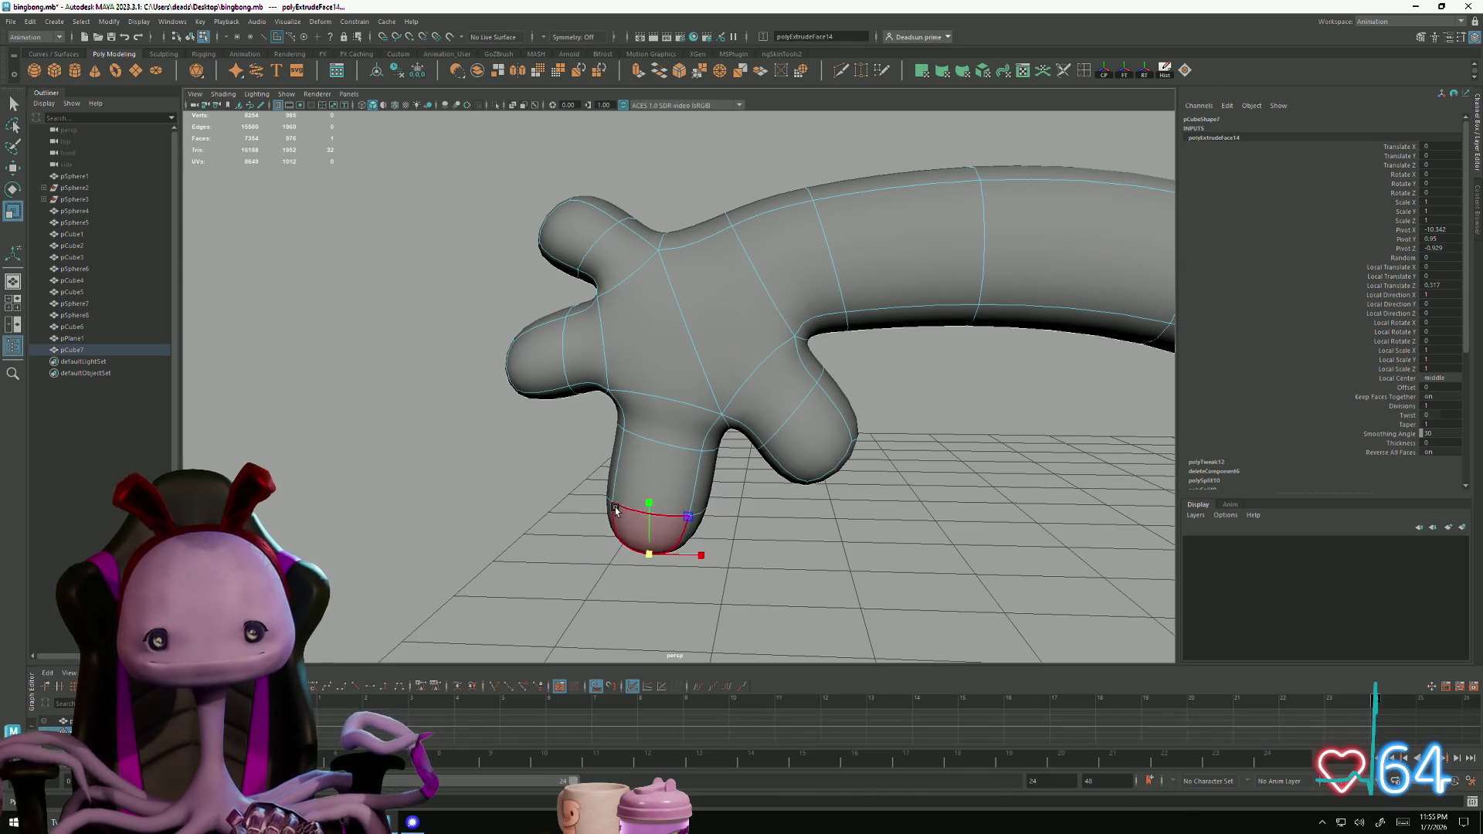
pyautogui.press('F10')
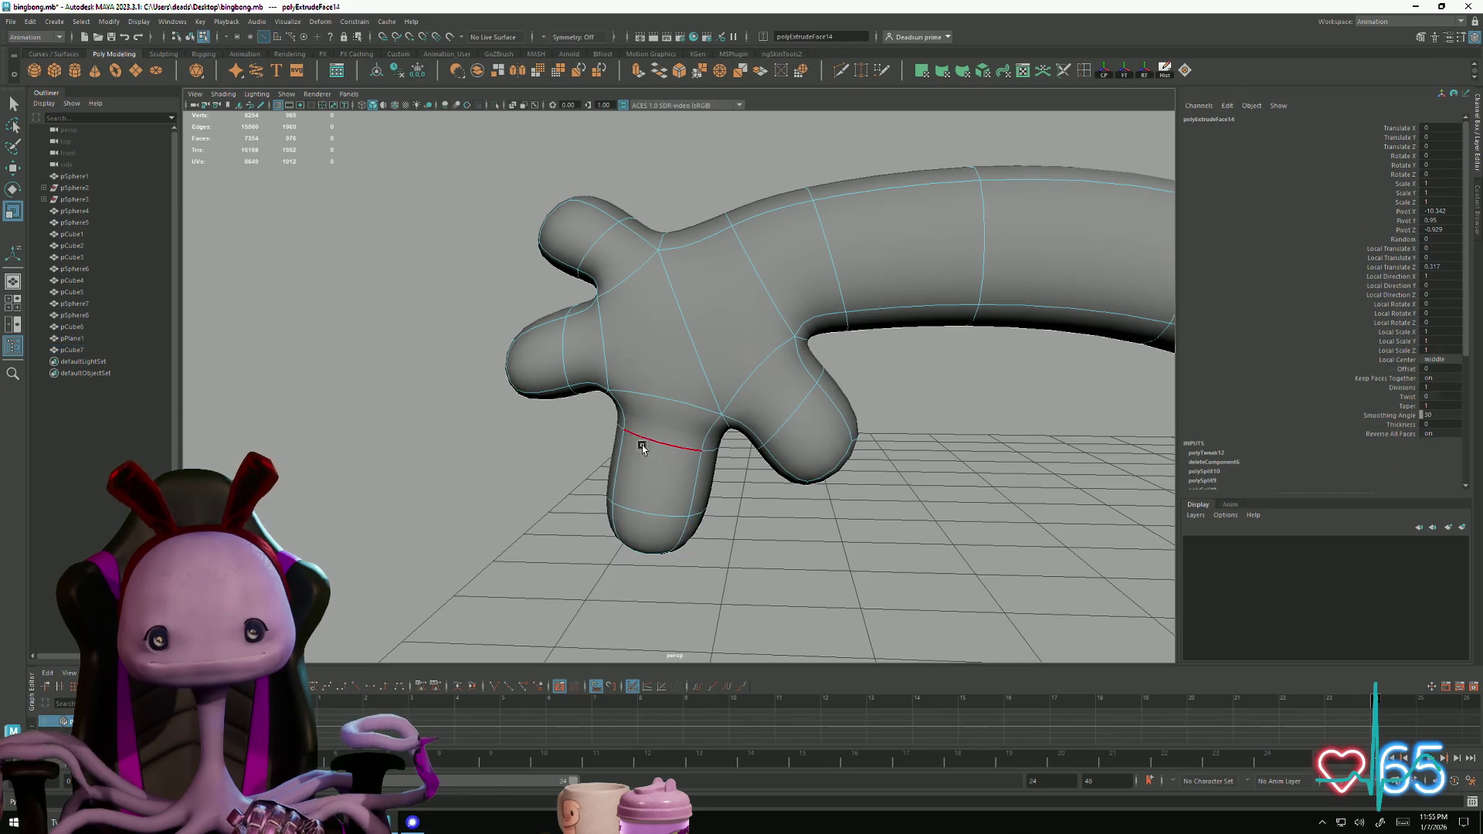
pyautogui.doubleClick(629, 508)
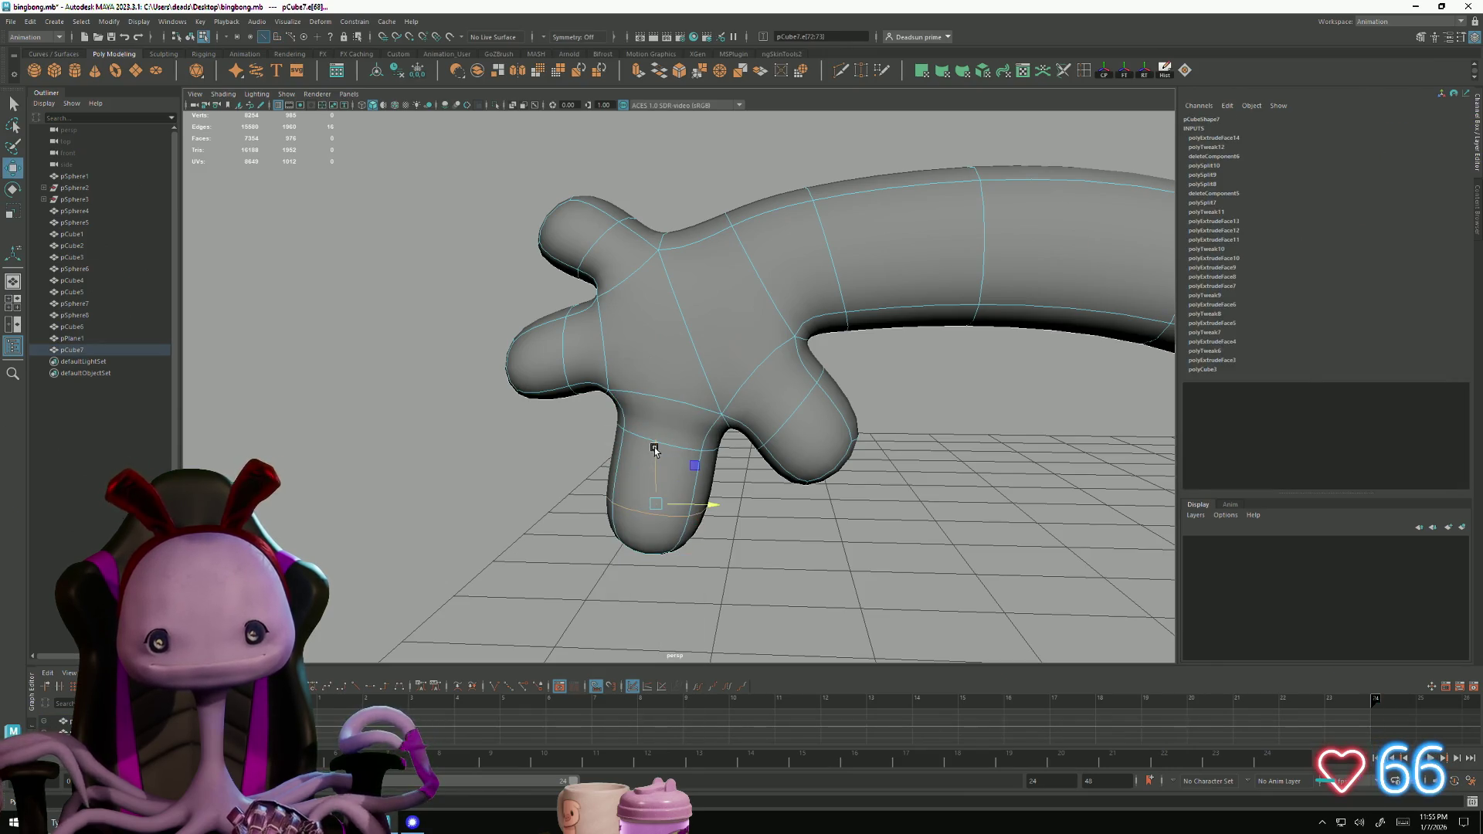
pyautogui.moveTo(654, 450); pyautogui.dragTo(656, 417)
pyautogui.press('r')
pyautogui.moveTo(649, 477)
pyautogui.mouseDown()
pyautogui.moveTo(688, 480)
pyautogui.moveTo(655, 478)
pyautogui.mouseUp()
pyautogui.keyDown('alt'); pyautogui.moveTo(655, 477); pyautogui.dragTo(619, 517); pyautogui.keyUp('alt')
# Move the finger's edge loop up and sideways to position it
pyautogui.moveTo(618, 517)
pyautogui.keyDown('alt'); pyautogui.mouseDown(button='right')
pyautogui.moveTo(587, 494)
pyautogui.moveTo(739, 596)
pyautogui.moveTo(629, 582)
pyautogui.moveTo(652, 457)
pyautogui.mouseUp(button='right'); pyautogui.keyUp('alt')
pyautogui.press('w')
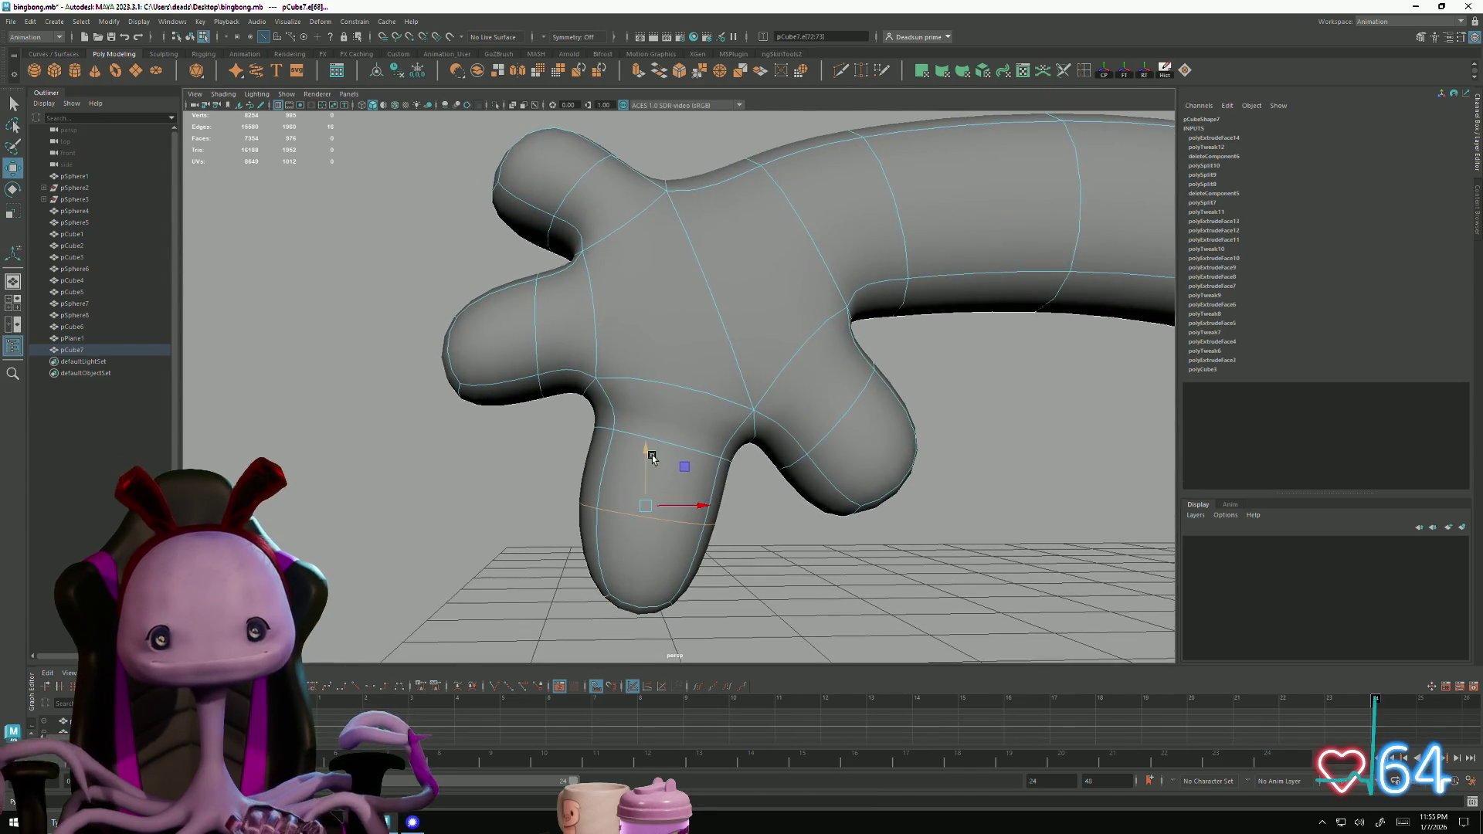
pyautogui.moveTo(642, 444); pyautogui.dragTo(652, 414)
pyautogui.moveTo(703, 485); pyautogui.dragTo(706, 480)
pyautogui.keyDown('alt'); pyautogui.moveTo(707, 480); pyautogui.dragTo(649, 552, button='right'); pyautogui.keyUp('alt')
pyautogui.moveTo(649, 553)
pyautogui.keyDown('alt'); pyautogui.mouseDown()
pyautogui.moveTo(621, 532)
pyautogui.moveTo(617, 547)
pyautogui.mouseUp(); pyautogui.keyUp('alt')
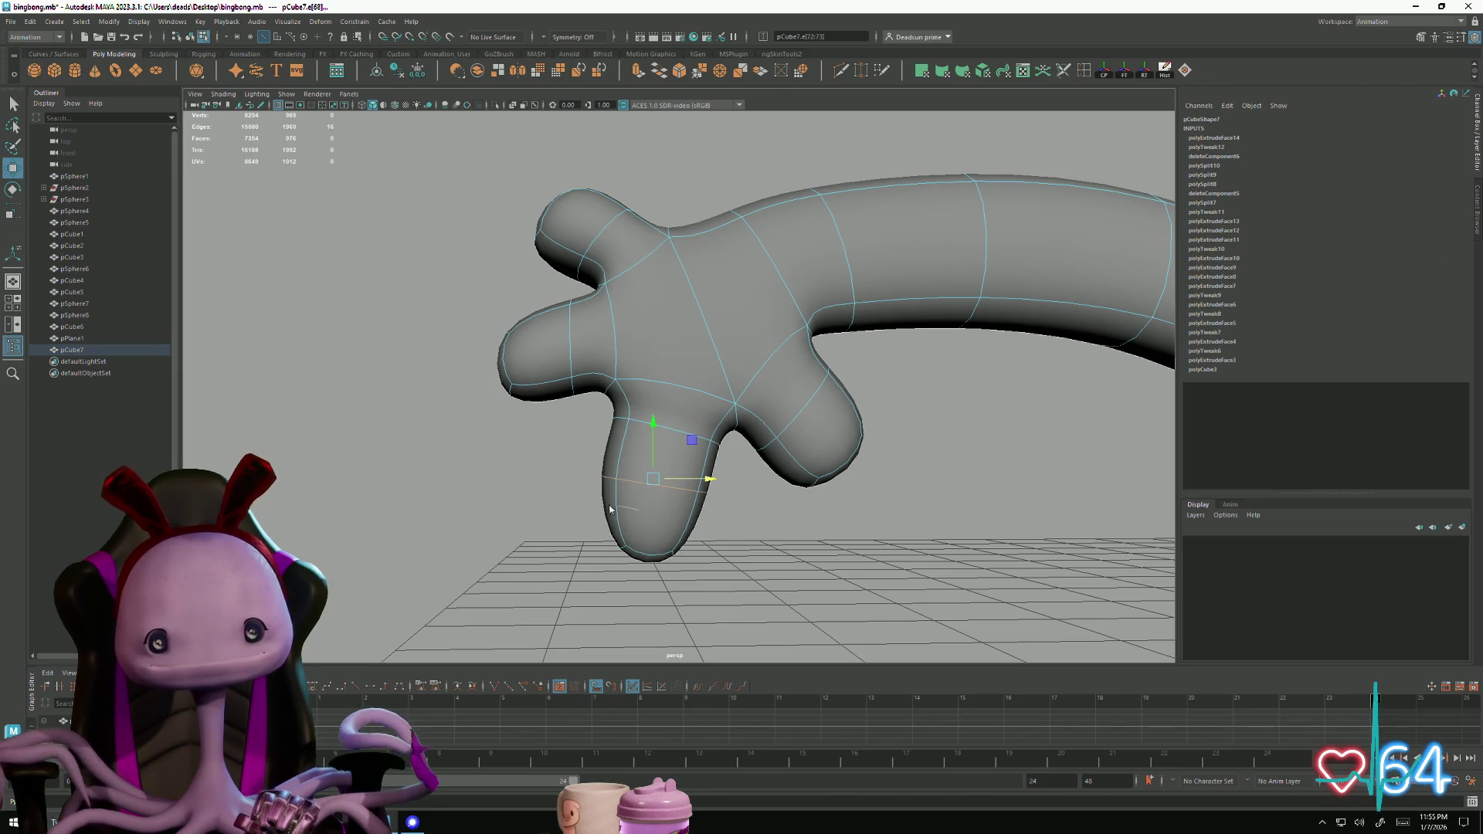
# Select the vertex loop just above the fingertip
pyautogui.click(591, 516)
pyautogui.moveTo(637, 564); pyautogui.dragTo(639, 519)
pyautogui.moveTo(583, 508); pyautogui.dragTo(602, 522, button='right')
pyautogui.moveTo(646, 579)
pyautogui.mouseDown()
pyautogui.moveTo(657, 561)
pyautogui.moveTo(618, 556)
pyautogui.moveTo(647, 555)
pyautogui.moveTo(642, 507)
pyautogui.mouseUp()
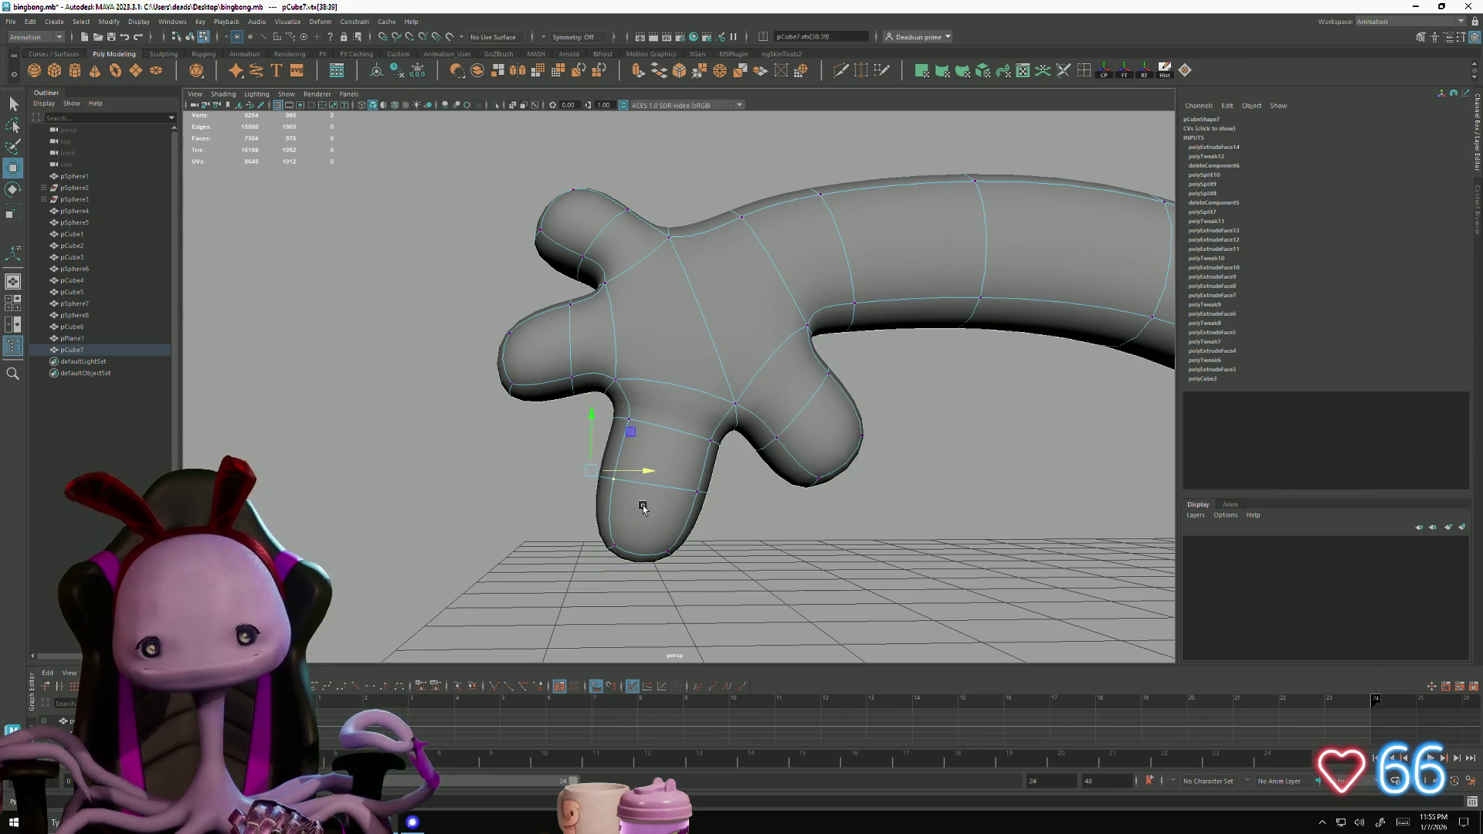
pyautogui.moveTo(607, 423)
pyautogui.keyDown('alt'); pyautogui.mouseDown()
pyautogui.moveTo(642, 438)
pyautogui.moveTo(679, 410)
pyautogui.mouseUp(); pyautogui.keyUp('alt')
pyautogui.press('Up')
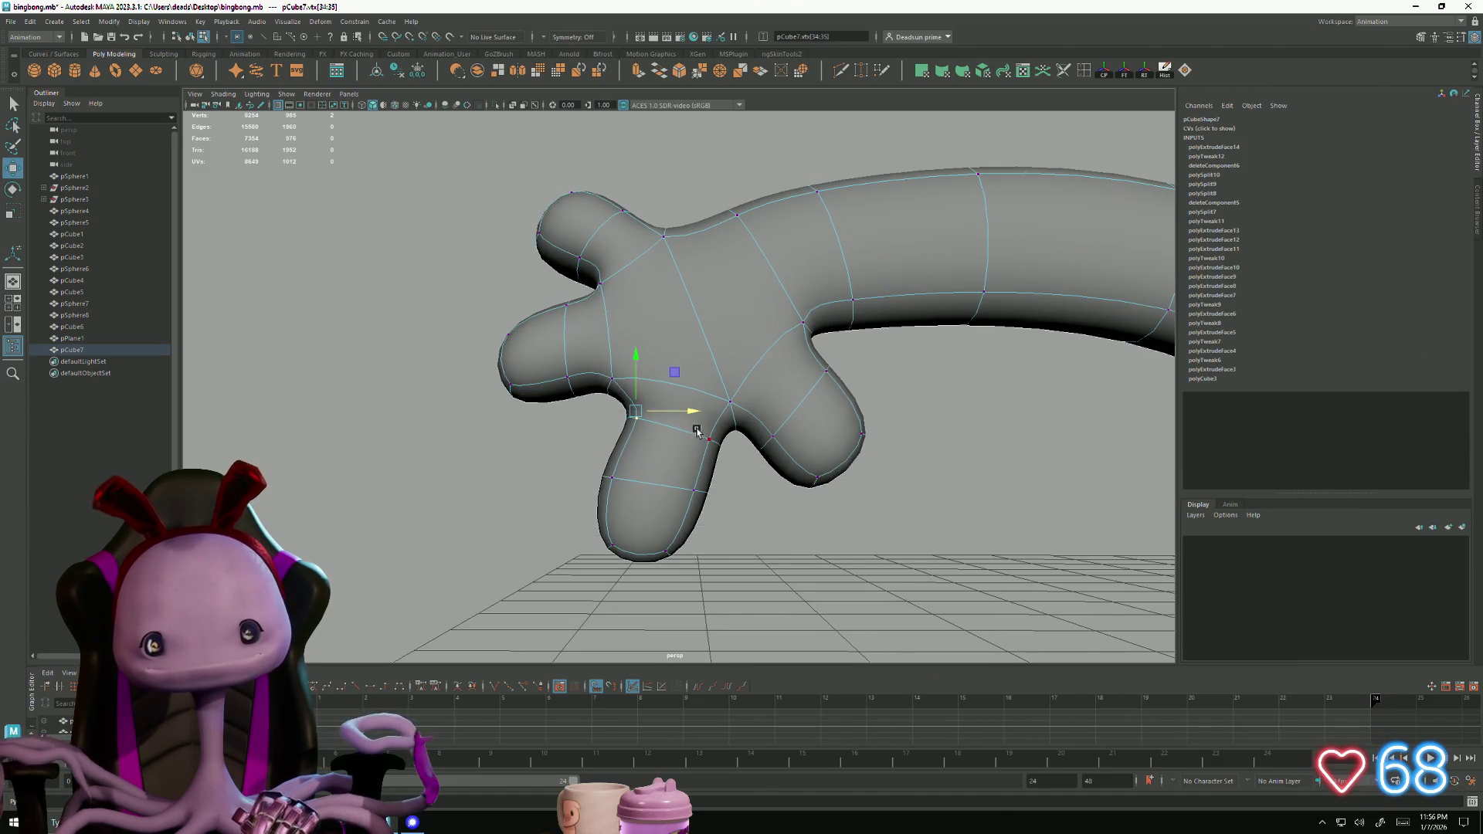
# Move the finger-to-palm and bottom vertices to round off the fingertip
pyautogui.moveTo(724, 463); pyautogui.dragTo(753, 438)
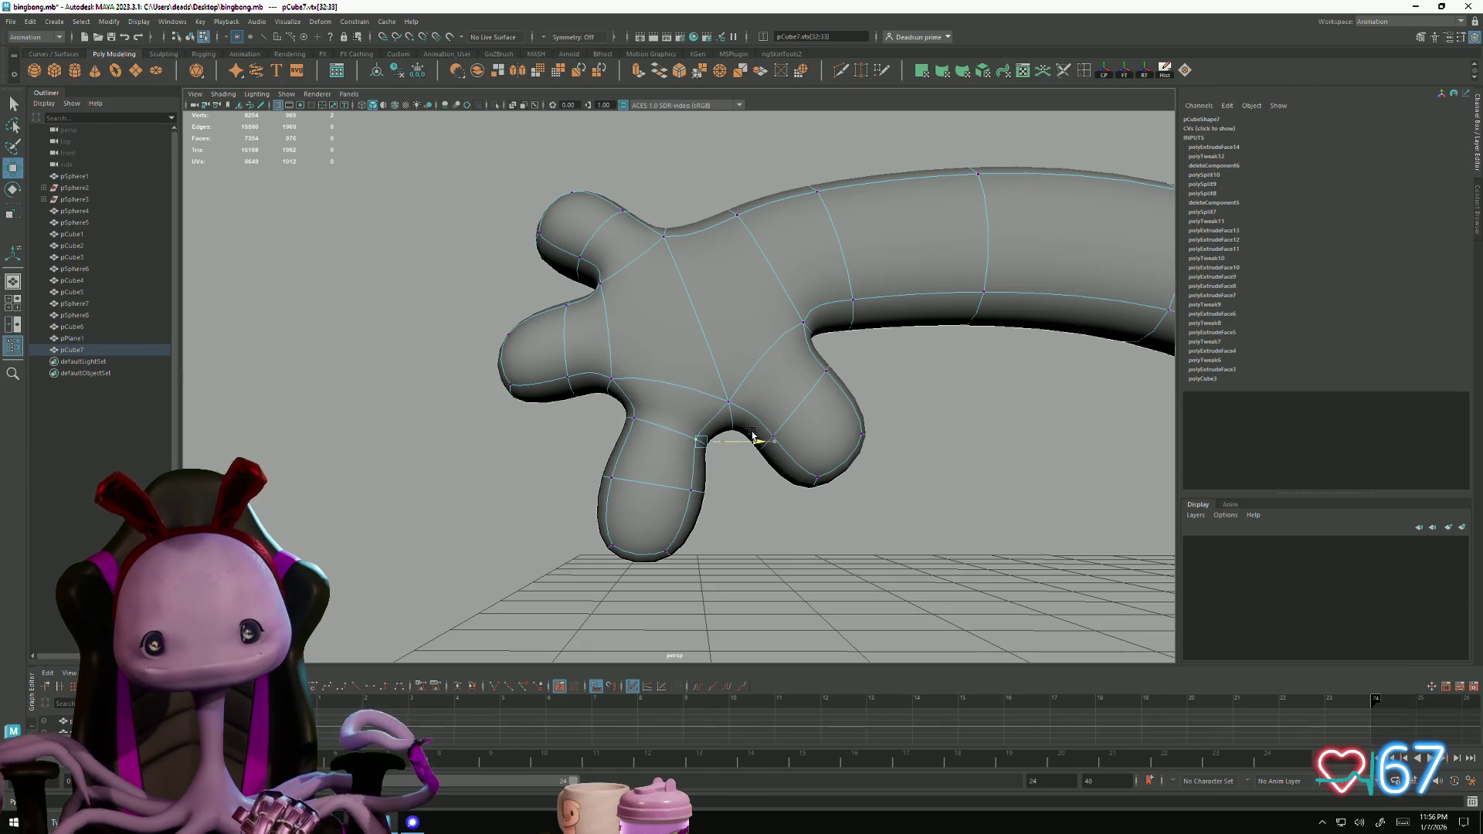
pyautogui.moveTo(663, 460); pyautogui.dragTo(724, 515)
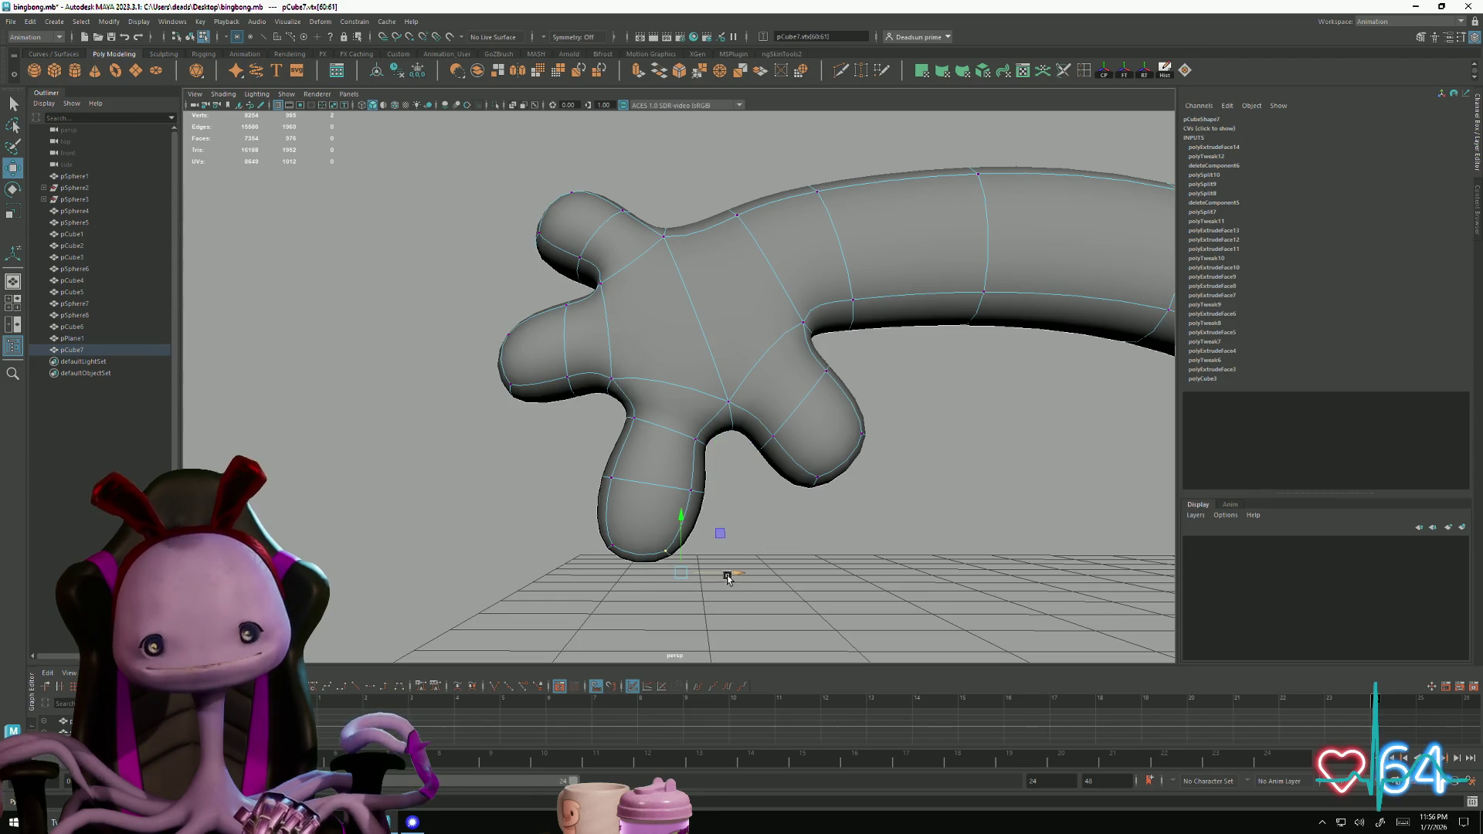
pyautogui.moveTo(727, 578); pyautogui.dragTo(750, 566)
pyautogui.moveTo(753, 568)
pyautogui.keyDown('alt'); pyautogui.mouseDown(button='right')
pyautogui.moveTo(648, 506)
pyautogui.moveTo(865, 504)
pyautogui.mouseUp(button='right'); pyautogui.keyUp('alt')
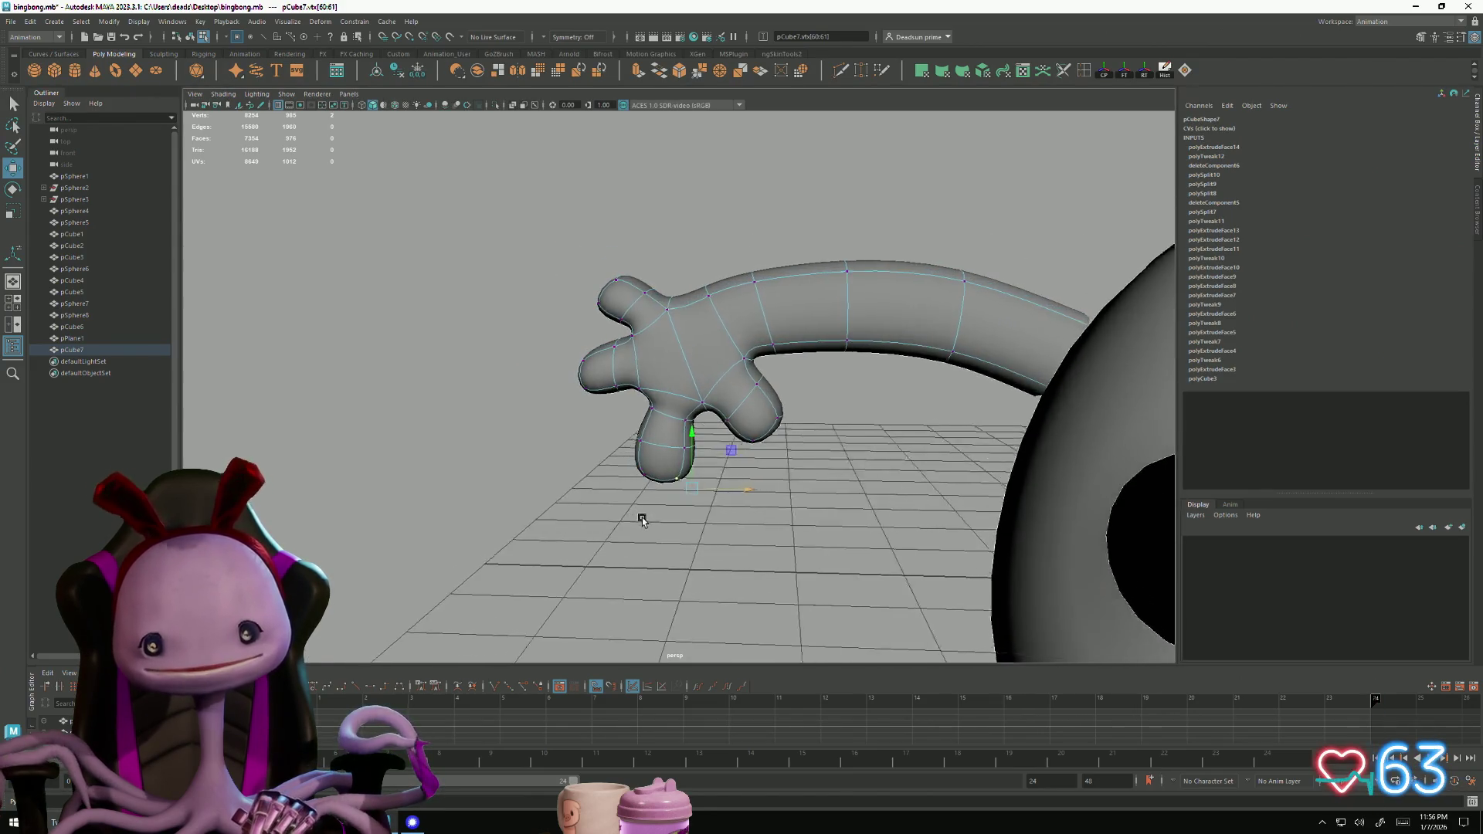
pyautogui.moveTo(853, 393)
pyautogui.mouseDown()
pyautogui.moveTo(518, 360)
pyautogui.moveTo(580, 397)
pyautogui.moveTo(662, 391)
pyautogui.moveTo(695, 352)
pyautogui.moveTo(683, 343)
pyautogui.moveTo(740, 383)
pyautogui.mouseUp()
pyautogui.scroll(3, 674, 386)
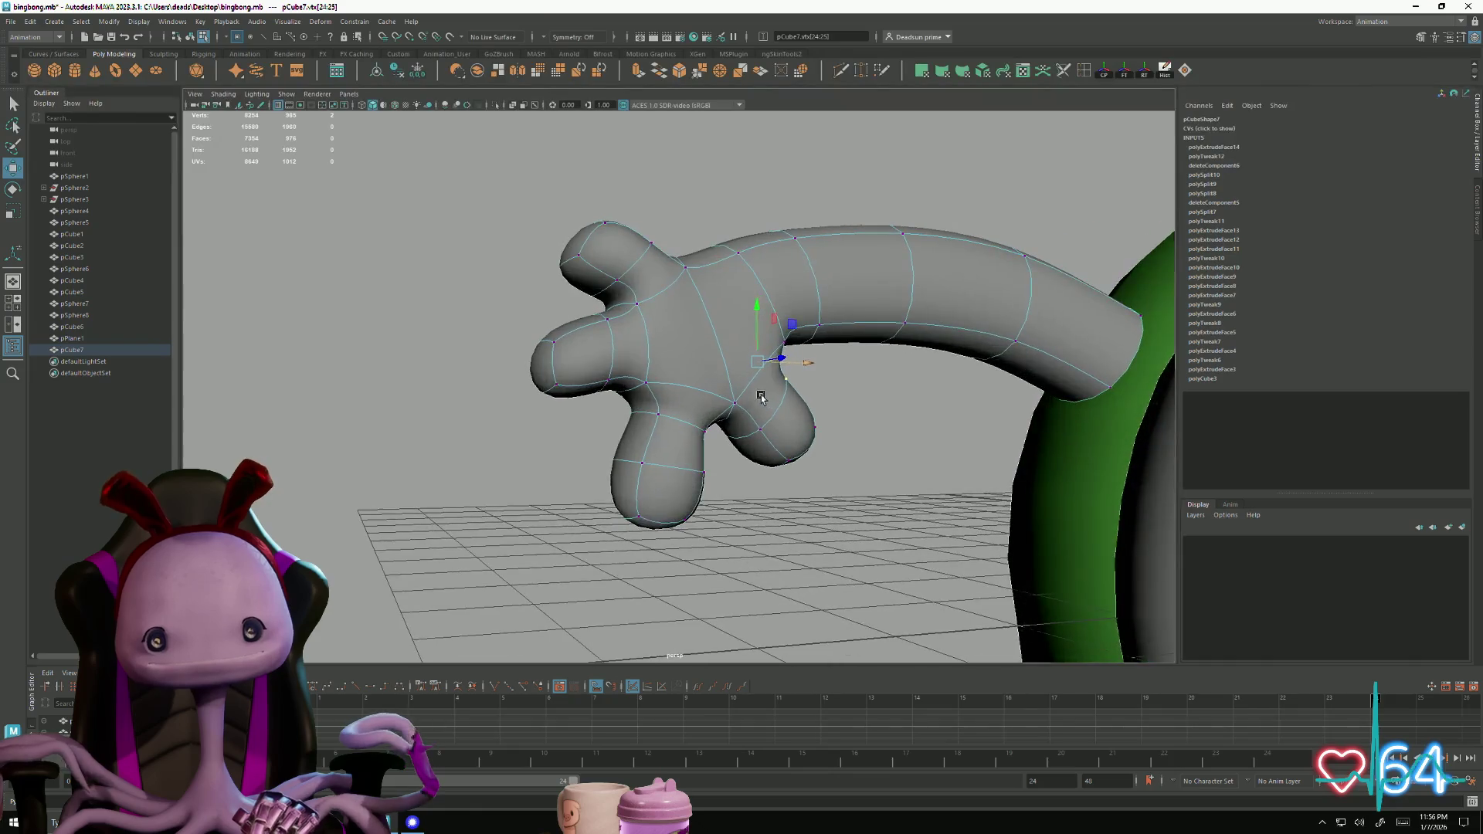
pyautogui.moveTo(747, 415)
pyautogui.keyDown('alt'); pyautogui.mouseDown()
pyautogui.moveTo(749, 374)
pyautogui.moveTo(702, 431)
pyautogui.moveTo(793, 371)
pyautogui.moveTo(791, 357)
pyautogui.moveTo(743, 423)
pyautogui.moveTo(748, 341)
pyautogui.moveTo(741, 371)
pyautogui.moveTo(586, 410)
pyautogui.moveTo(742, 334)
pyautogui.mouseUp(); pyautogui.keyUp('alt')
pyautogui.click(784, 275)
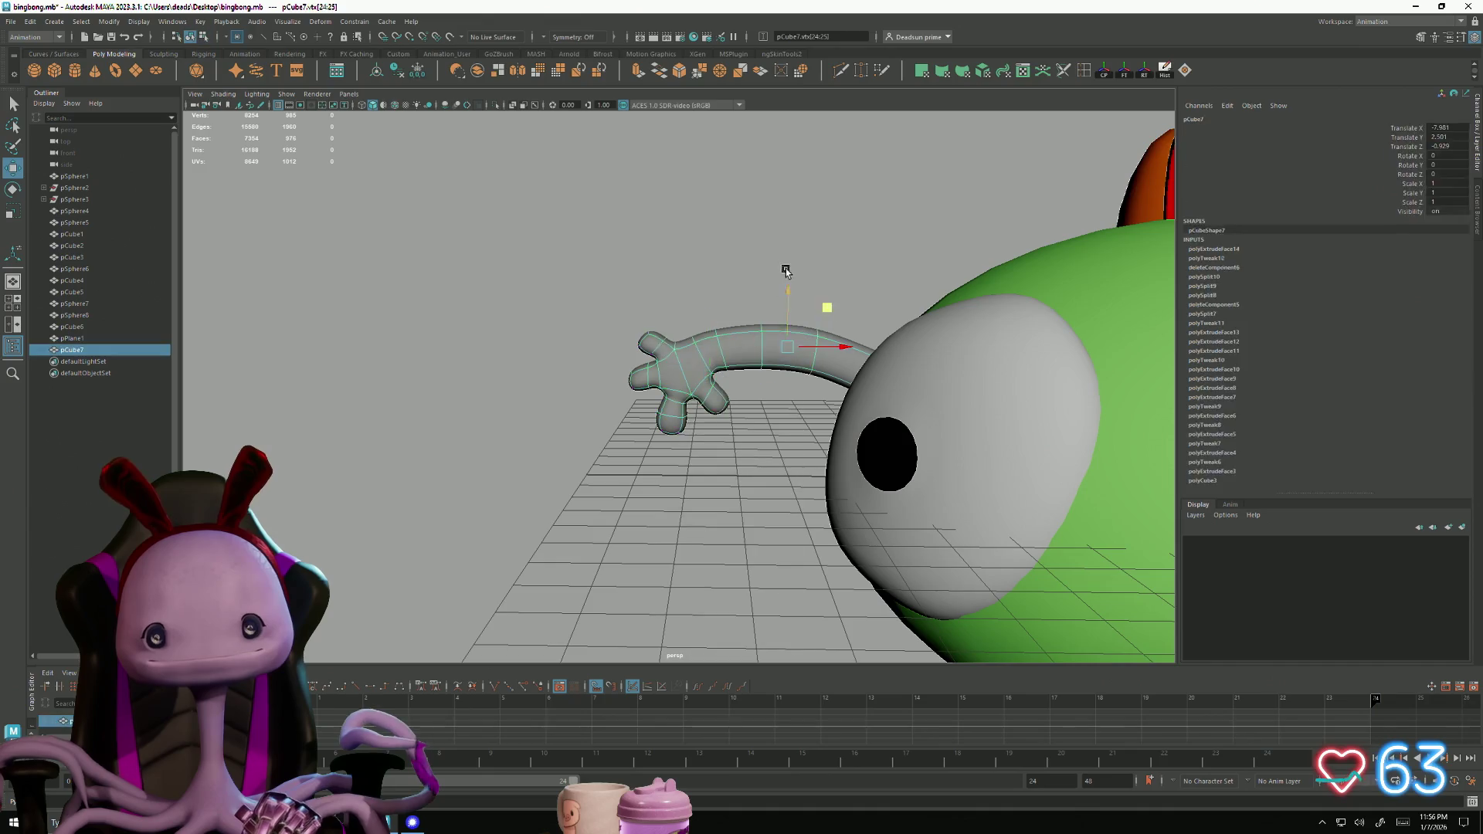
# Switch to the Modeling menu set and apply Mesh > Smooth to the arm mesh pCube7
pyautogui.moveTo(658, 423)
pyautogui.keyDown('alt'); pyautogui.mouseDown()
pyautogui.moveTo(761, 450)
pyautogui.moveTo(680, 363)
pyautogui.moveTo(679, 496)
pyautogui.moveTo(664, 432)
pyautogui.moveTo(628, 466)
pyautogui.moveTo(610, 429)
pyautogui.mouseUp(); pyautogui.keyUp('alt')
pyautogui.click(664, 386)
pyautogui.press('1')
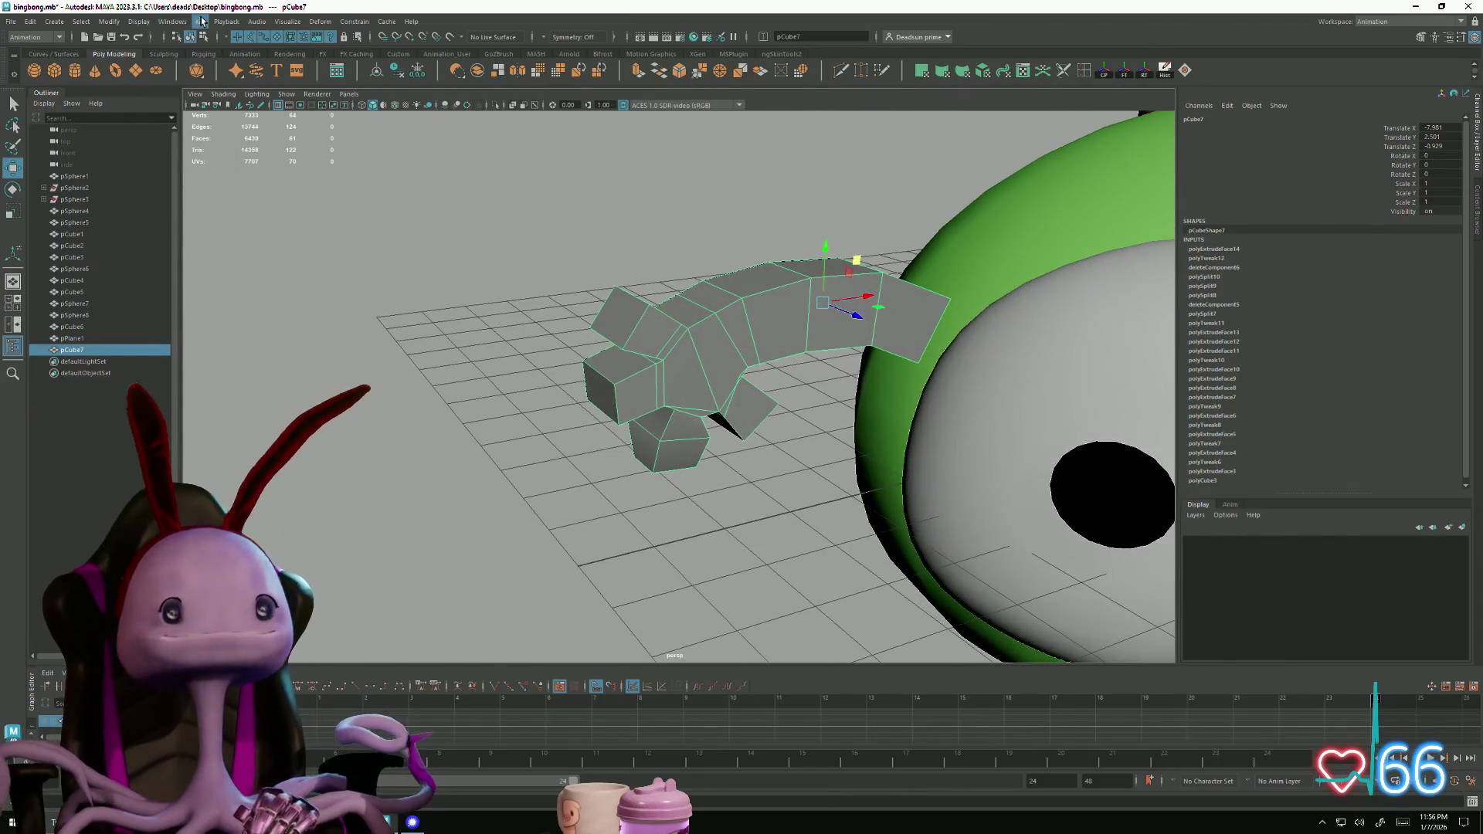
pyautogui.click(56, 38)
pyautogui.click(31, 50)
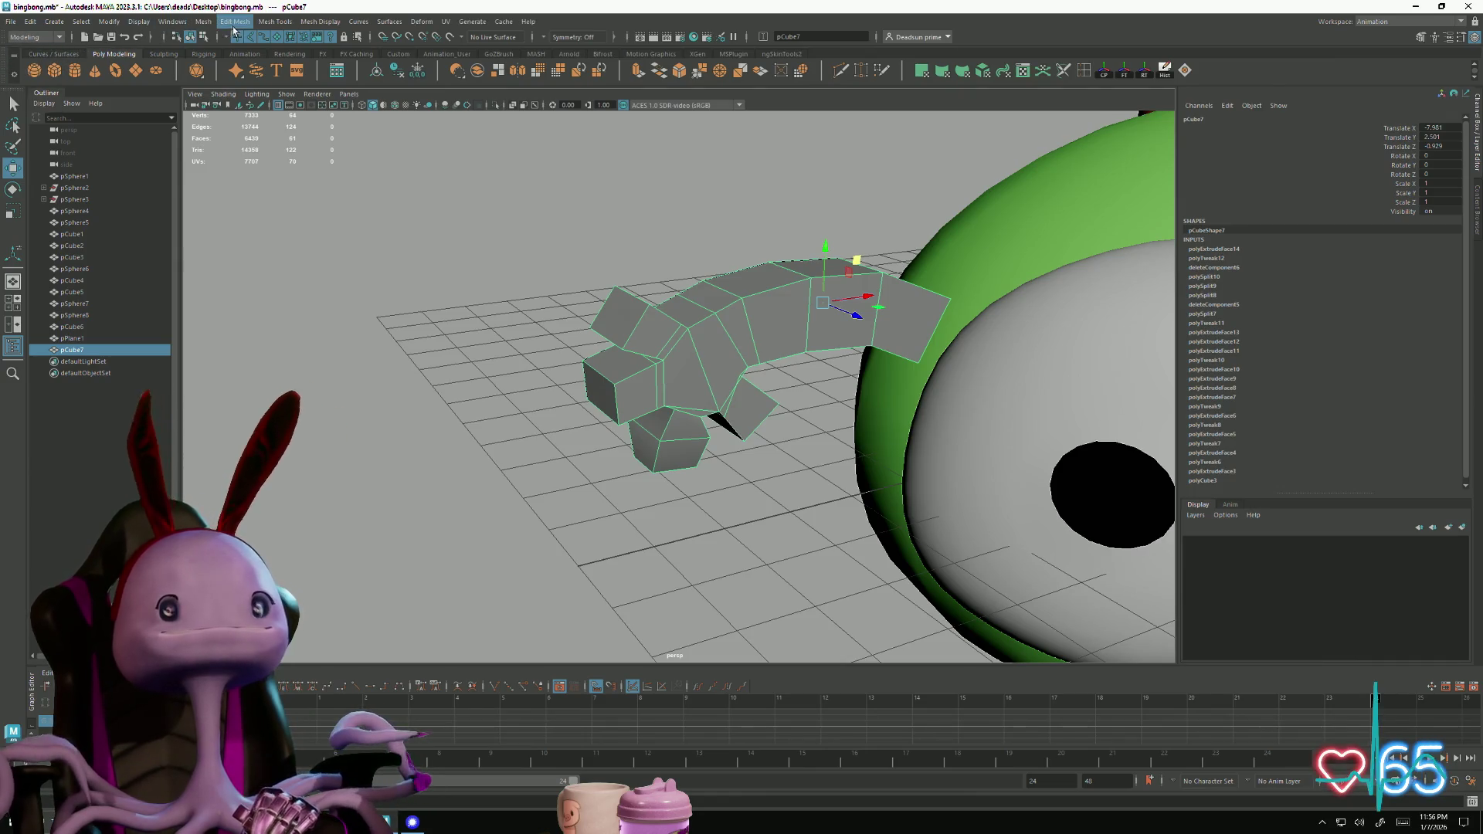
pyautogui.click(192, 23)
pyautogui.moveTo(231, 23)
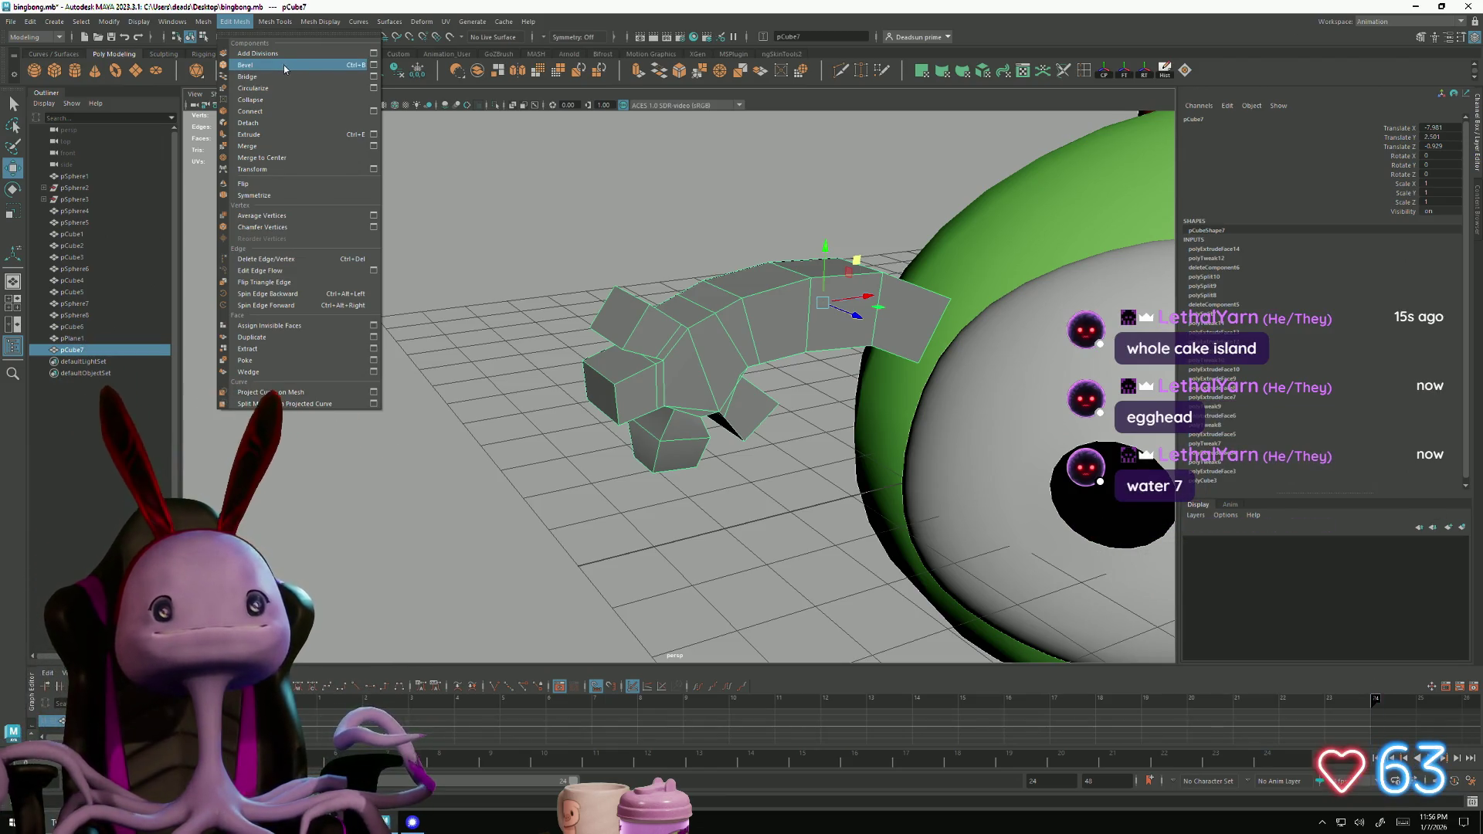
pyautogui.press('Escape')
pyautogui.click(322, 20)
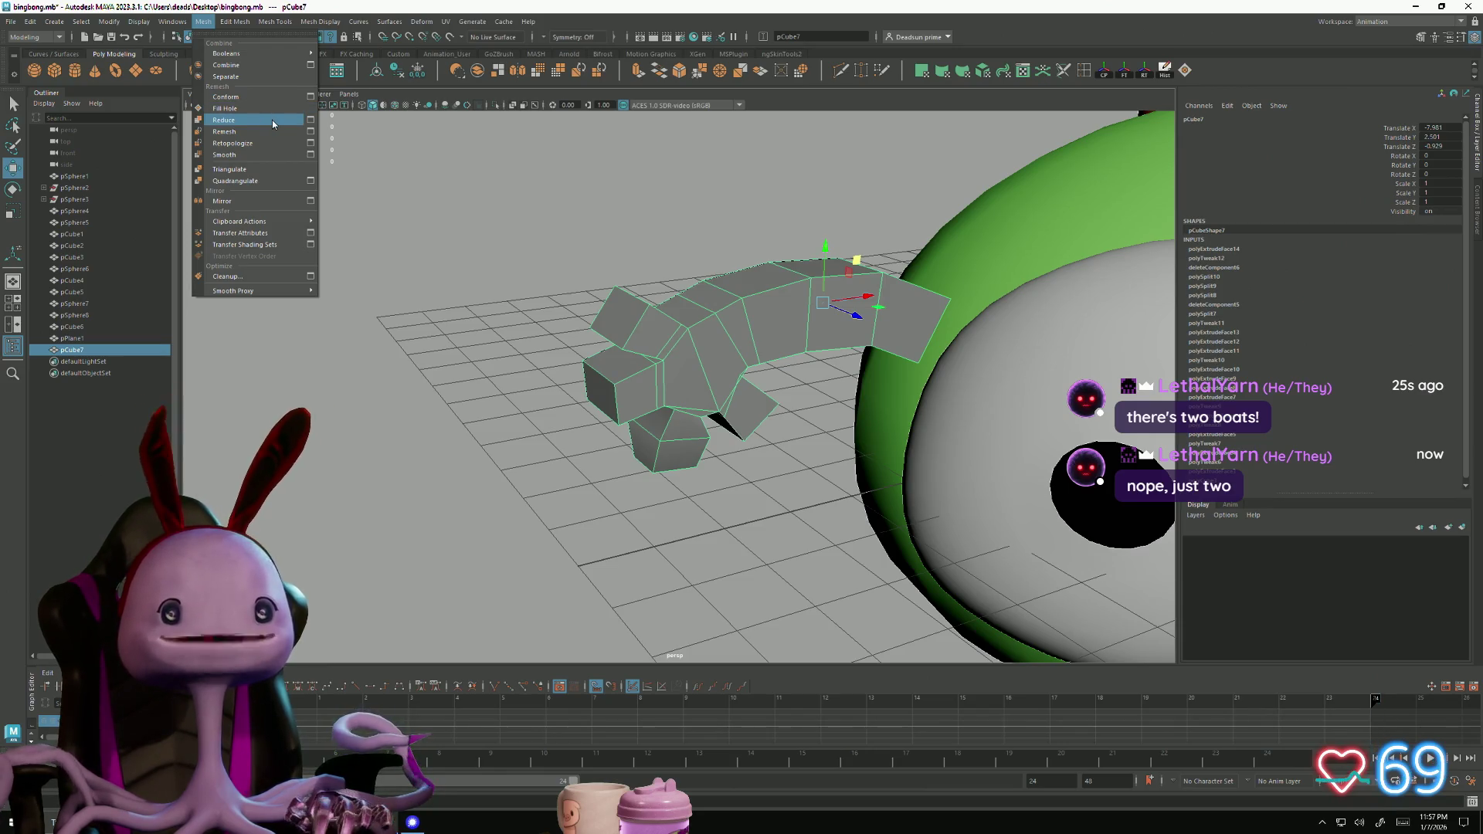
pyautogui.click(270, 155)
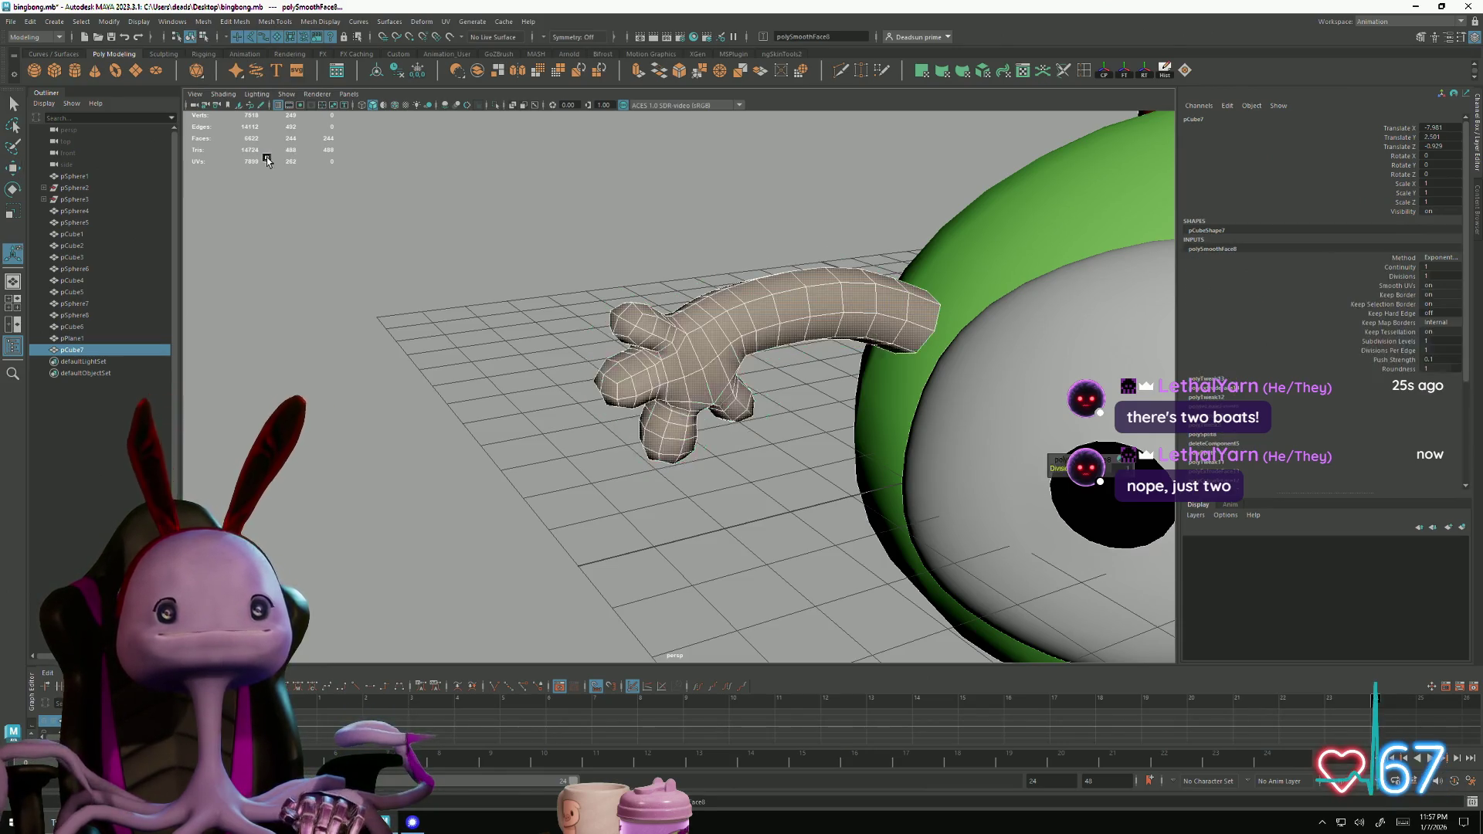
# Select the vertices at the inner end of the smoothed arm
pyautogui.click(429, 236)
pyautogui.keyDown('alt'); pyautogui.moveTo(695, 444); pyautogui.dragTo(678, 380); pyautogui.keyUp('alt')
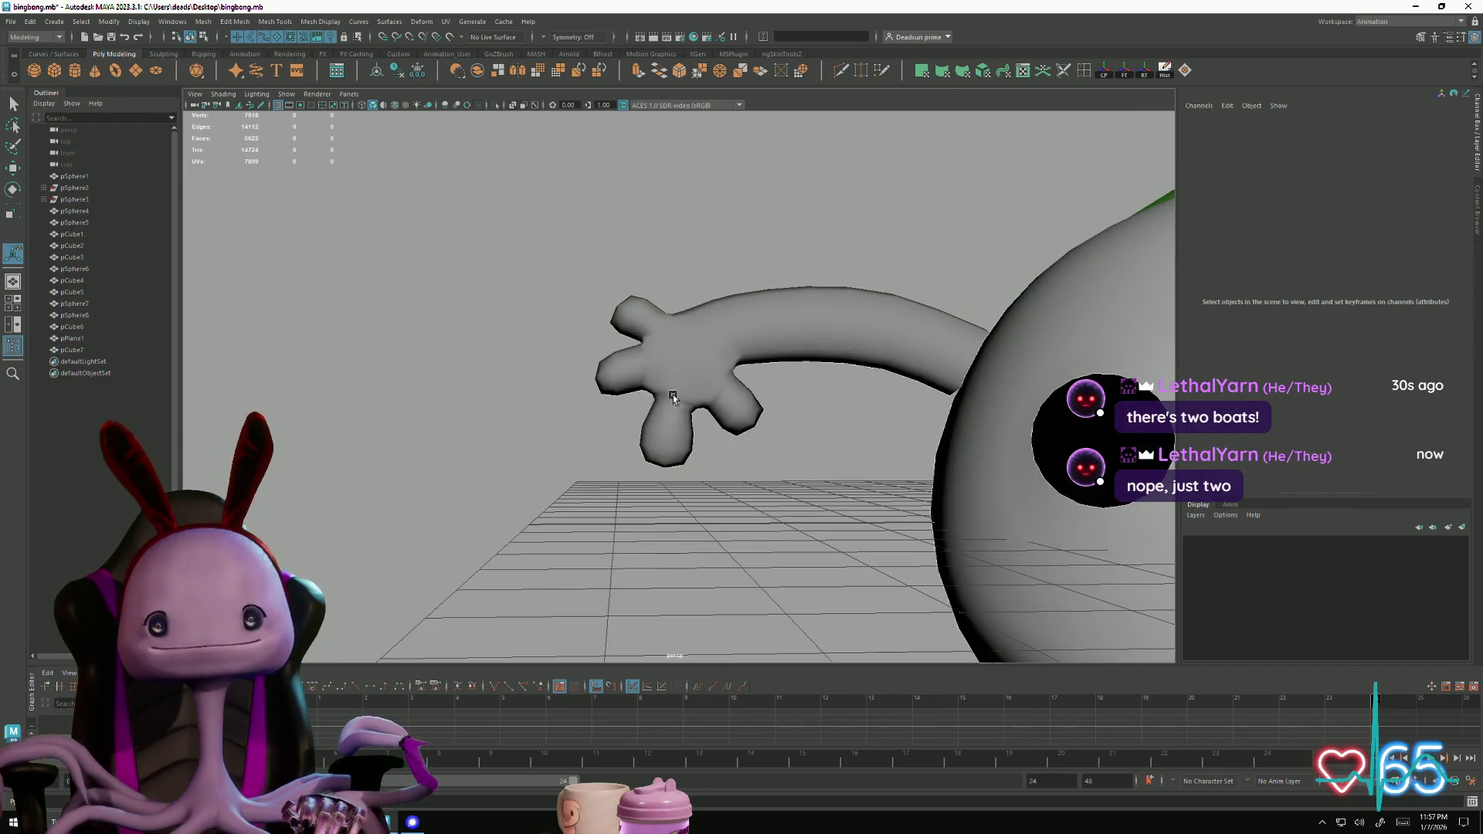
pyautogui.click(678, 380)
pyautogui.keyDown('alt'); pyautogui.moveTo(678, 380); pyautogui.dragTo(888, 485, button='right'); pyautogui.keyUp('alt')
pyautogui.moveTo(887, 485)
pyautogui.keyDown('alt'); pyautogui.mouseDown()
pyautogui.moveTo(767, 505)
pyautogui.moveTo(732, 495)
pyautogui.mouseUp(); pyautogui.keyUp('alt')
pyautogui.scroll(-3, 628, 383)
pyautogui.press('F9')
pyautogui.moveTo(628, 384)
pyautogui.keyDown('alt'); pyautogui.mouseDown()
pyautogui.moveTo(695, 424)
pyautogui.moveTo(595, 438)
pyautogui.mouseUp(); pyautogui.keyUp('alt')
pyautogui.moveTo(631, 374)
pyautogui.keyDown('alt'); pyautogui.mouseDown()
pyautogui.moveTo(638, 364)
pyautogui.moveTo(619, 461)
pyautogui.moveTo(756, 402)
pyautogui.moveTo(523, 434)
pyautogui.moveTo(579, 331)
pyautogui.moveTo(602, 417)
pyautogui.moveTo(579, 487)
pyautogui.moveTo(621, 483)
pyautogui.moveTo(580, 487)
pyautogui.mouseUp(); pyautogui.keyUp('alt')
pyautogui.keyDown('shift'); pyautogui.click(639, 363); pyautogui.keyUp('shift')
# Widen the soft selection falloff and rotate the arm-end vertices upward into the head
pyautogui.press('w')
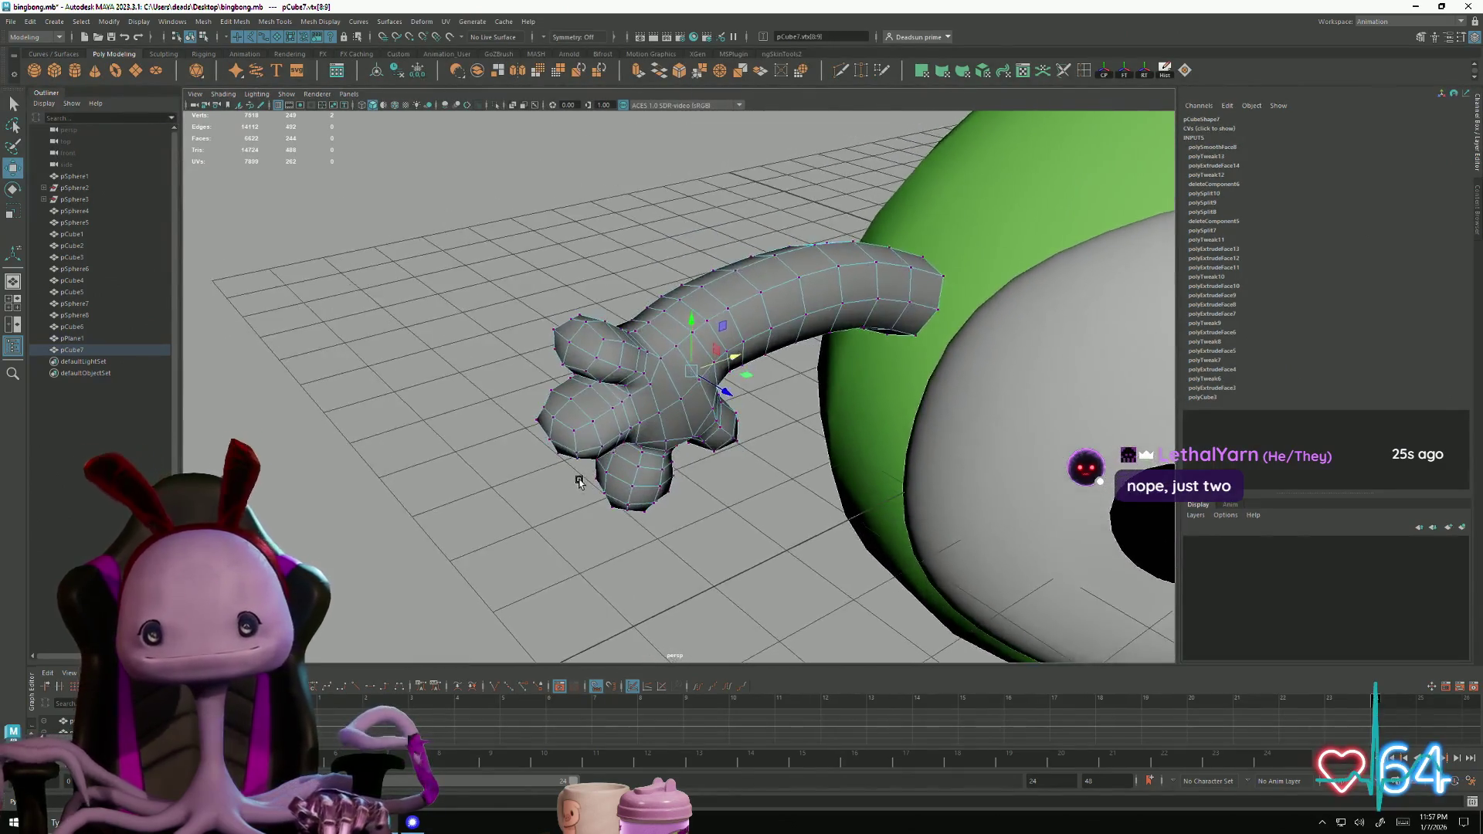
pyautogui.press('e')
pyautogui.keyDown('alt'); pyautogui.moveTo(579, 487); pyautogui.dragTo(774, 415, button='right'); pyautogui.keyUp('alt')
pyautogui.press('w')
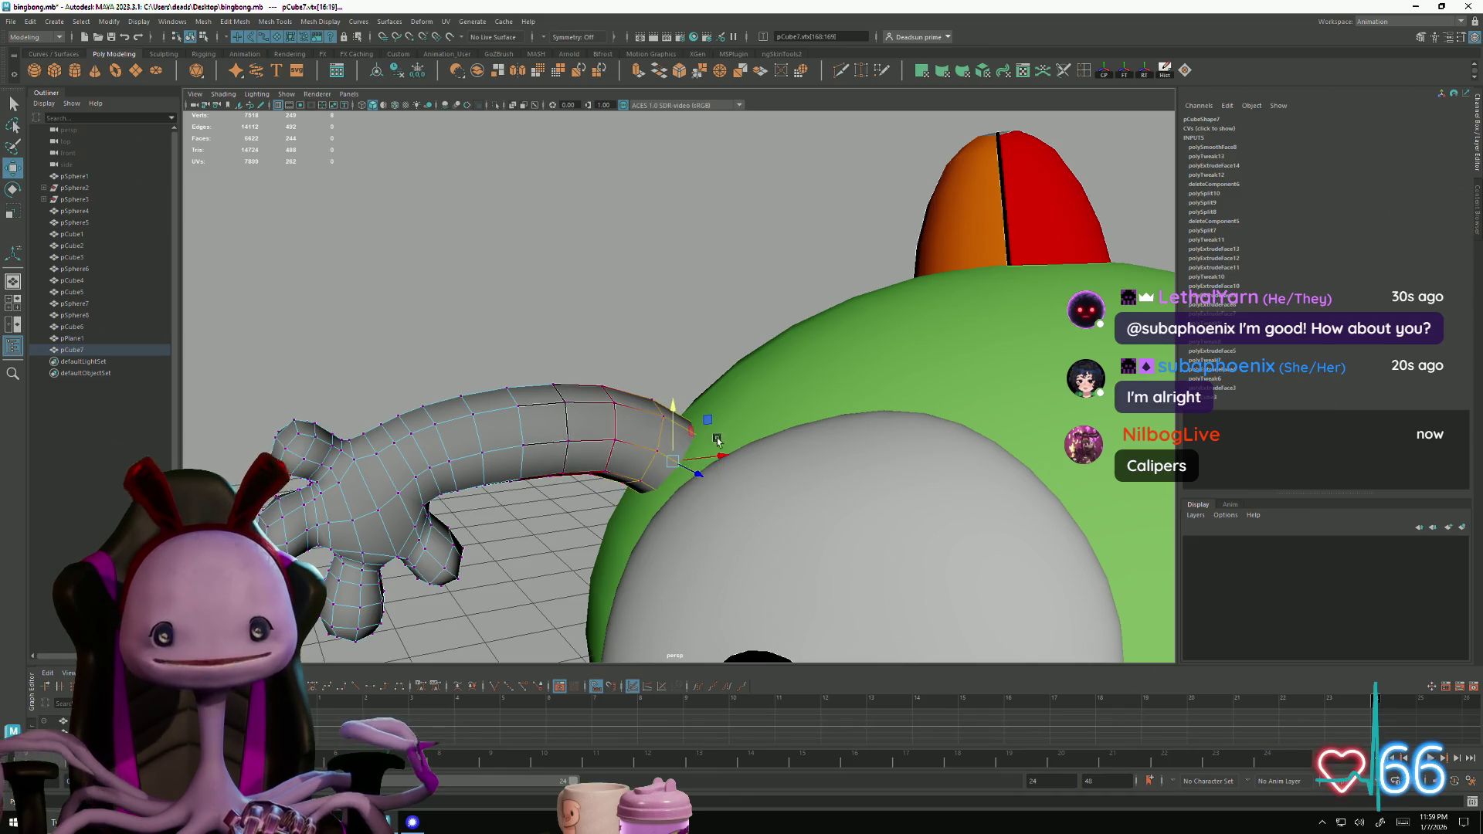
pyautogui.moveTo(741, 487)
pyautogui.mouseDown(button='middle')
pyautogui.moveTo(899, 469)
pyautogui.moveTo(785, 456)
pyautogui.mouseUp(button='middle')
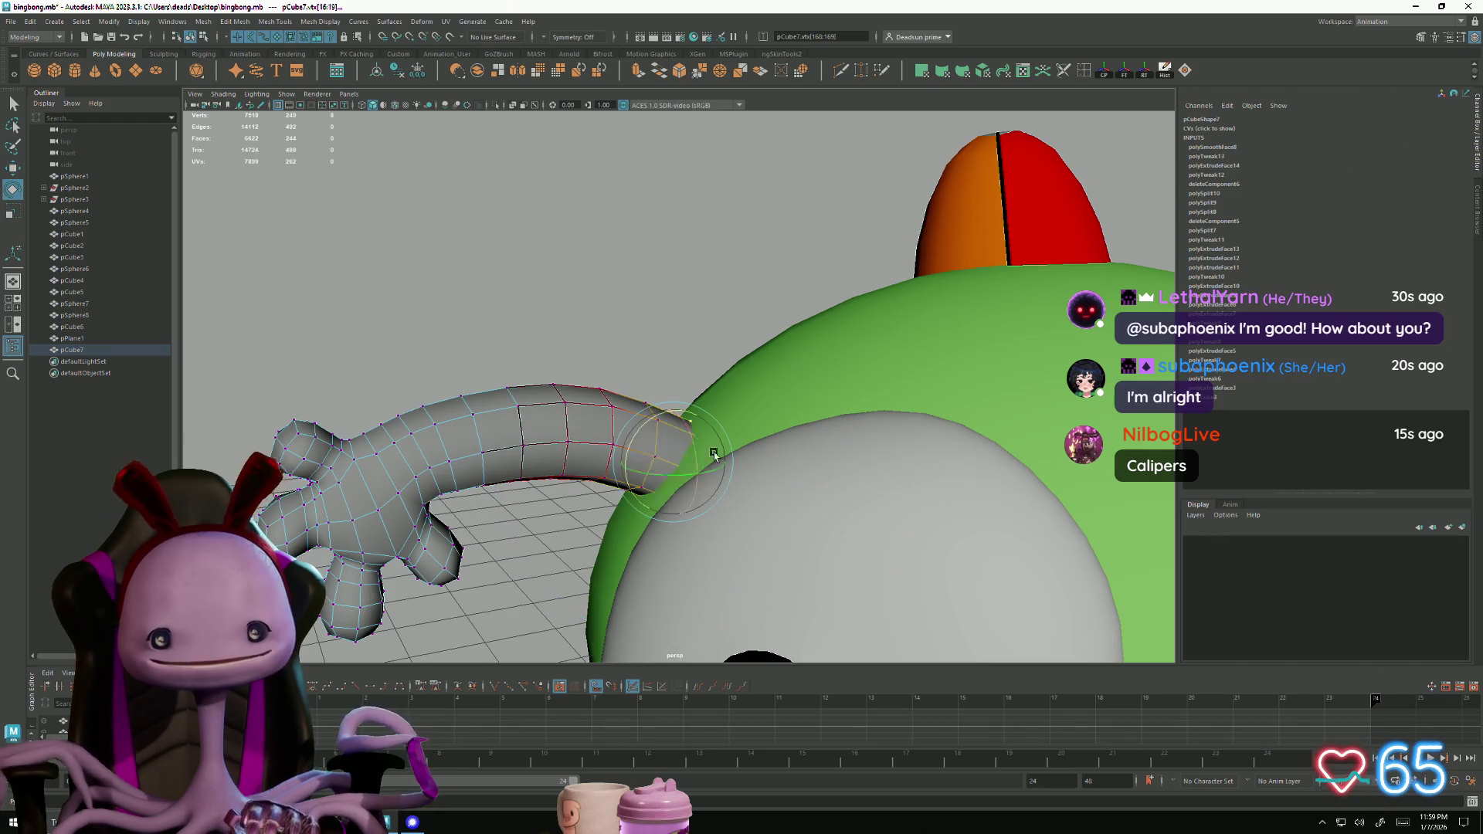
pyautogui.press('e')
pyautogui.moveTo(637, 441); pyautogui.dragTo(653, 427)
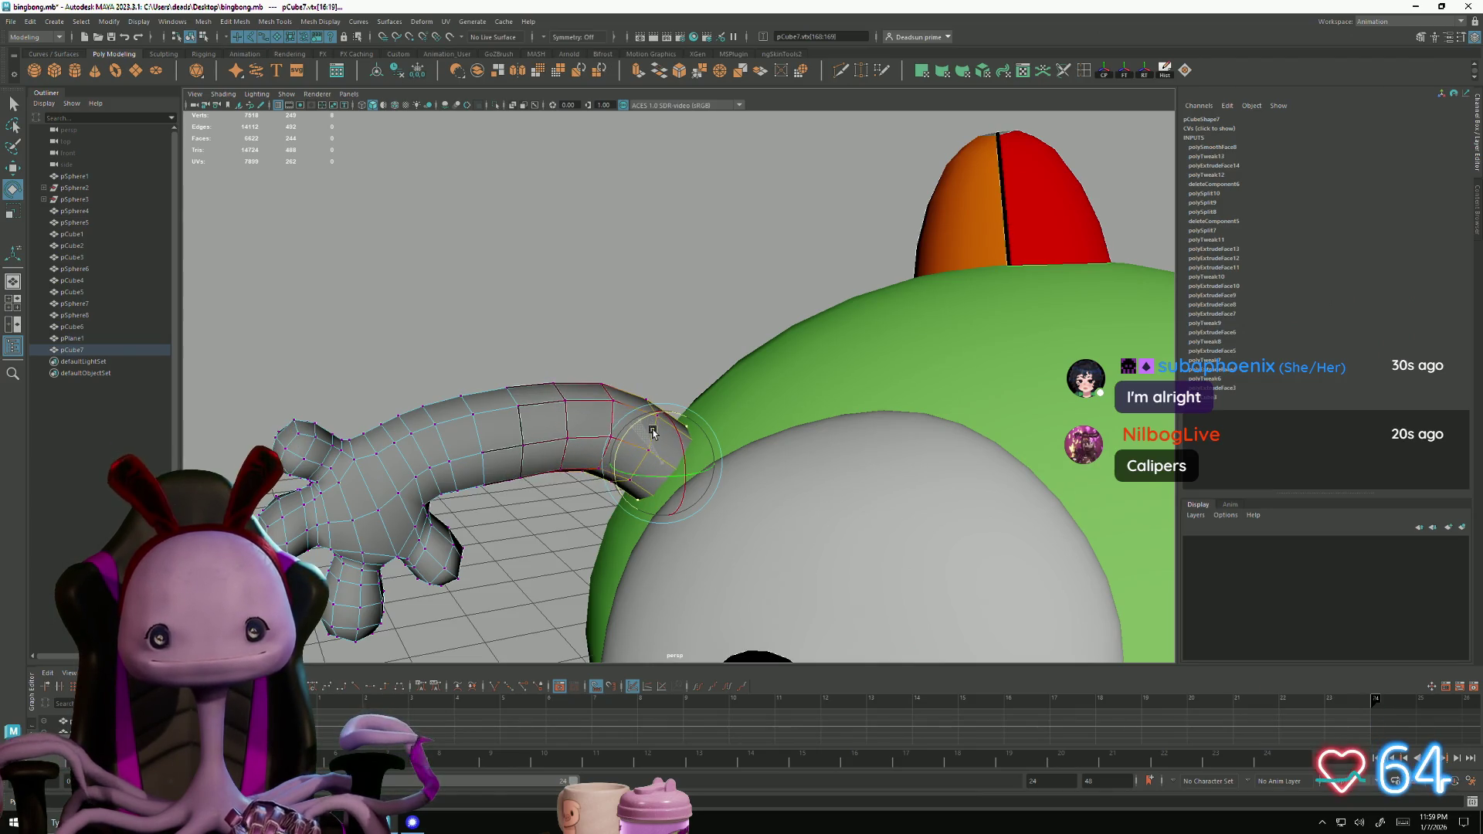
pyautogui.moveTo(727, 491)
pyautogui.keyDown('alt'); pyautogui.mouseDown()
pyautogui.moveTo(532, 493)
pyautogui.moveTo(560, 423)
pyautogui.mouseUp(); pyautogui.keyUp('alt')
# Lift the selected arm vertices, then select the hand vertices excluding the arm's upper edge
pyautogui.press('w')
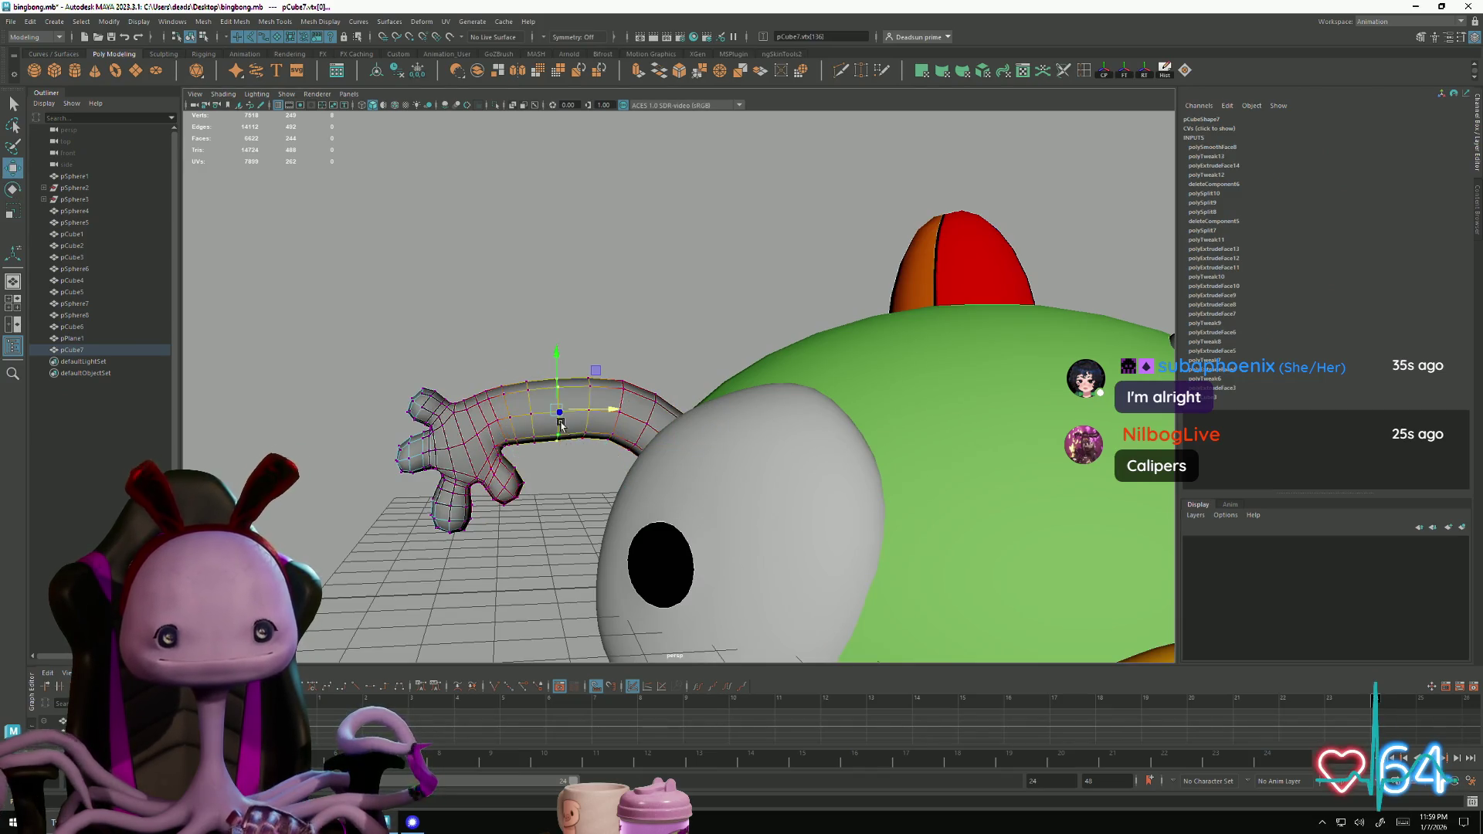
pyautogui.moveTo(555, 354)
pyautogui.mouseDown()
pyautogui.moveTo(556, 331)
pyautogui.moveTo(408, 497)
pyautogui.mouseUp()
pyautogui.moveTo(525, 440); pyautogui.dragTo(543, 347, button='right')
pyautogui.moveTo(543, 347)
pyautogui.keyDown('alt'); pyautogui.mouseDown()
pyautogui.moveTo(540, 520)
pyautogui.moveTo(659, 519)
pyautogui.moveTo(651, 529)
pyautogui.moveTo(470, 519)
pyautogui.moveTo(348, 479)
pyautogui.moveTo(517, 530)
pyautogui.moveTo(506, 497)
pyautogui.moveTo(521, 500)
pyautogui.mouseUp(); pyautogui.keyUp('alt')
pyautogui.scroll(5, 564, 456)
pyautogui.click(462, 448)
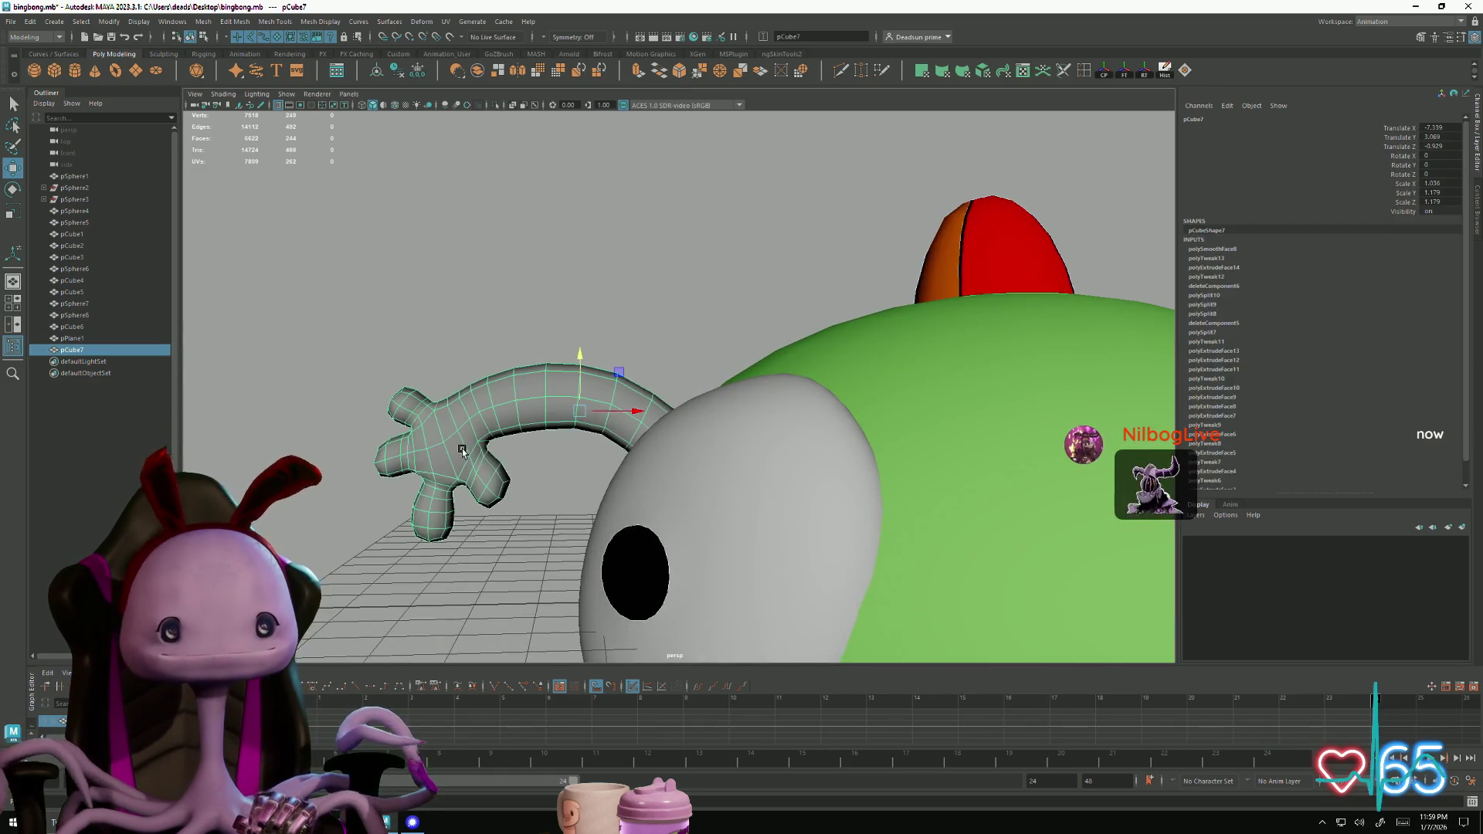
pyautogui.press('f')
pyautogui.keyDown('alt'); pyautogui.moveTo(528, 427); pyautogui.dragTo(536, 386); pyautogui.keyUp('alt')
pyautogui.moveTo(536, 386); pyautogui.dragTo(447, 314, button='right')
pyautogui.moveTo(401, 267)
pyautogui.mouseDown()
pyautogui.moveTo(467, 529)
pyautogui.moveTo(603, 549)
pyautogui.mouseUp()
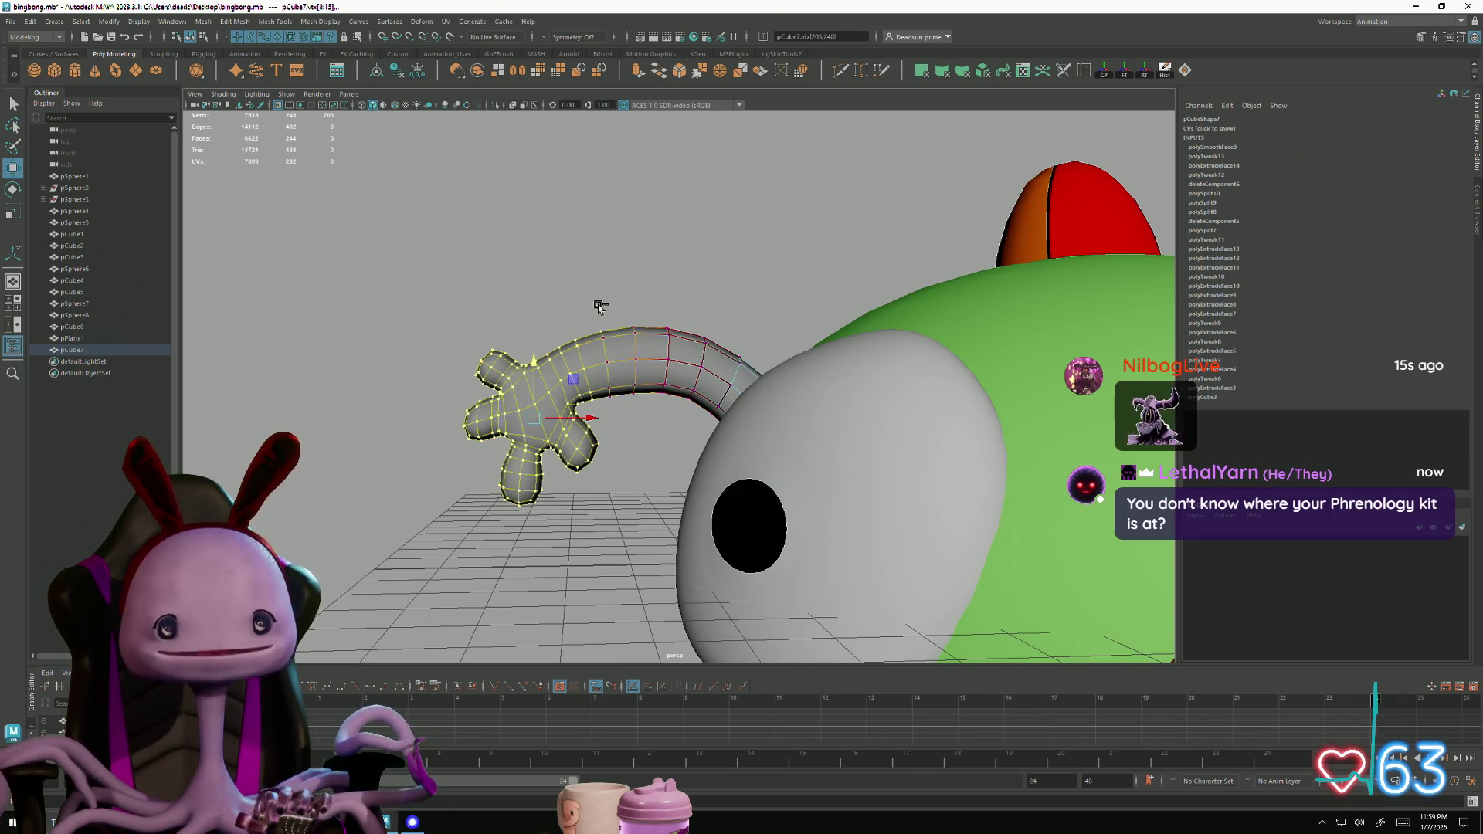
pyautogui.scroll(5, 570, 325)
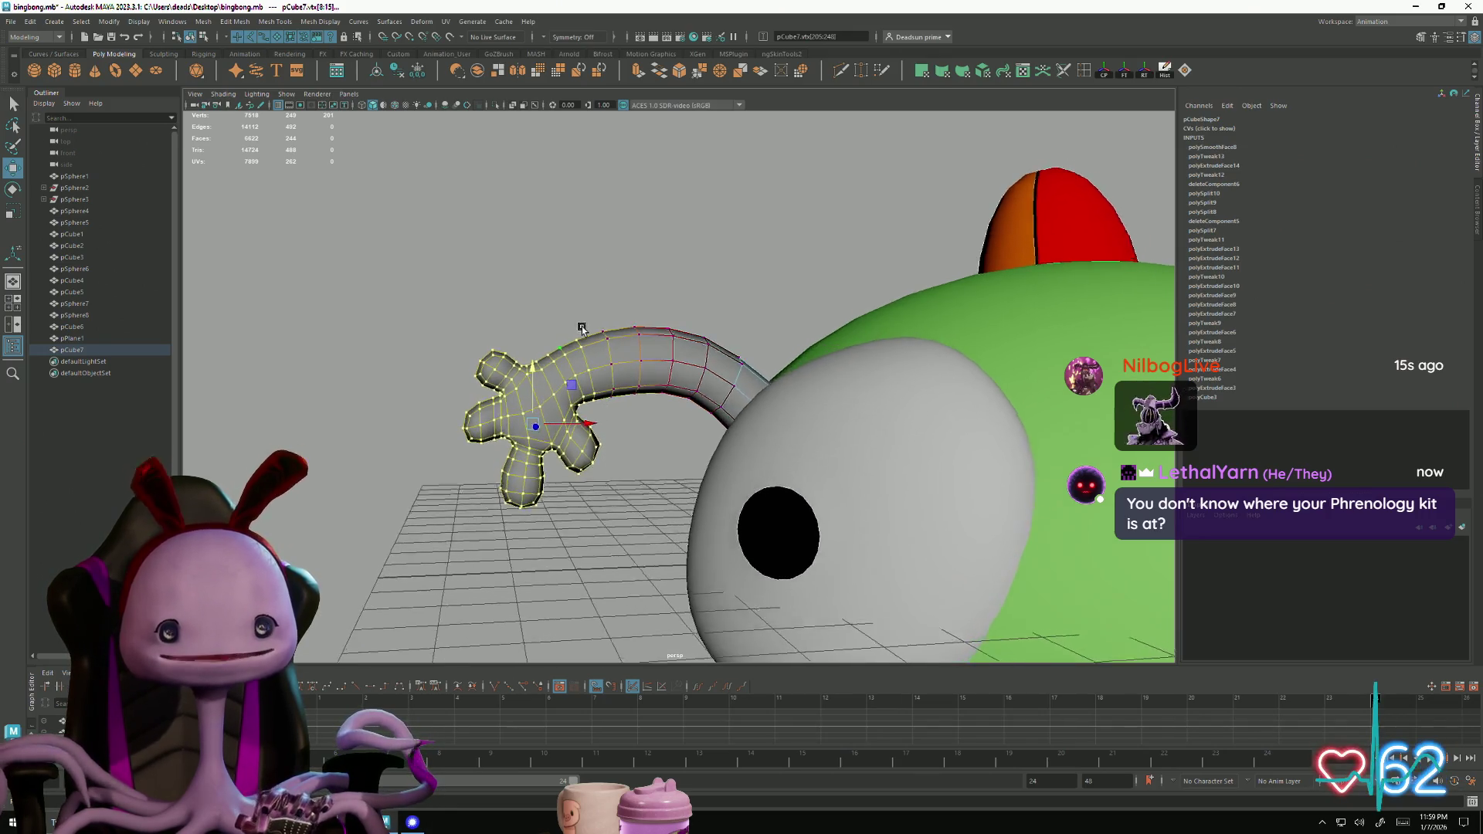
pyautogui.keyDown('ctrl'); pyautogui.moveTo(521, 301); pyautogui.dragTo(521, 343); pyautogui.keyUp('ctrl')
# Raise the hand vertices slightly and scale them up to enlarge the hand
pyautogui.moveTo(571, 418)
pyautogui.keyDown('alt'); pyautogui.mouseDown()
pyautogui.moveTo(573, 438)
pyautogui.moveTo(715, 513)
pyautogui.moveTo(707, 500)
pyautogui.mouseUp(); pyautogui.keyUp('alt')
pyautogui.moveTo(503, 409)
pyautogui.keyDown('alt'); pyautogui.mouseDown()
pyautogui.moveTo(874, 376)
pyautogui.moveTo(857, 425)
pyautogui.moveTo(693, 437)
pyautogui.mouseUp(); pyautogui.keyUp('alt')
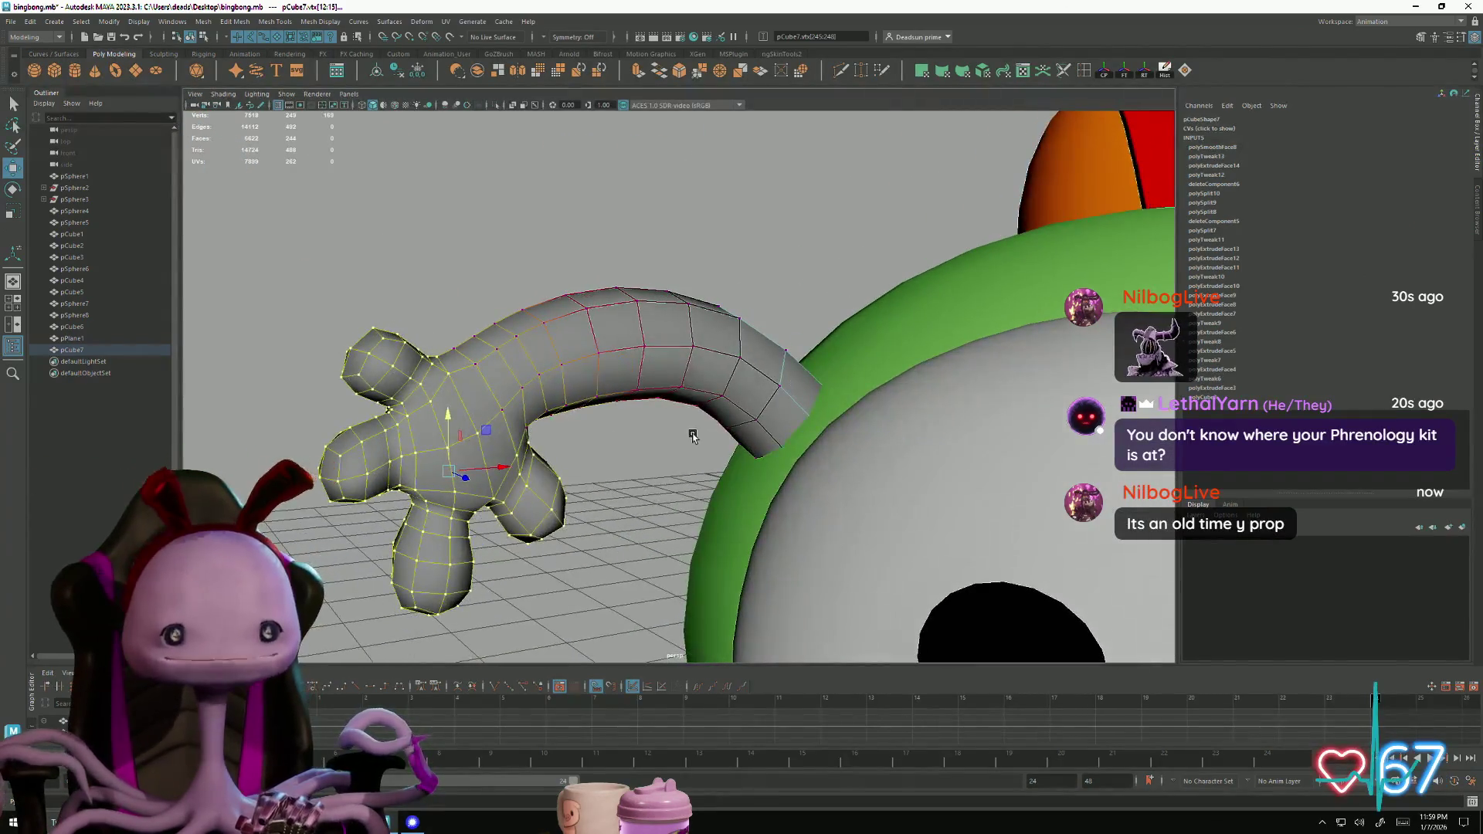
pyautogui.moveTo(693, 436)
pyautogui.mouseDown(button='middle')
pyautogui.moveTo(732, 428)
pyautogui.moveTo(776, 463)
pyautogui.moveTo(813, 466)
pyautogui.mouseUp(button='middle')
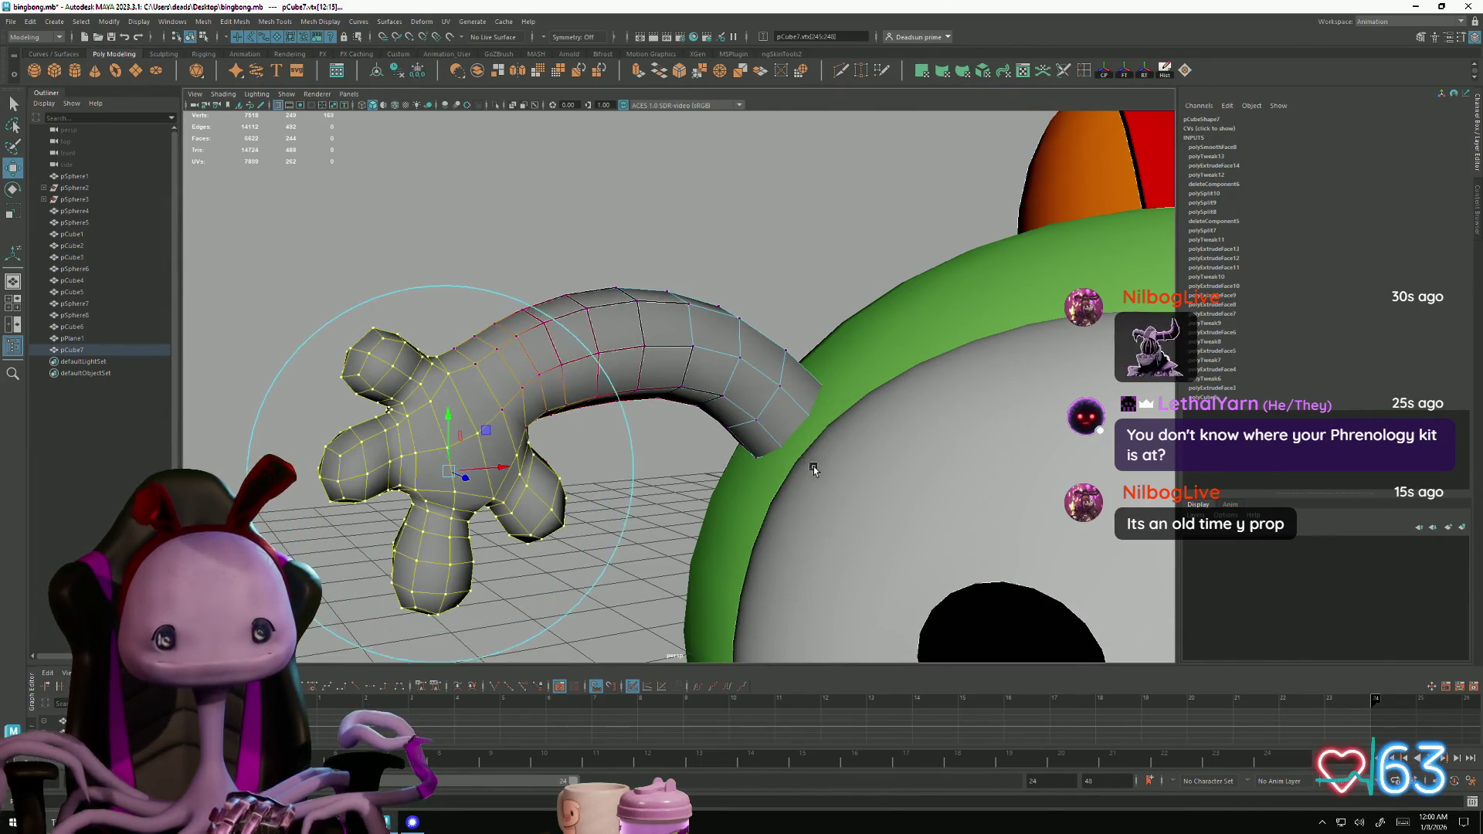
pyautogui.press('r')
pyautogui.moveTo(446, 465)
pyautogui.mouseDown()
pyautogui.moveTo(631, 457)
pyautogui.moveTo(602, 451)
pyautogui.mouseUp()
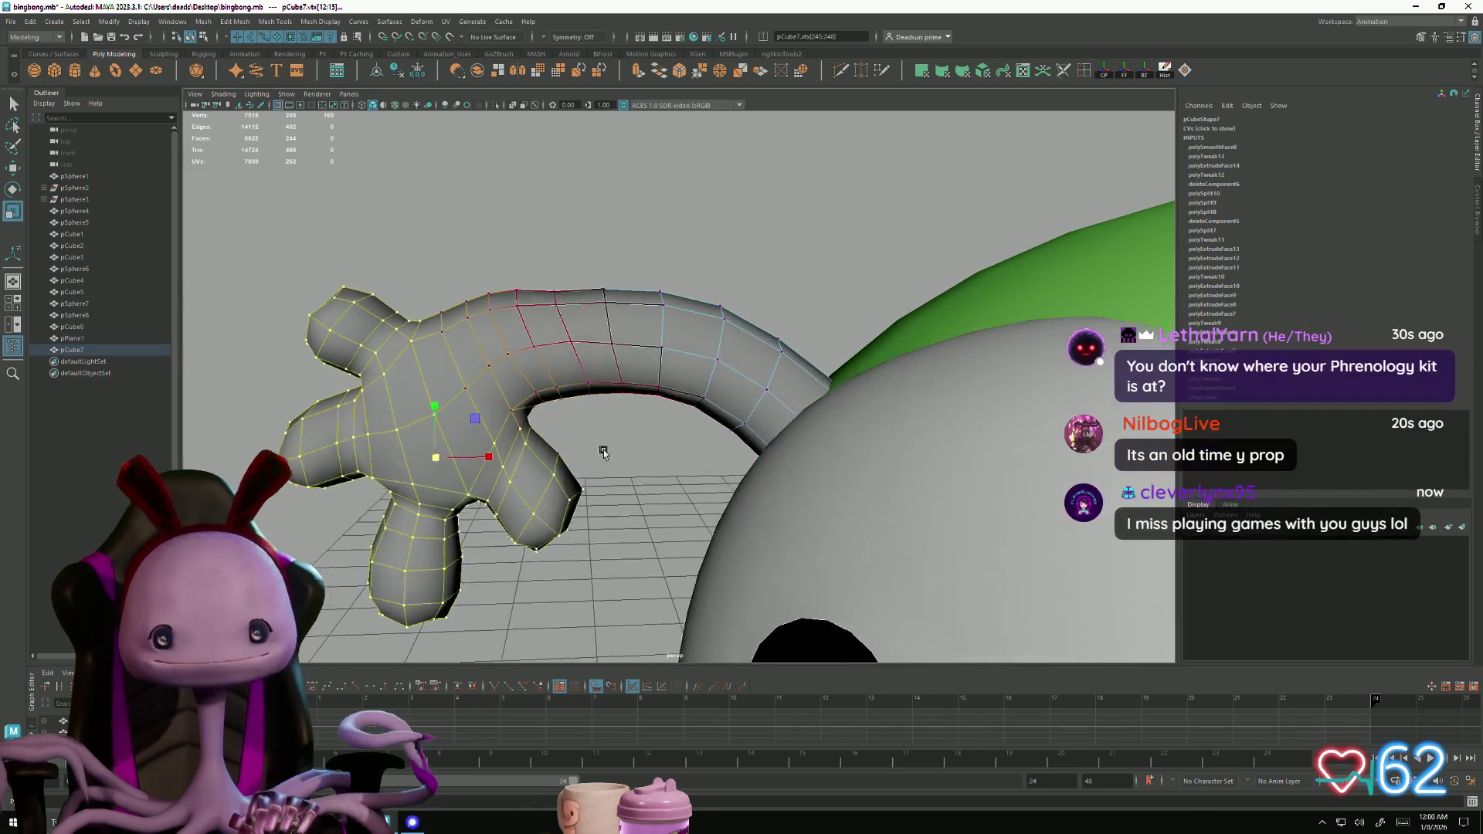
# Lift vertices along the top of the arm in Y to round its arch
pyautogui.click(555, 295)
pyautogui.press('w')
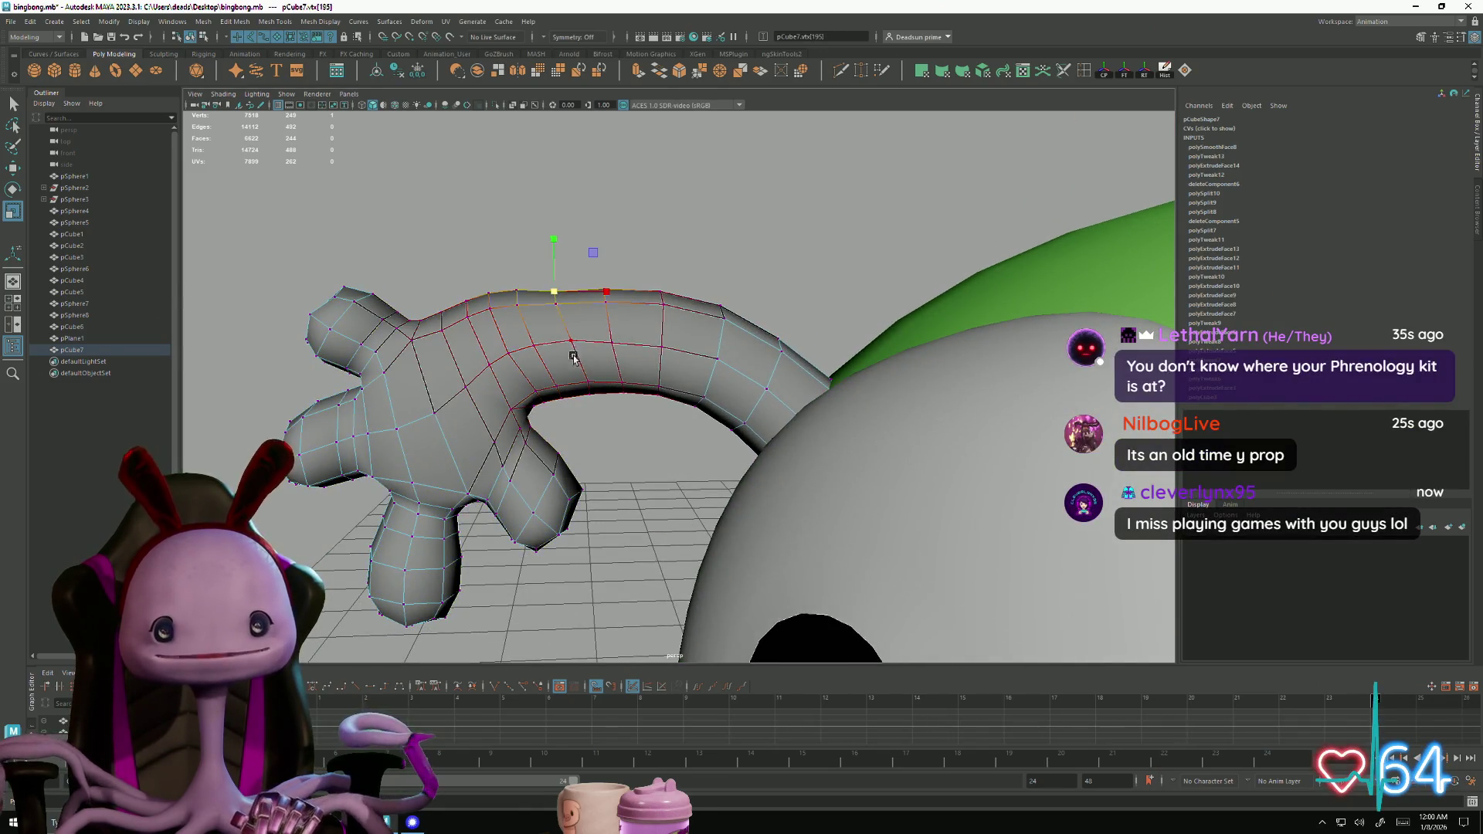
pyautogui.moveTo(552, 234); pyautogui.dragTo(572, 218)
pyautogui.click(658, 280)
pyautogui.moveTo(660, 236); pyautogui.dragTo(677, 210)
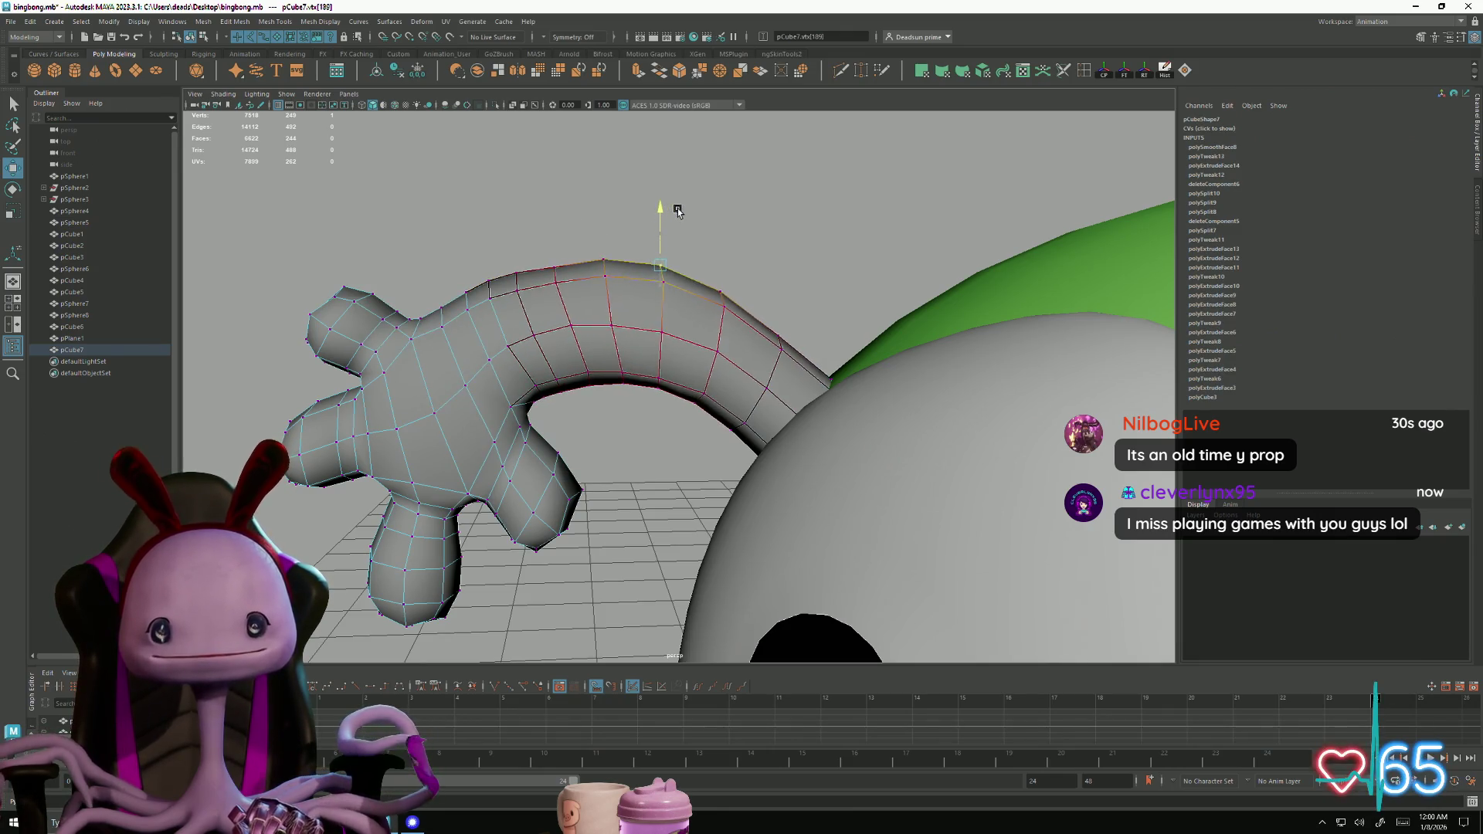
pyautogui.click(776, 334)
pyautogui.moveTo(778, 289)
pyautogui.mouseDown()
pyautogui.moveTo(803, 254)
pyautogui.moveTo(819, 262)
pyautogui.mouseUp()
pyautogui.click(551, 268)
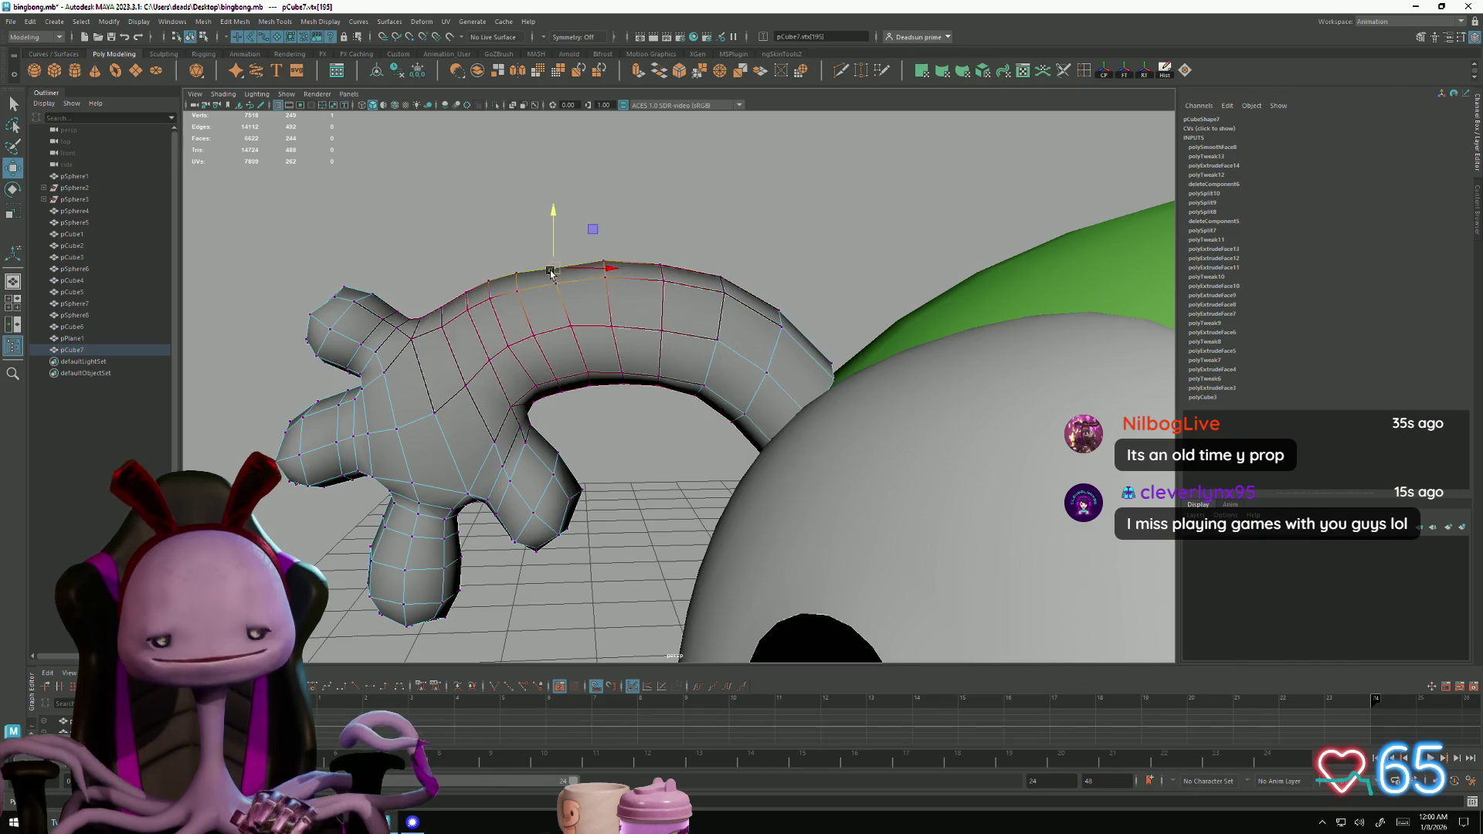
pyautogui.moveTo(556, 265); pyautogui.dragTo(556, 217)
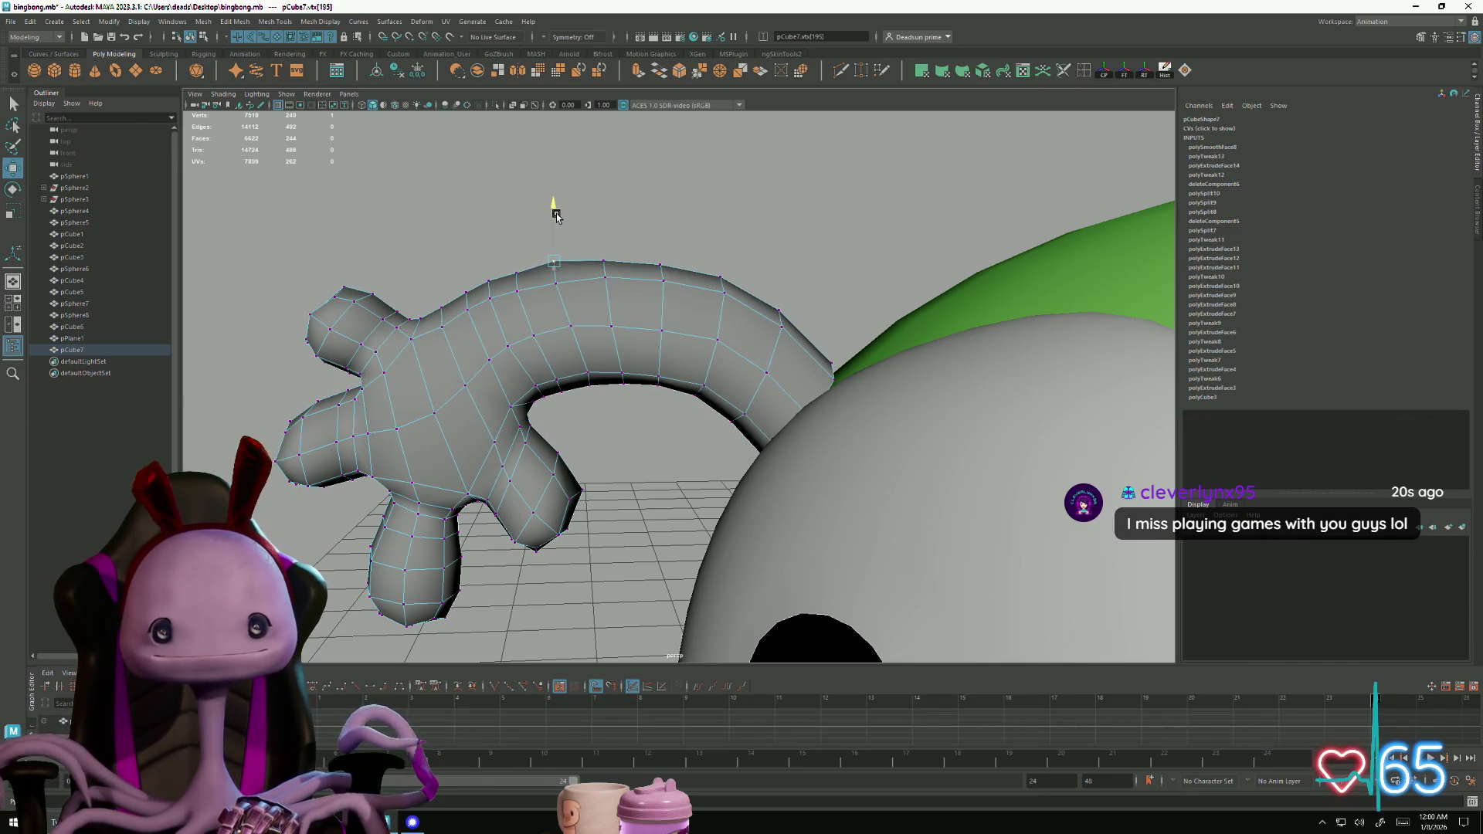
pyautogui.scroll(-8, 566, 245)
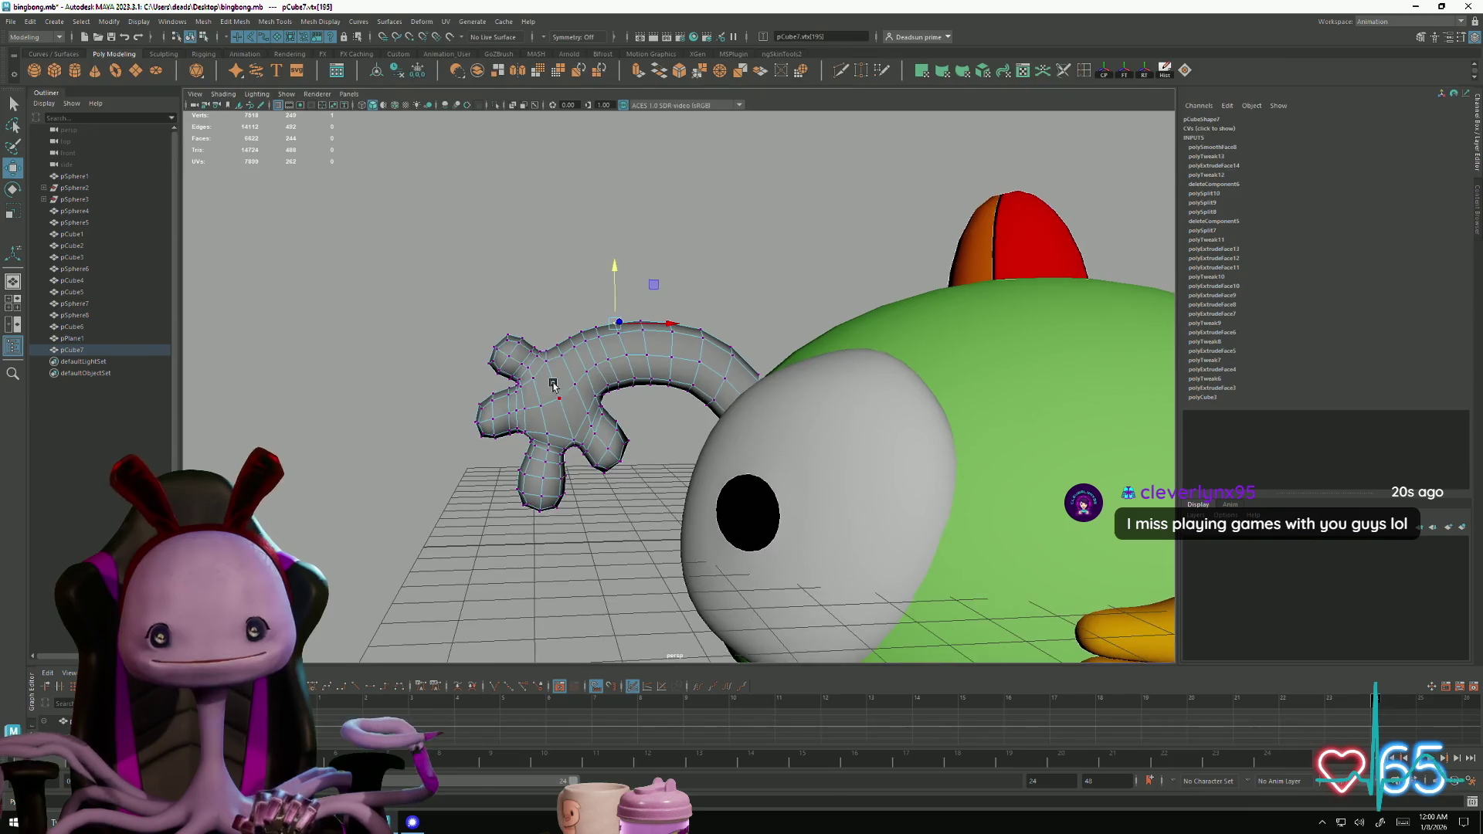
# Select the edge loop at the arm's base with the Rotate tool active
pyautogui.click(403, 397)
pyautogui.moveTo(402, 397)
pyautogui.keyDown('alt'); pyautogui.mouseDown()
pyautogui.moveTo(586, 363)
pyautogui.moveTo(926, 487)
pyautogui.mouseUp(); pyautogui.keyUp('alt')
pyautogui.scroll(5, 945, 492)
pyautogui.click(881, 432)
pyautogui.moveTo(583, 408); pyautogui.dragTo(556, 409, button='right')
pyautogui.press('e')
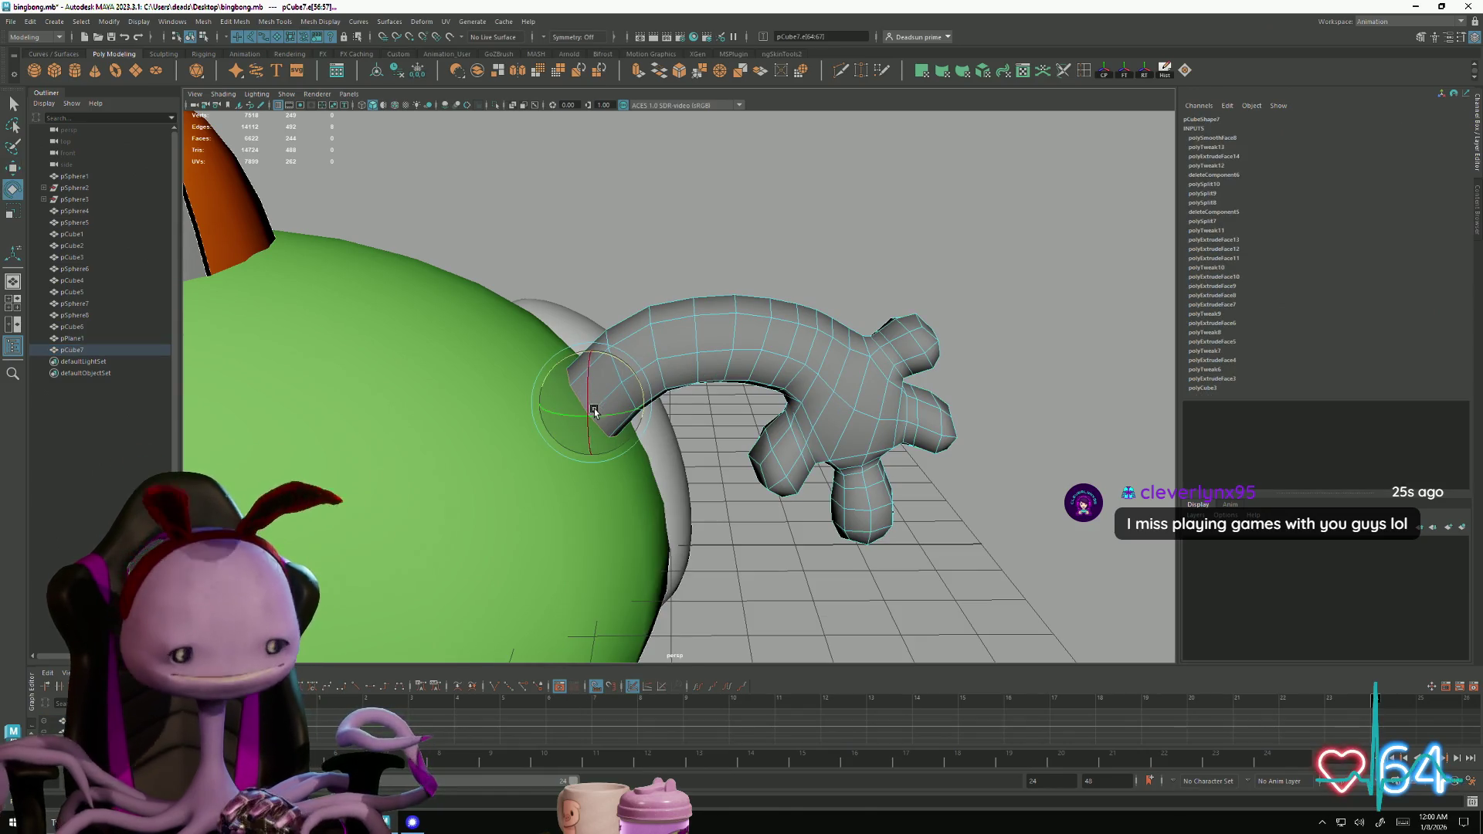
pyautogui.doubleClick(600, 407)
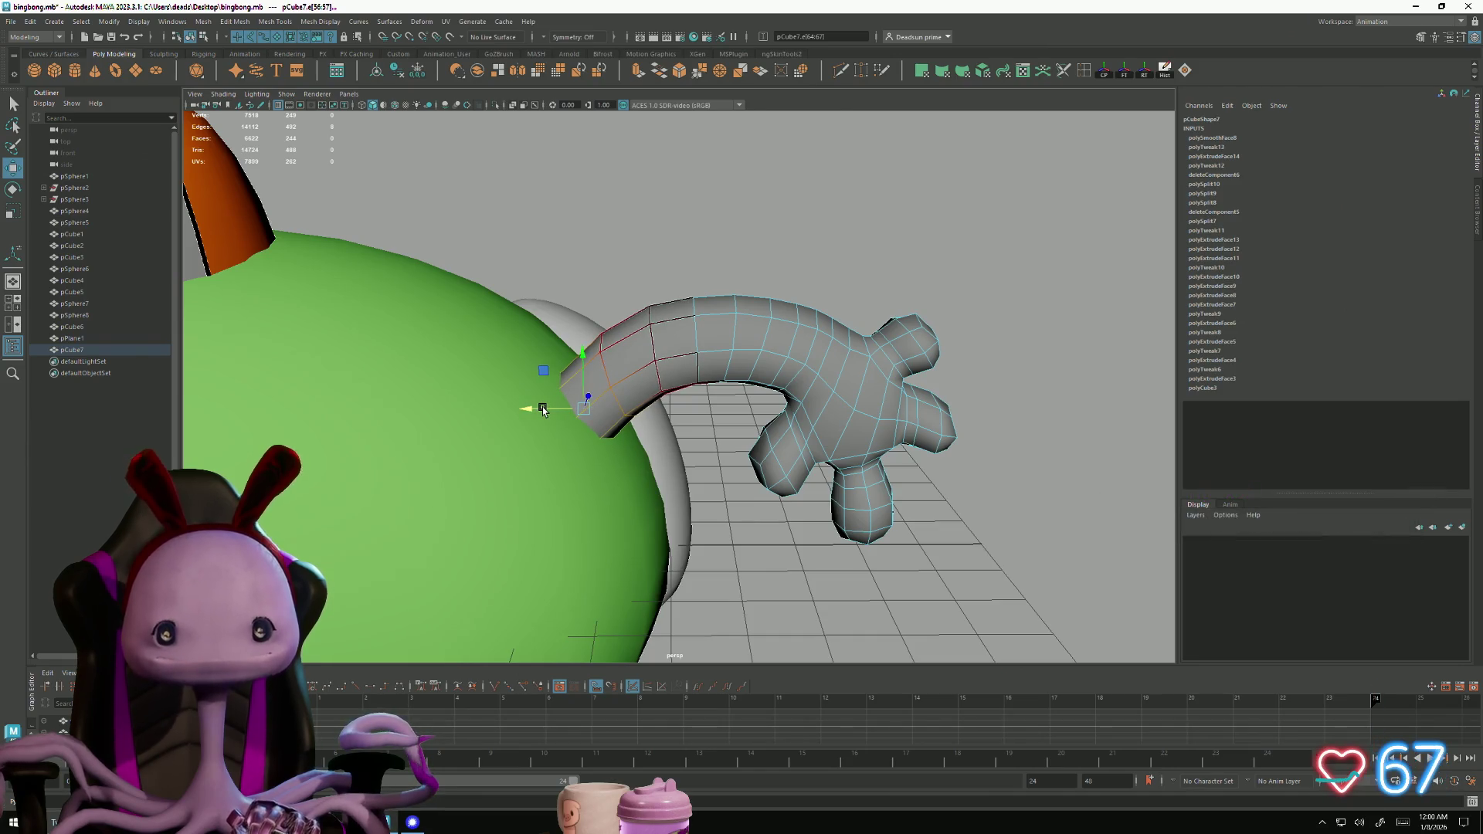
pyautogui.keyDown('alt'); pyautogui.moveTo(530, 410); pyautogui.dragTo(430, 424, button='right'); pyautogui.keyUp('alt')
pyautogui.moveTo(430, 424)
pyautogui.keyDown('alt'); pyautogui.mouseDown()
pyautogui.moveTo(461, 466)
pyautogui.moveTo(430, 536)
pyautogui.moveTo(614, 498)
pyautogui.mouseUp(); pyautogui.keyUp('alt')
# Select an edge ring mid-arm and grow it along the arm
pyautogui.moveTo(613, 498)
pyautogui.keyDown('alt'); pyautogui.mouseDown(button='right')
pyautogui.moveTo(668, 390)
pyautogui.moveTo(658, 380)
pyautogui.moveTo(629, 471)
pyautogui.mouseUp(button='right'); pyautogui.keyUp('alt')
pyautogui.click(659, 380)
pyautogui.keyDown('alt'); pyautogui.moveTo(628, 470); pyautogui.dragTo(679, 377); pyautogui.keyUp('alt')
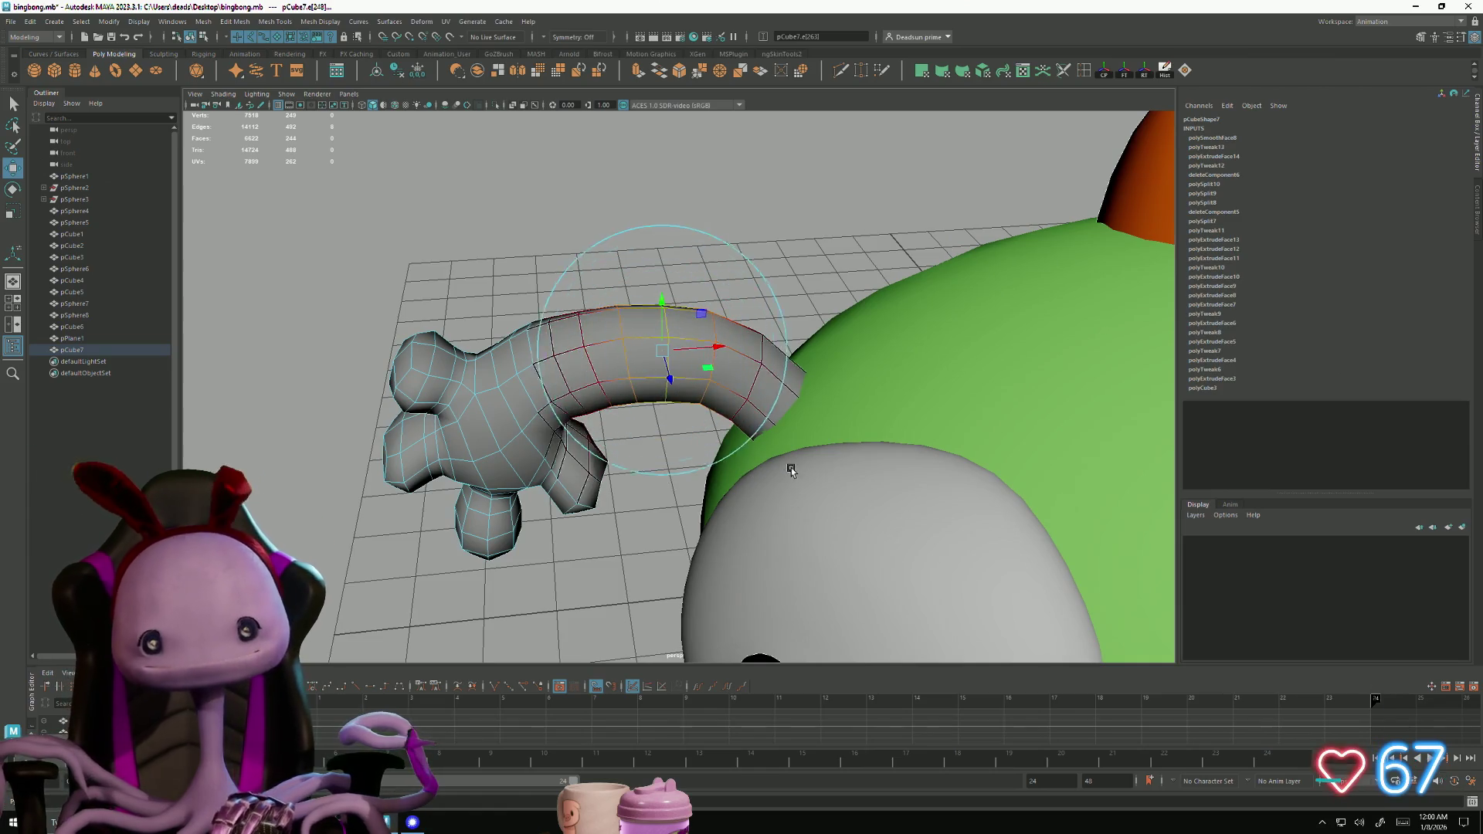
pyautogui.hotkey('shift', '.')
pyautogui.hotkey('shift', '.')
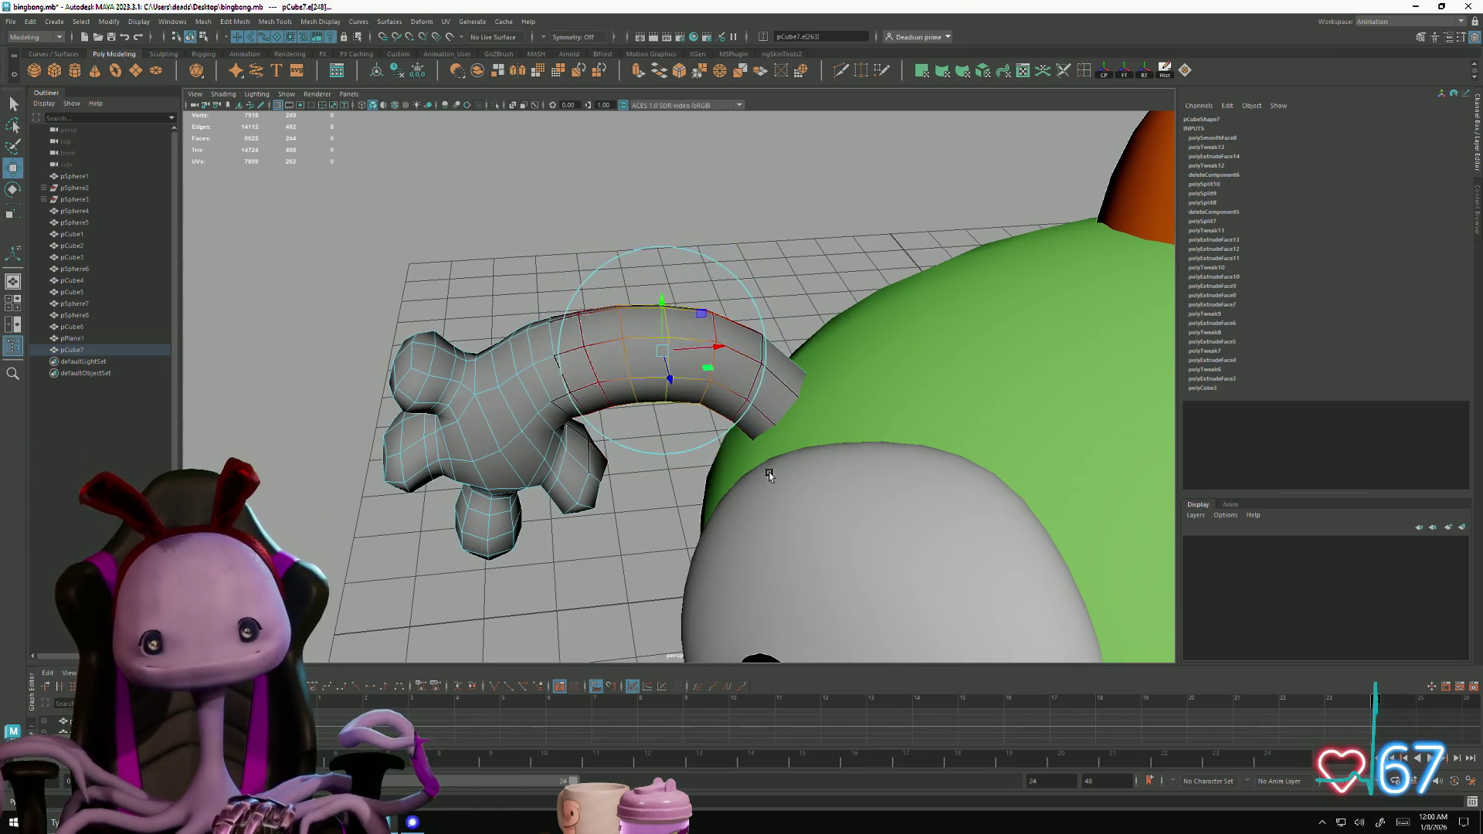
pyautogui.moveTo(707, 421)
pyautogui.keyDown('alt'); pyautogui.mouseDown(button='right')
pyautogui.moveTo(530, 381)
pyautogui.moveTo(649, 271)
pyautogui.moveTo(451, 484)
pyautogui.mouseUp(button='right'); pyautogui.keyUp('alt')
pyautogui.click(648, 271)
pyautogui.moveTo(451, 484)
pyautogui.keyDown('alt'); pyautogui.mouseDown()
pyautogui.moveTo(533, 507)
pyautogui.moveTo(424, 493)
pyautogui.moveTo(558, 504)
pyautogui.moveTo(424, 496)
pyautogui.moveTo(531, 502)
pyautogui.moveTo(467, 497)
pyautogui.moveTo(463, 552)
pyautogui.moveTo(552, 553)
pyautogui.moveTo(447, 489)
pyautogui.mouseUp(); pyautogui.keyUp('alt')
# Select fingertip vertices on the lower and upper fingers of the hand
pyautogui.keyDown('alt'); pyautogui.moveTo(447, 489); pyautogui.dragTo(900, 615, button='right'); pyautogui.keyUp('alt')
pyautogui.moveTo(900, 616)
pyautogui.keyDown('alt'); pyautogui.mouseDown()
pyautogui.moveTo(490, 489)
pyautogui.moveTo(389, 346)
pyautogui.mouseUp(); pyautogui.keyUp('alt')
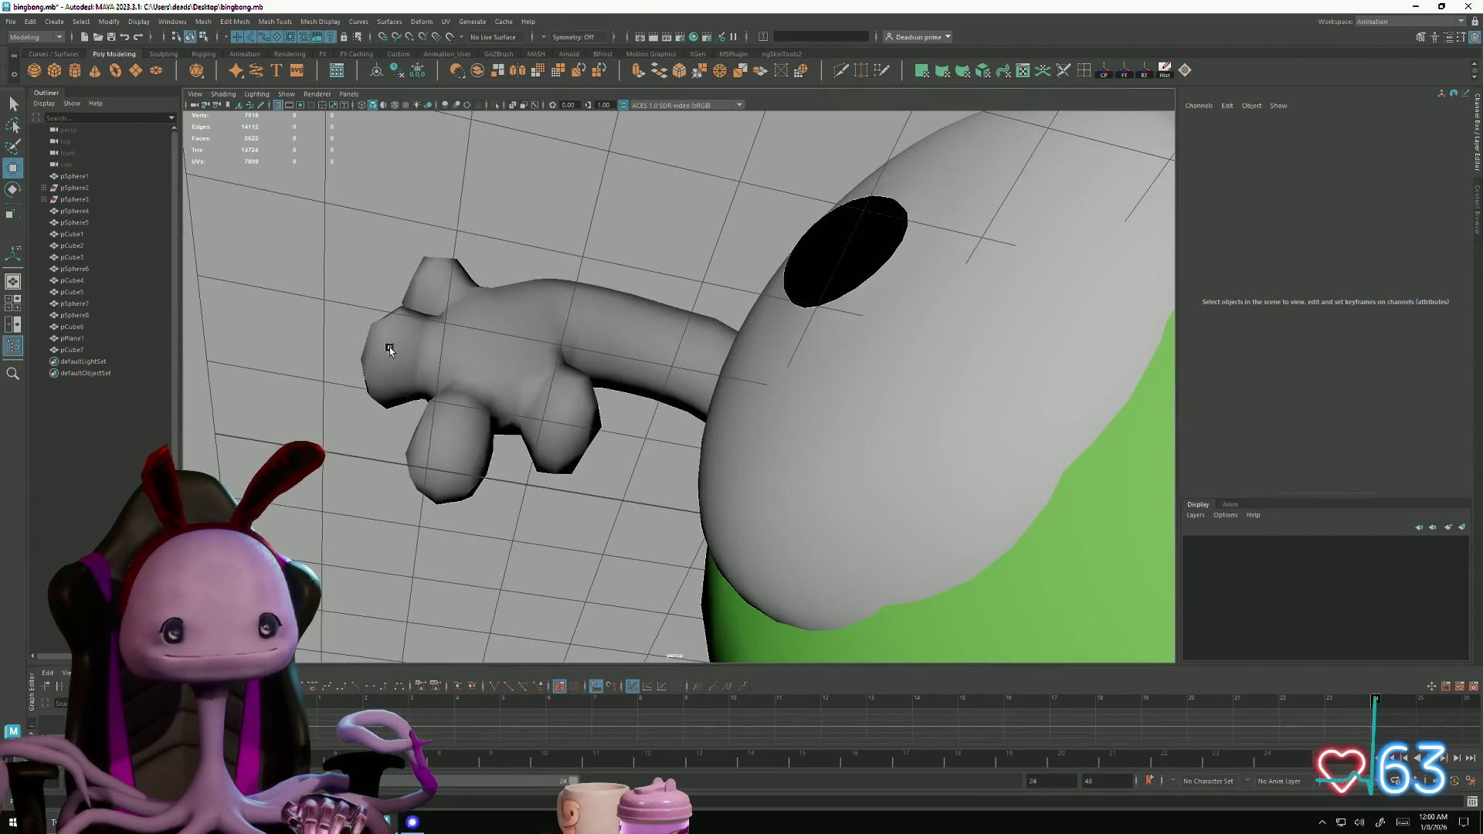
pyautogui.click(389, 346)
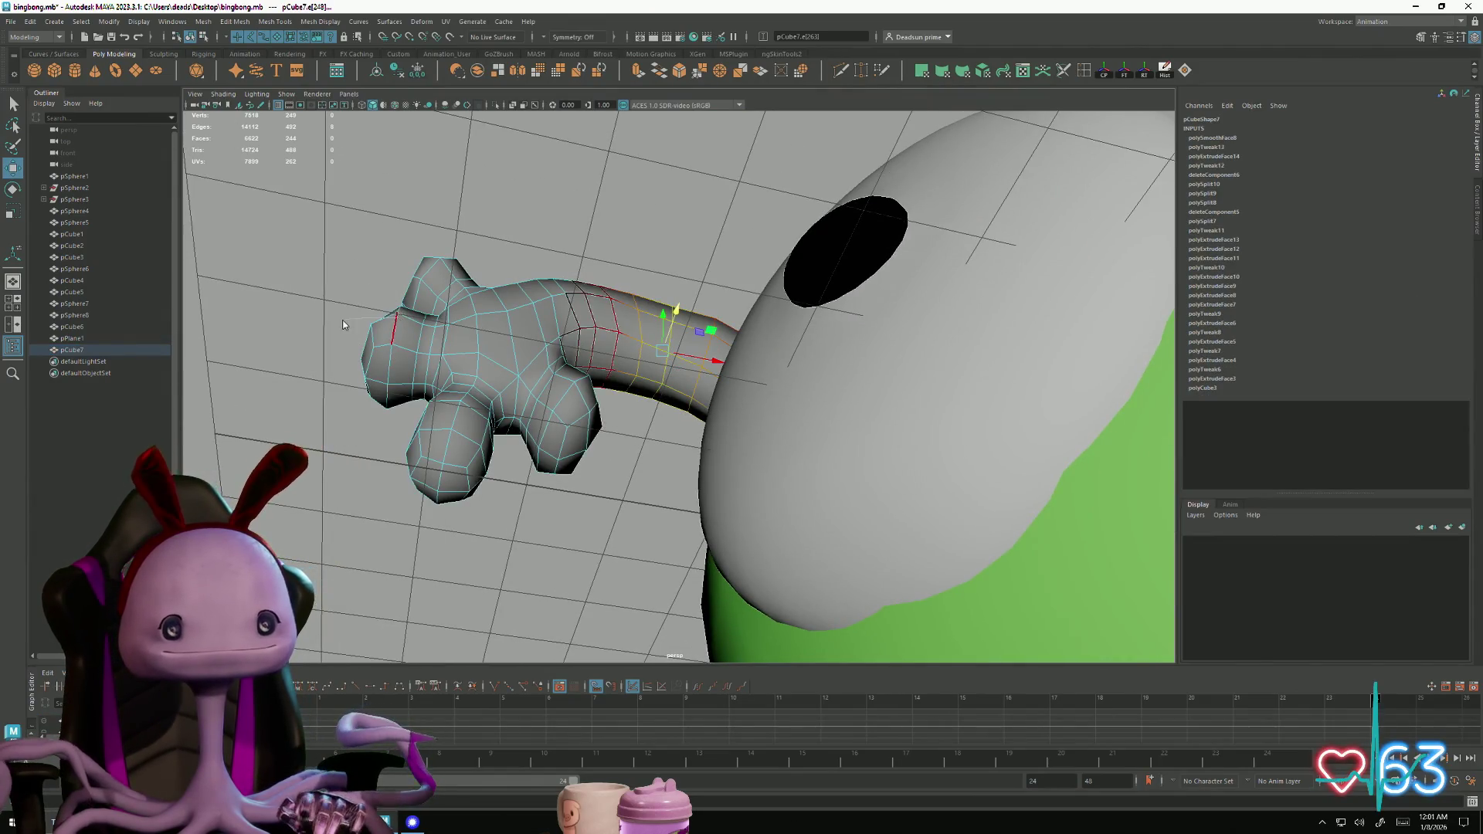
pyautogui.press('F9')
pyautogui.click(427, 332)
pyautogui.keyDown('shift'); pyautogui.click(572, 384); pyautogui.keyUp('shift')
pyautogui.moveTo(446, 263)
pyautogui.keyDown('alt'); pyautogui.mouseDown()
pyautogui.moveTo(569, 496)
pyautogui.moveTo(845, 371)
pyautogui.mouseUp(); pyautogui.keyUp('alt')
pyautogui.keyDown('shift'); pyautogui.click(884, 316); pyautogui.keyUp('shift')
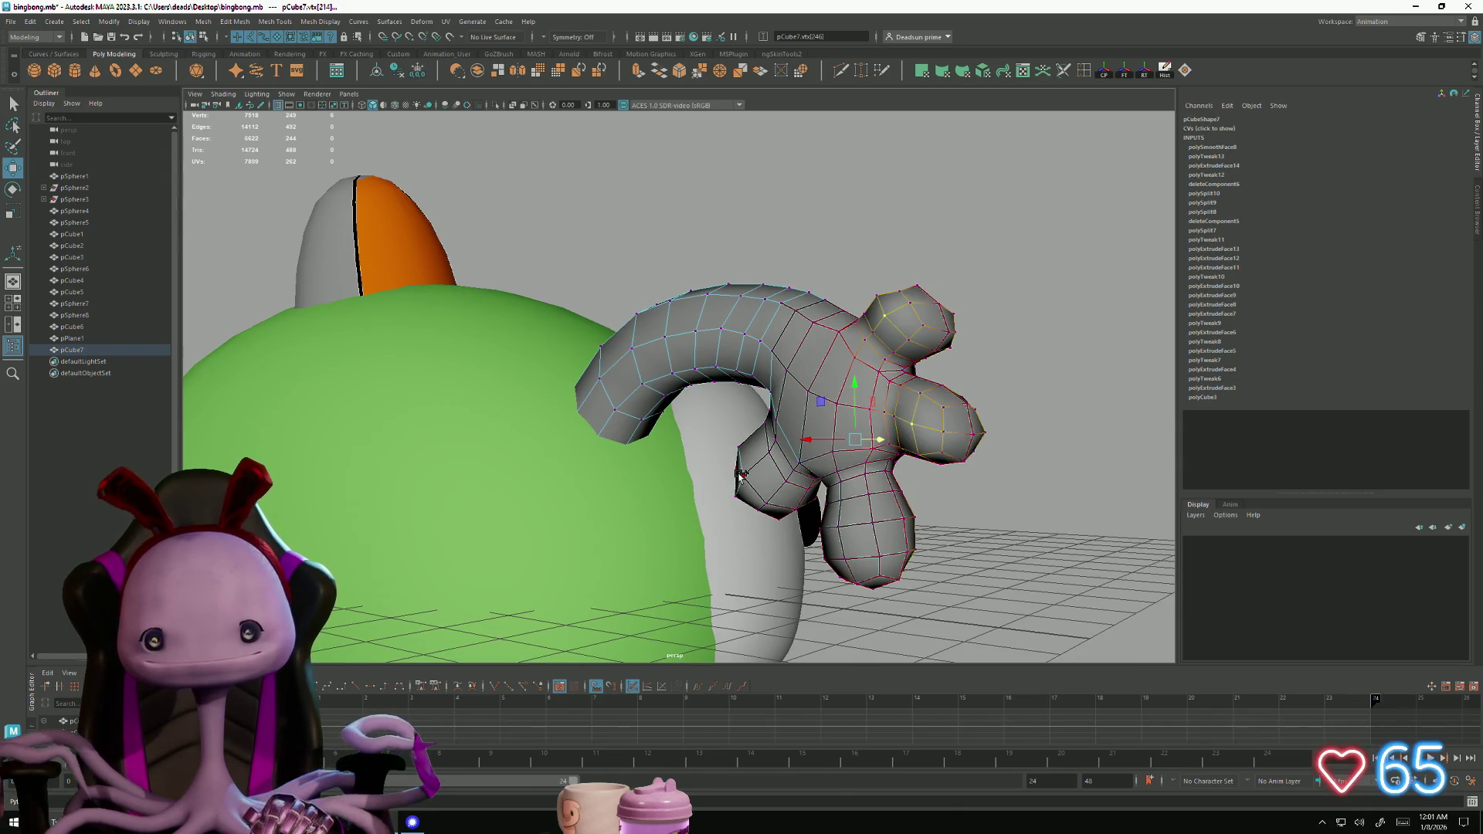
# Scale and rotate the selected finger vertices to tilt the hand beside the head
pyautogui.moveTo(937, 591)
pyautogui.keyDown('alt'); pyautogui.mouseDown()
pyautogui.moveTo(613, 539)
pyautogui.moveTo(639, 548)
pyautogui.mouseUp(); pyautogui.keyUp('alt')
pyautogui.moveTo(780, 553)
pyautogui.keyDown('alt'); pyautogui.mouseDown()
pyautogui.moveTo(605, 599)
pyautogui.moveTo(662, 543)
pyautogui.mouseUp(); pyautogui.keyUp('alt')
pyautogui.moveTo(704, 475)
pyautogui.mouseDown()
pyautogui.moveTo(634, 509)
pyautogui.moveTo(586, 507)
pyautogui.moveTo(665, 526)
pyautogui.mouseUp()
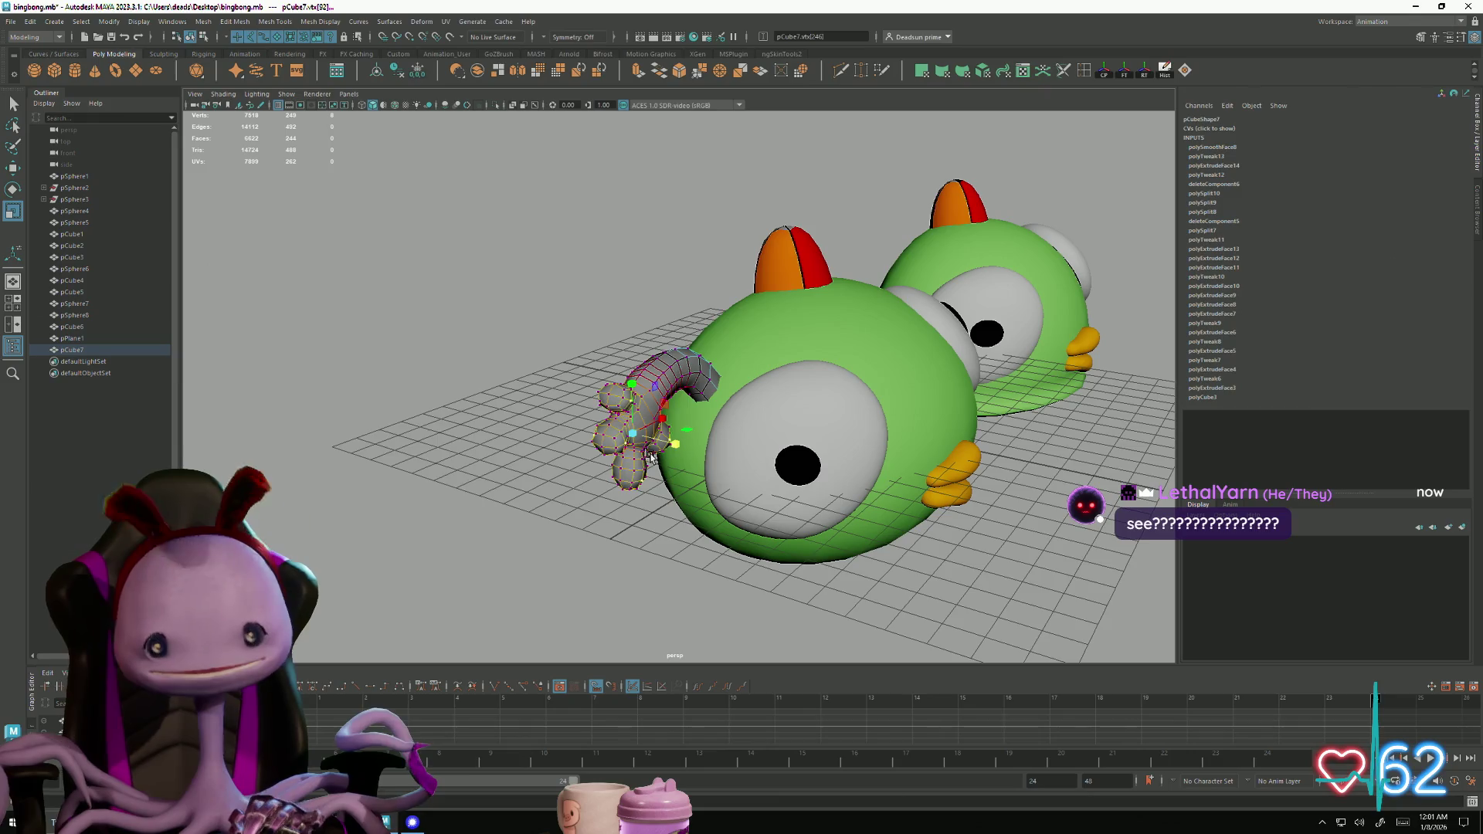
pyautogui.press('e')
pyautogui.moveTo(654, 444); pyautogui.dragTo(661, 416)
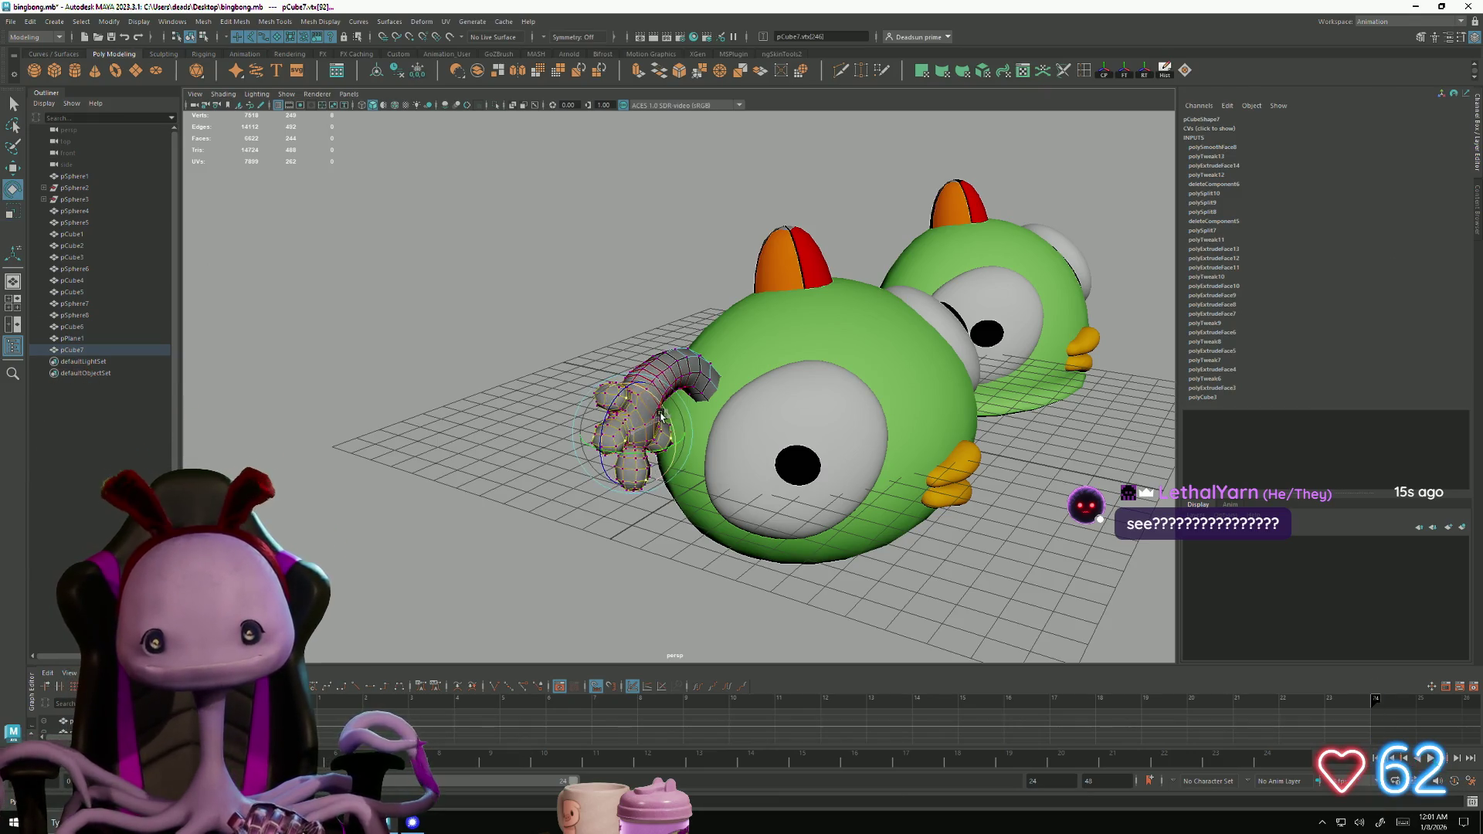
pyautogui.moveTo(658, 391); pyautogui.dragTo(680, 371, button='right')
pyautogui.moveTo(540, 463)
pyautogui.keyDown('alt'); pyautogui.mouseDown()
pyautogui.moveTo(460, 477)
pyautogui.moveTo(449, 504)
pyautogui.moveTo(433, 486)
pyautogui.moveTo(466, 507)
pyautogui.moveTo(561, 497)
pyautogui.moveTo(512, 480)
pyautogui.moveTo(407, 486)
pyautogui.moveTo(423, 503)
pyautogui.moveTo(453, 481)
pyautogui.mouseUp(); pyautogui.keyUp('alt')
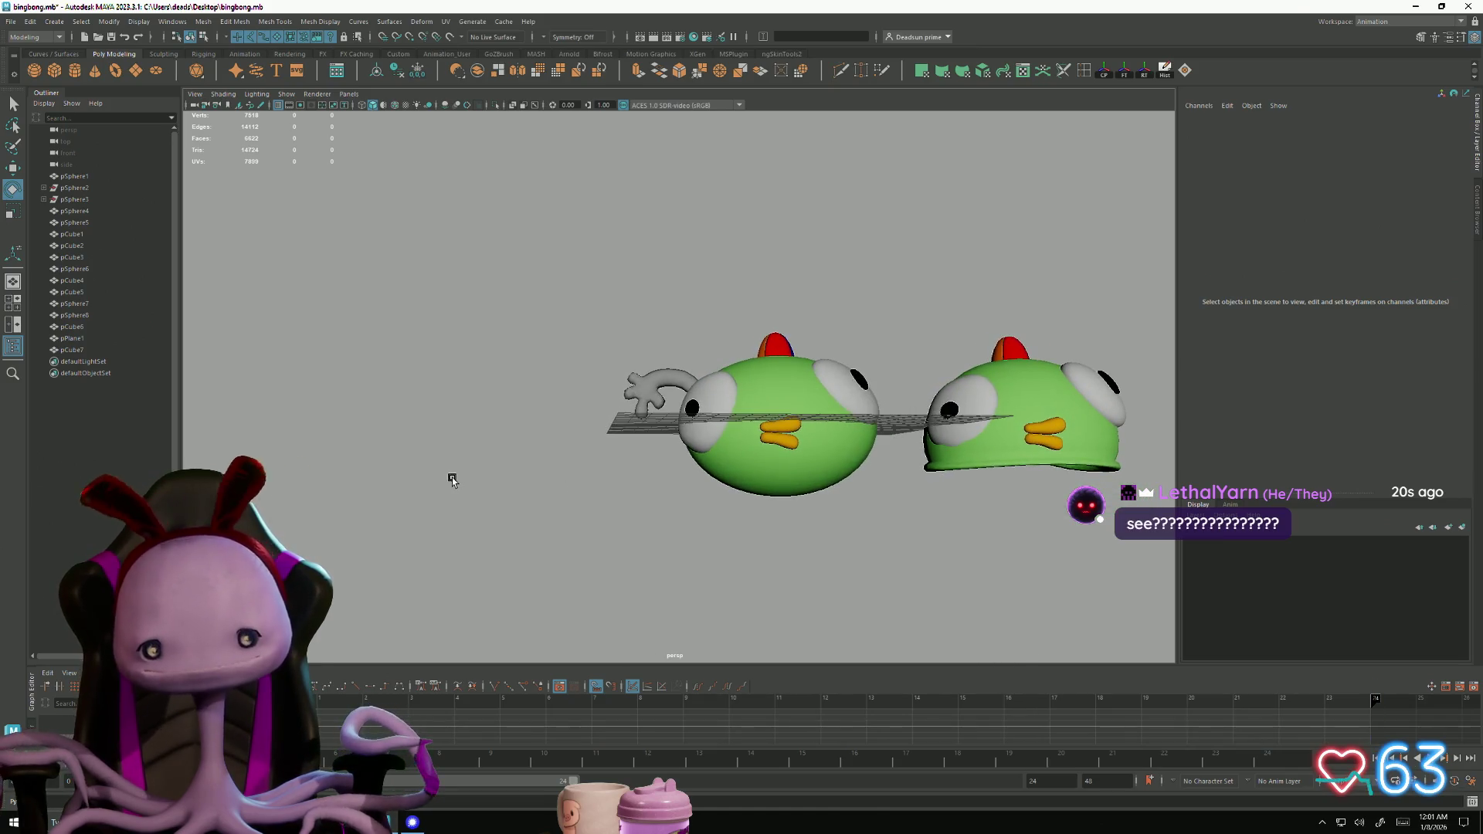
# Select the bottom vertices of the left green head (pSphere1) in Vertex mode
pyautogui.click(780, 456)
pyautogui.scroll(5, 960, 599)
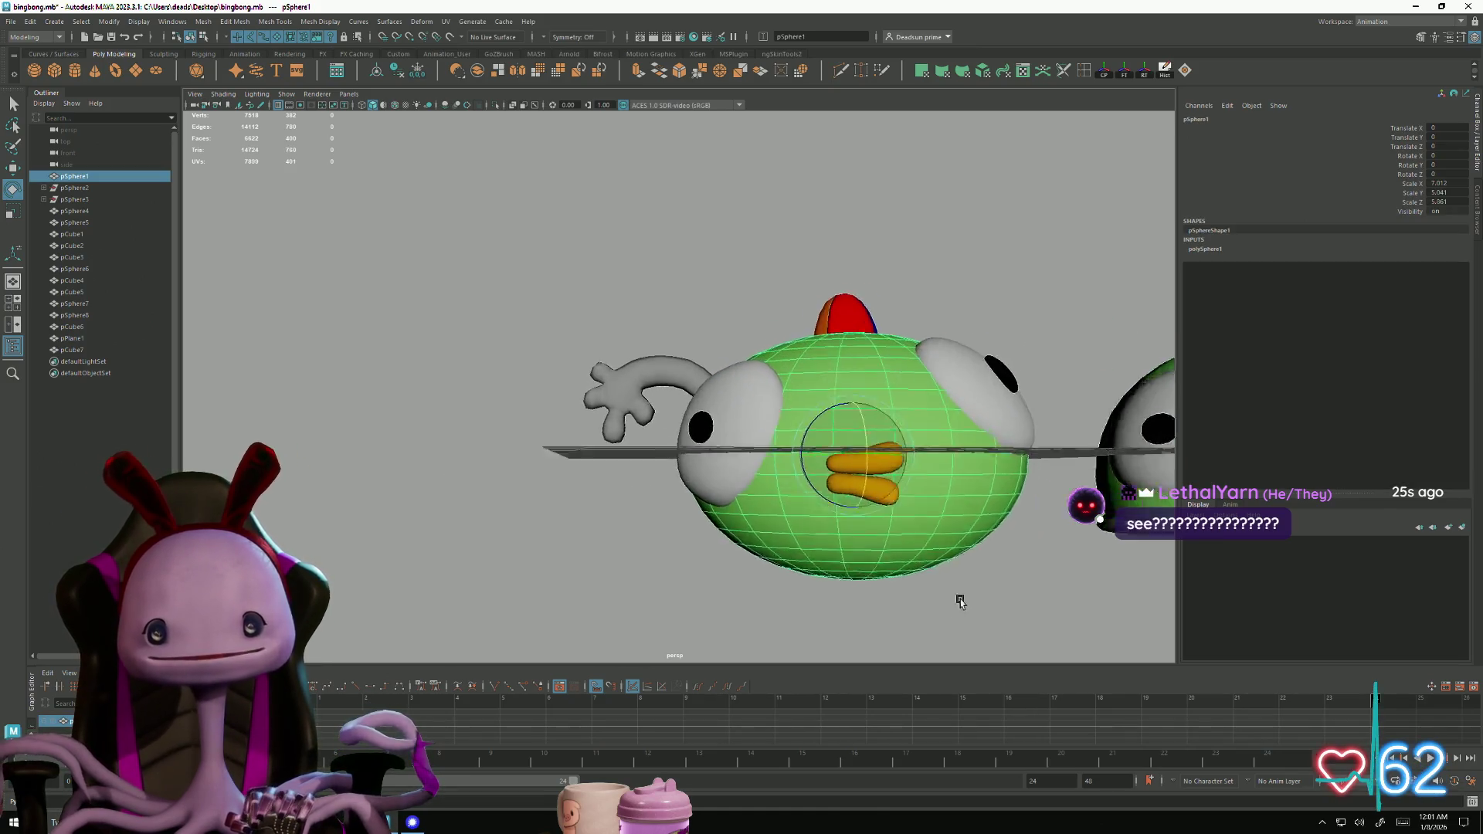
pyautogui.keyDown('alt'); pyautogui.moveTo(778, 549); pyautogui.dragTo(686, 509); pyautogui.keyUp('alt')
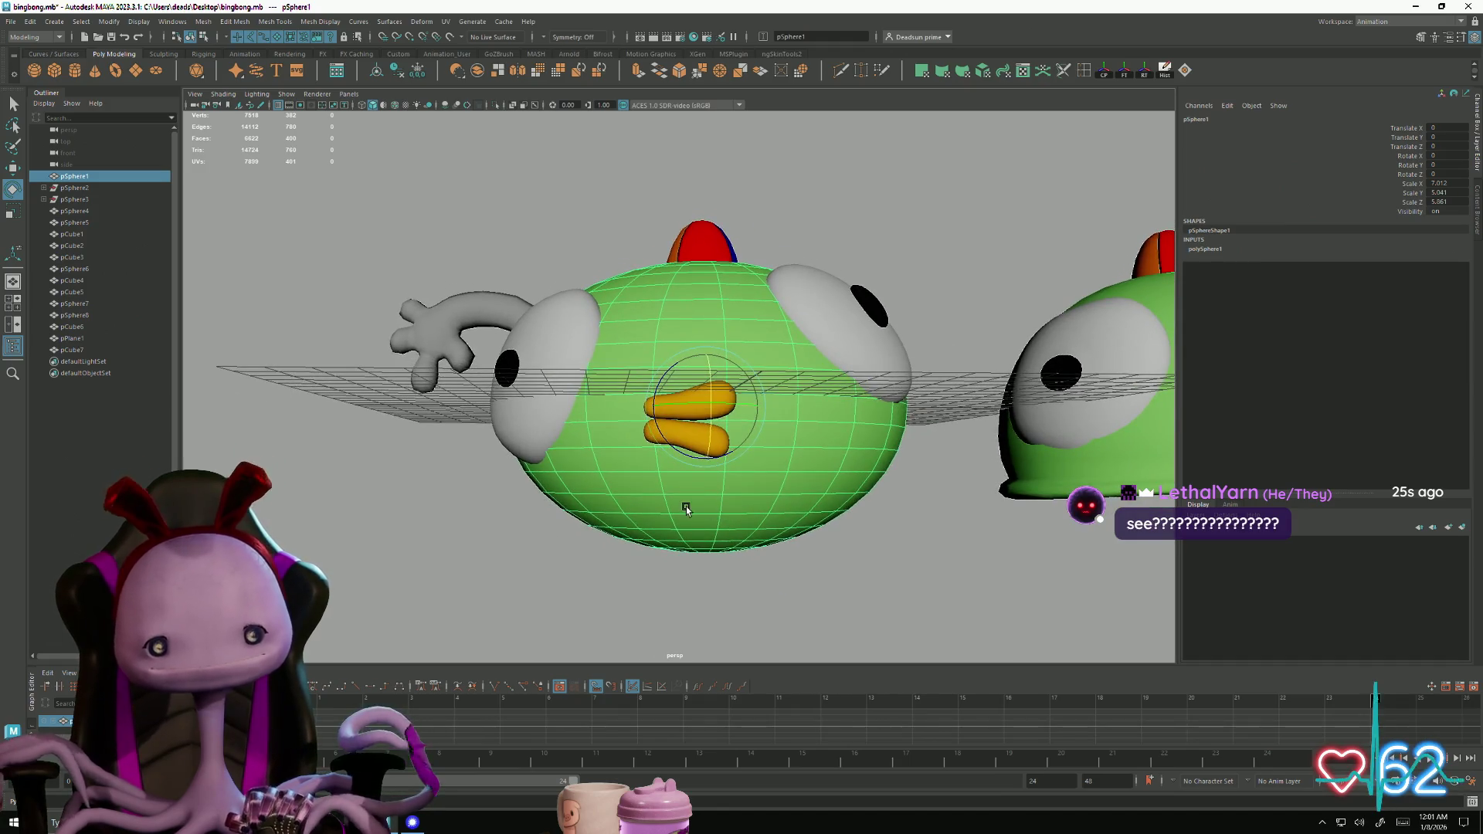
pyautogui.moveTo(687, 494)
pyautogui.mouseDown(button='right')
pyautogui.moveTo(630, 511)
pyautogui.moveTo(630, 495)
pyautogui.mouseUp(button='right')
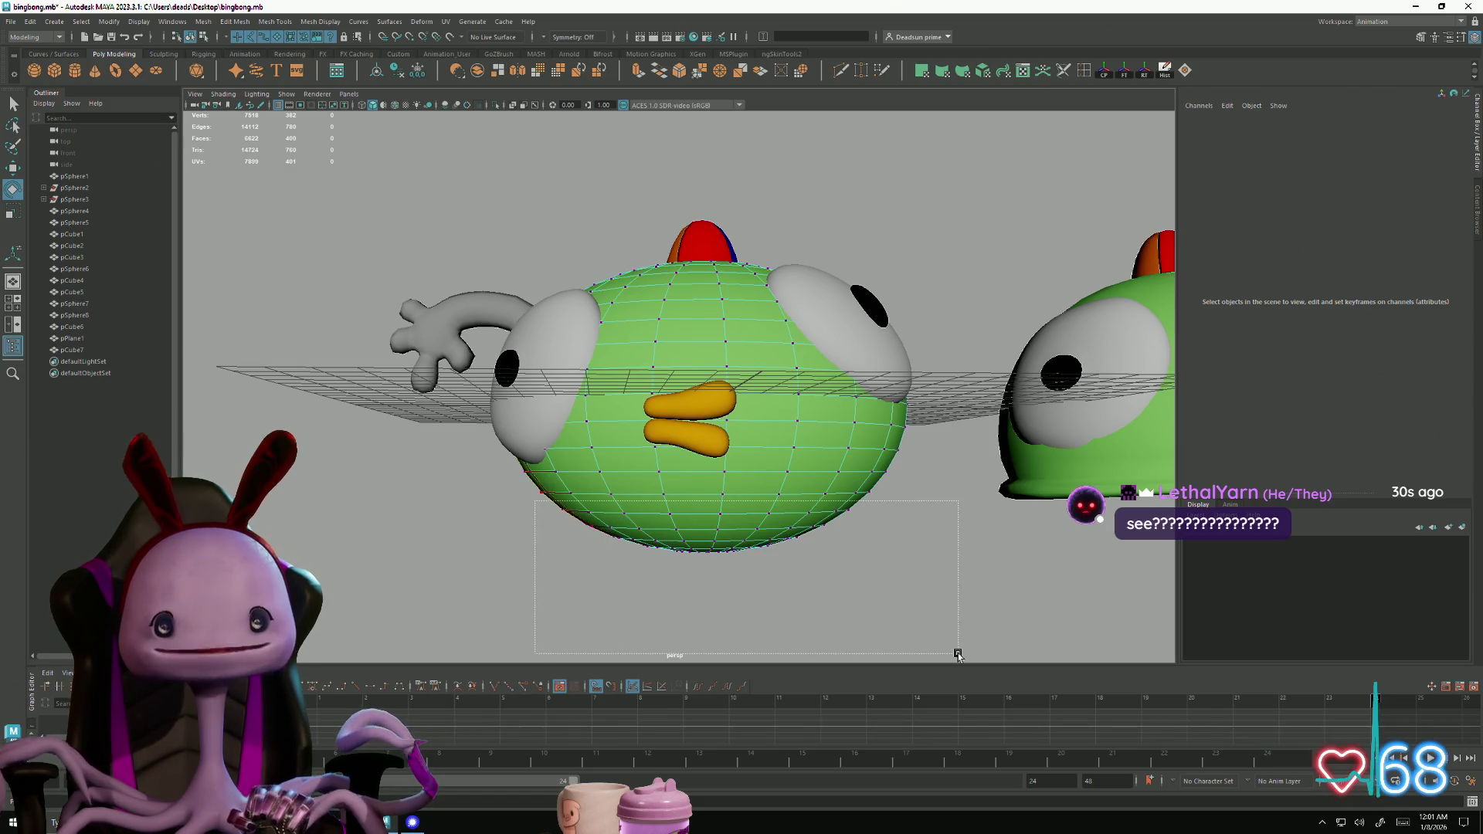
pyautogui.moveTo(957, 655); pyautogui.dragTo(958, 654)
# Scale those vertices along Y with a widened soft-selection falloff, checking from below
pyautogui.press('r')
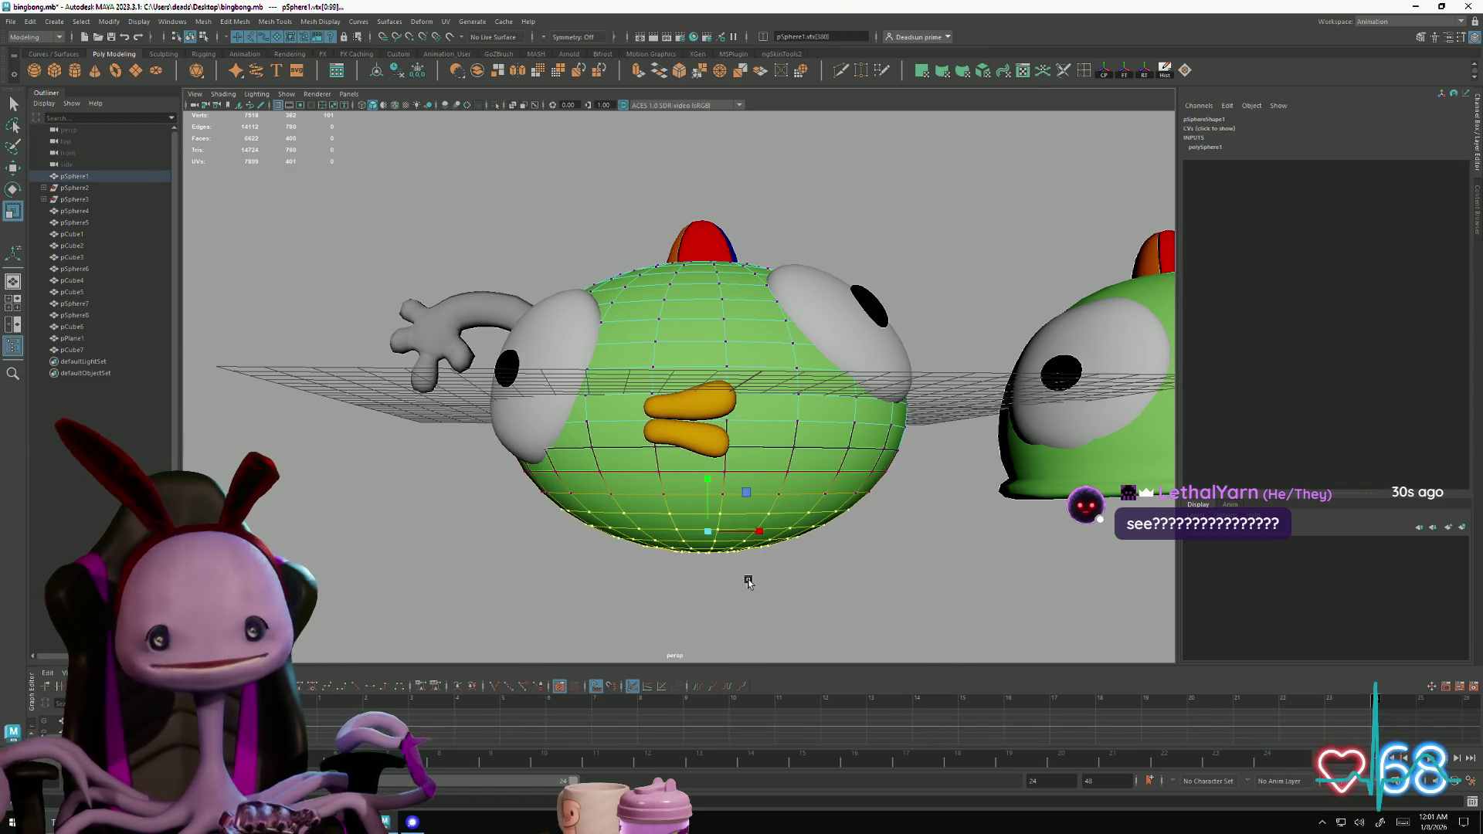
pyautogui.moveTo(704, 539)
pyautogui.mouseDown()
pyautogui.moveTo(936, 549)
pyautogui.moveTo(959, 564)
pyautogui.mouseUp()
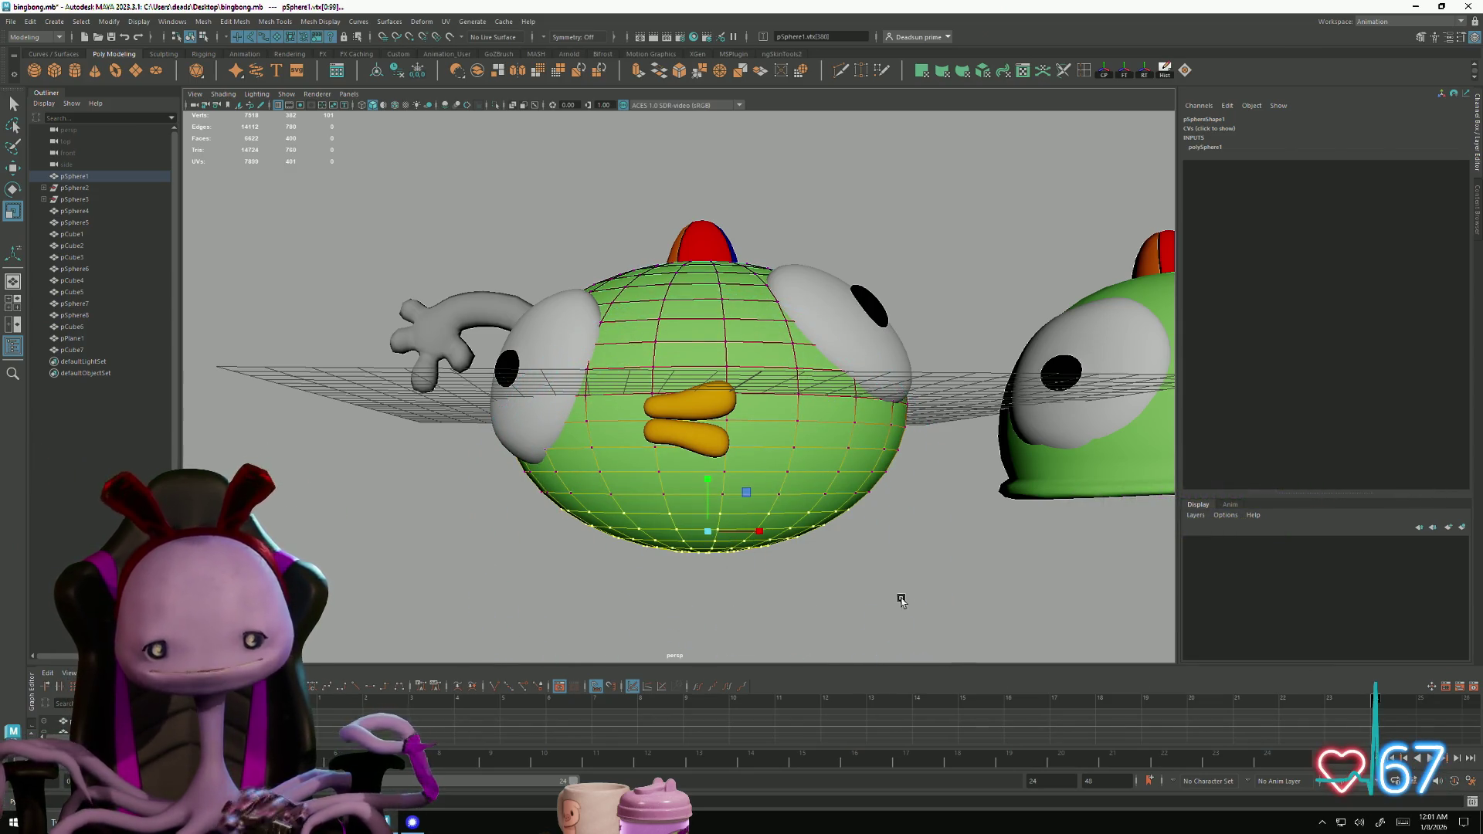
pyautogui.moveTo(709, 473)
pyautogui.mouseDown()
pyautogui.moveTo(707, 510)
pyautogui.moveTo(708, 473)
pyautogui.mouseUp()
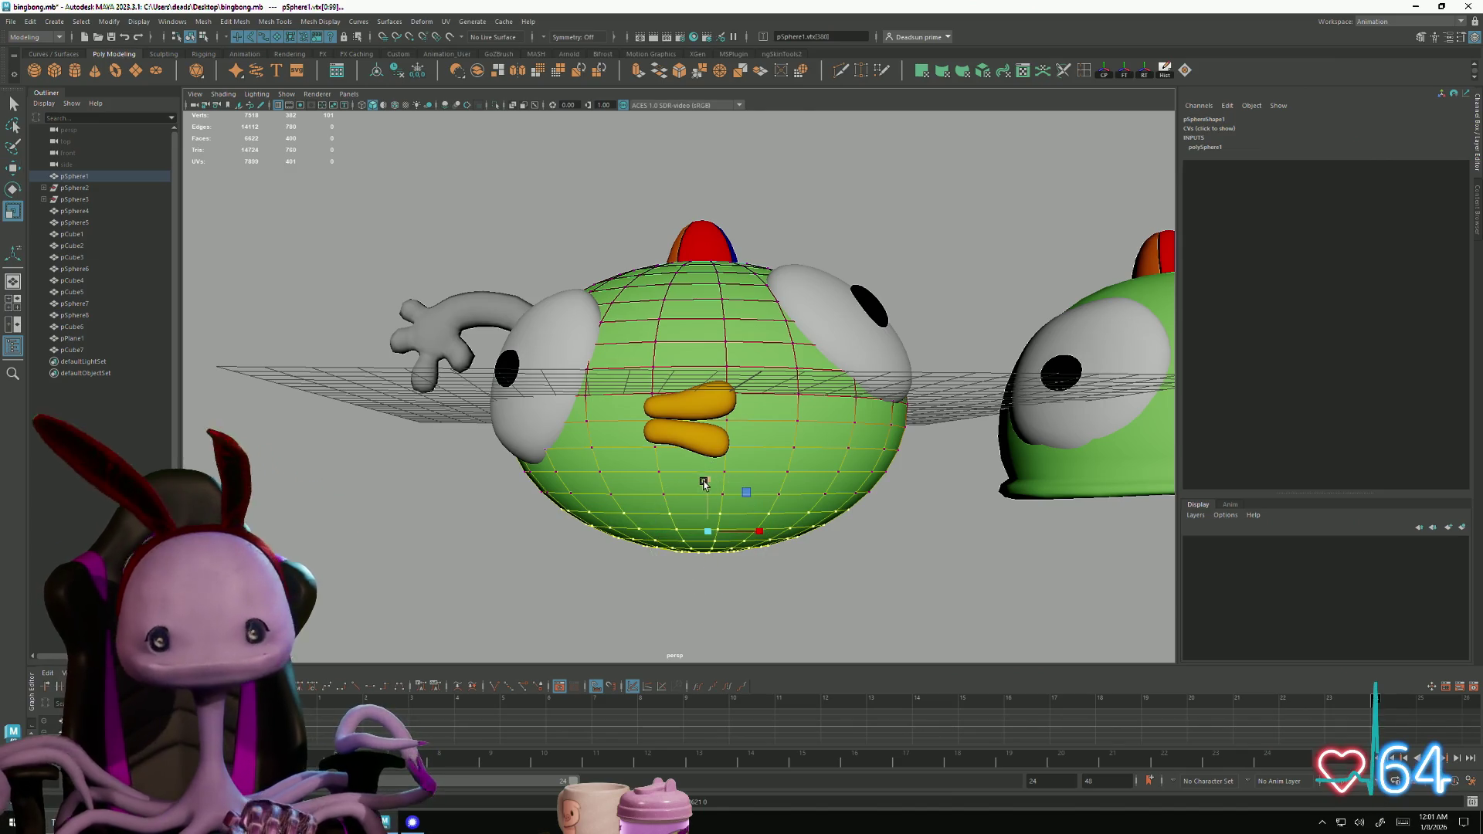
pyautogui.moveTo(704, 483); pyautogui.dragTo(917, 490)
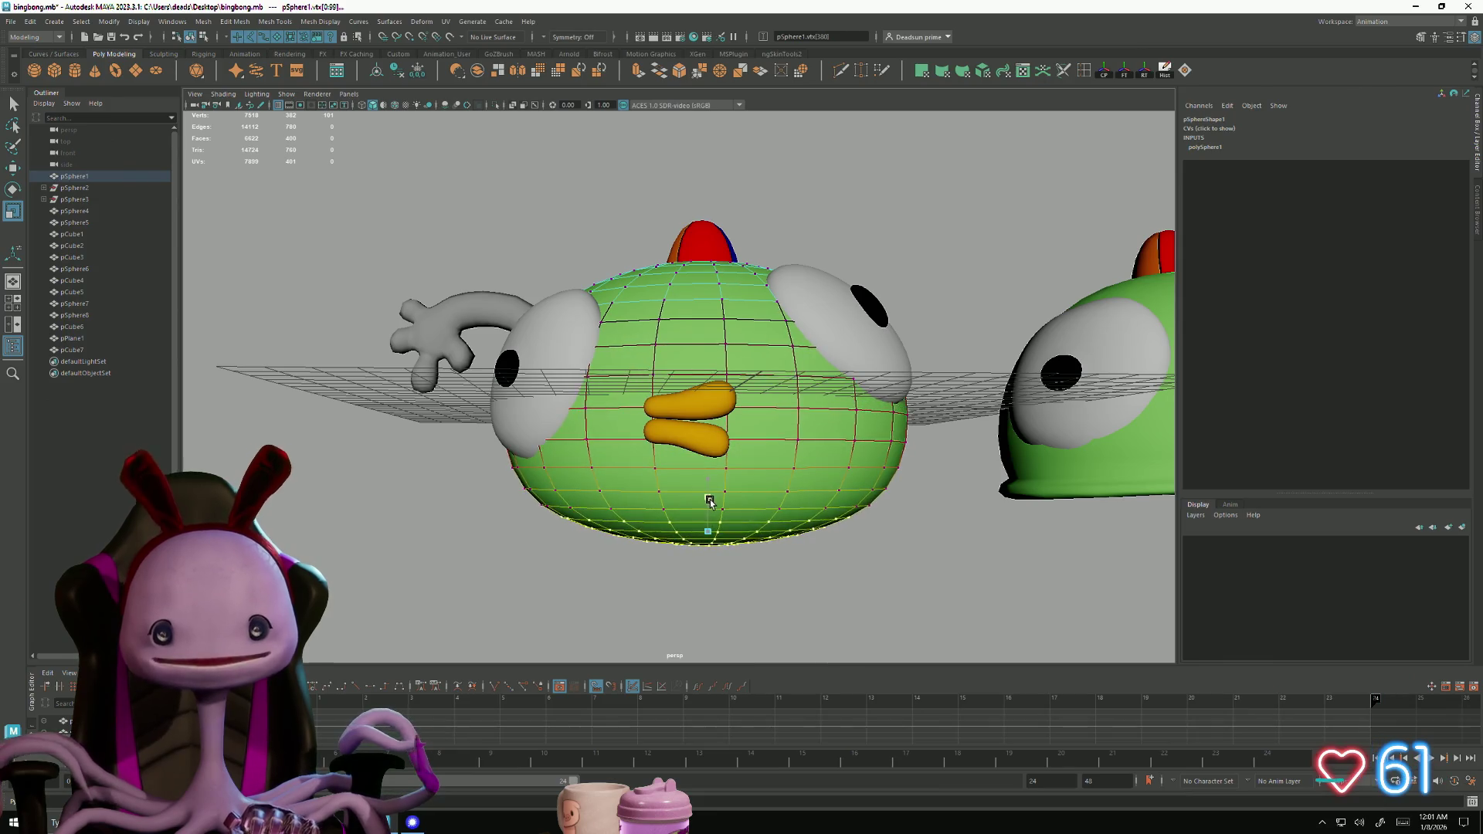
pyautogui.moveTo(647, 534)
pyautogui.keyDown('alt'); pyautogui.mouseDown()
pyautogui.moveTo(695, 531)
pyautogui.moveTo(607, 525)
pyautogui.moveTo(590, 489)
pyautogui.moveTo(595, 530)
pyautogui.moveTo(577, 544)
pyautogui.moveTo(734, 560)
pyautogui.moveTo(642, 557)
pyautogui.moveTo(631, 505)
pyautogui.moveTo(615, 549)
pyautogui.moveTo(714, 564)
pyautogui.moveTo(837, 553)
pyautogui.moveTo(574, 551)
pyautogui.moveTo(602, 549)
pyautogui.moveTo(655, 590)
pyautogui.moveTo(551, 341)
pyautogui.mouseUp(); pyautogui.keyUp('alt')
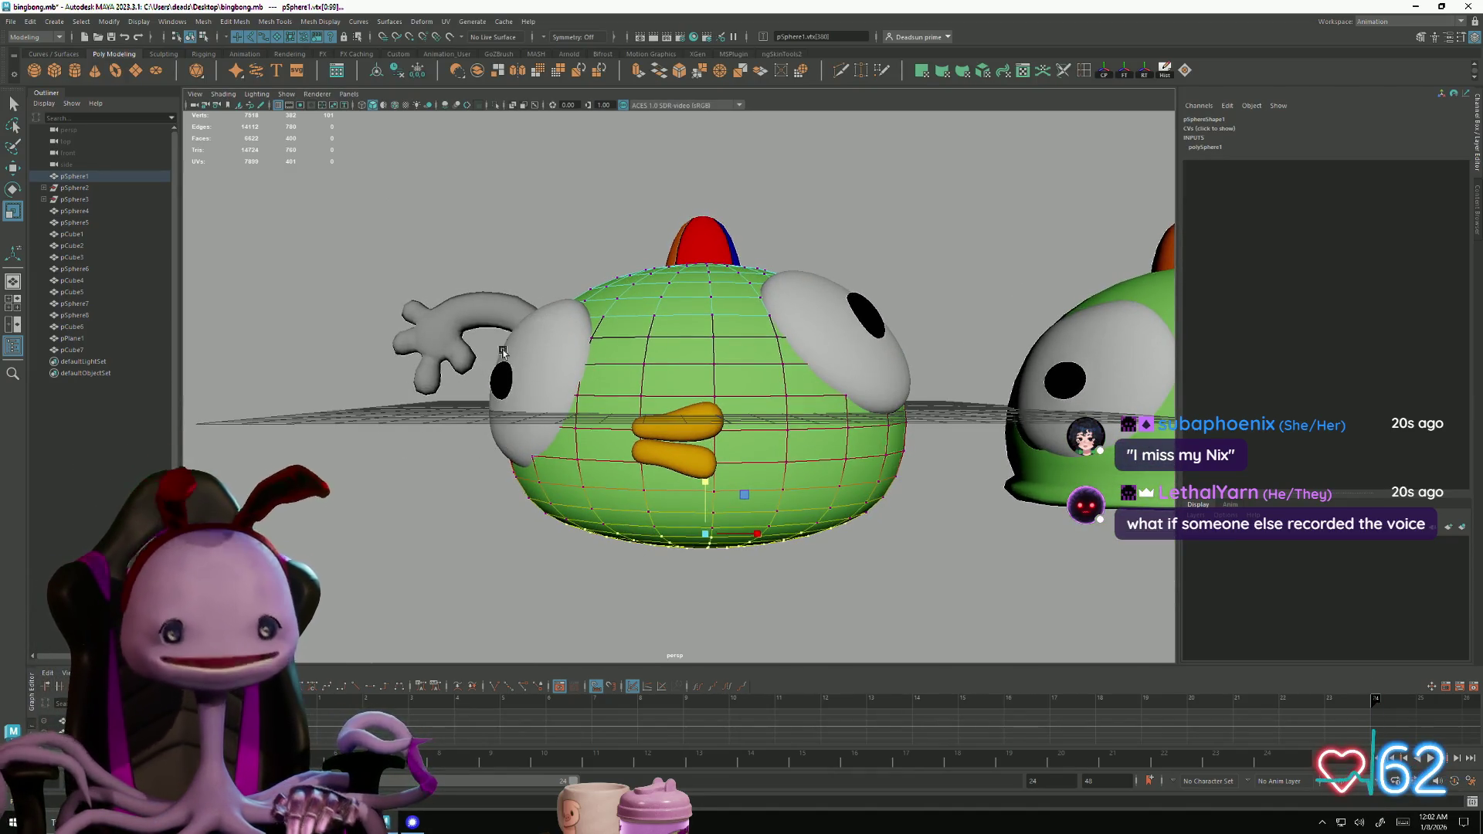
# Return to object mode and select the two beak pieces, then the arm mesh
pyautogui.moveTo(640, 417); pyautogui.dragTo(602, 290, button='right')
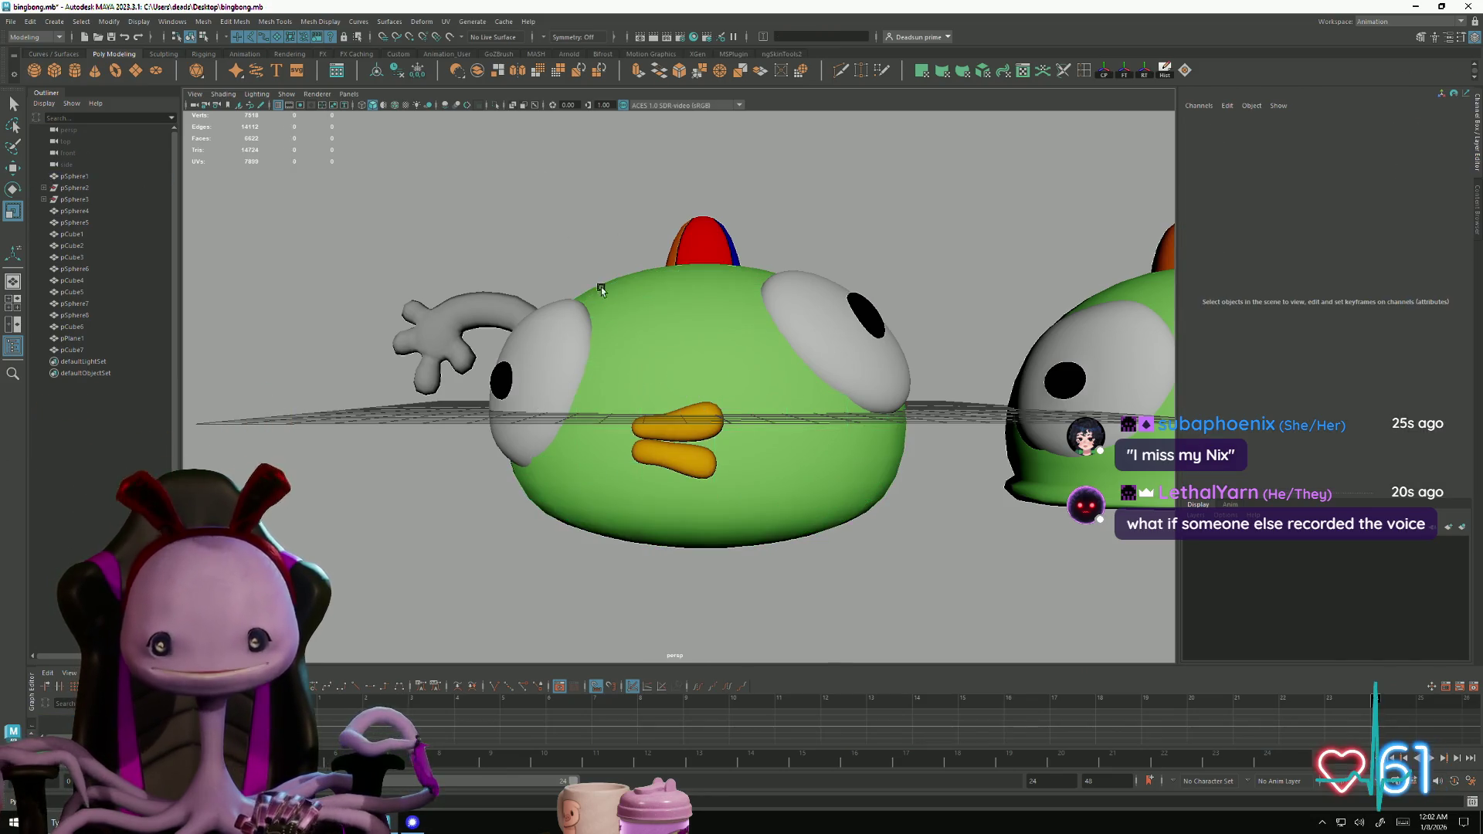
pyautogui.click(682, 423)
pyautogui.keyDown('shift'); pyautogui.click(680, 461); pyautogui.keyUp('shift')
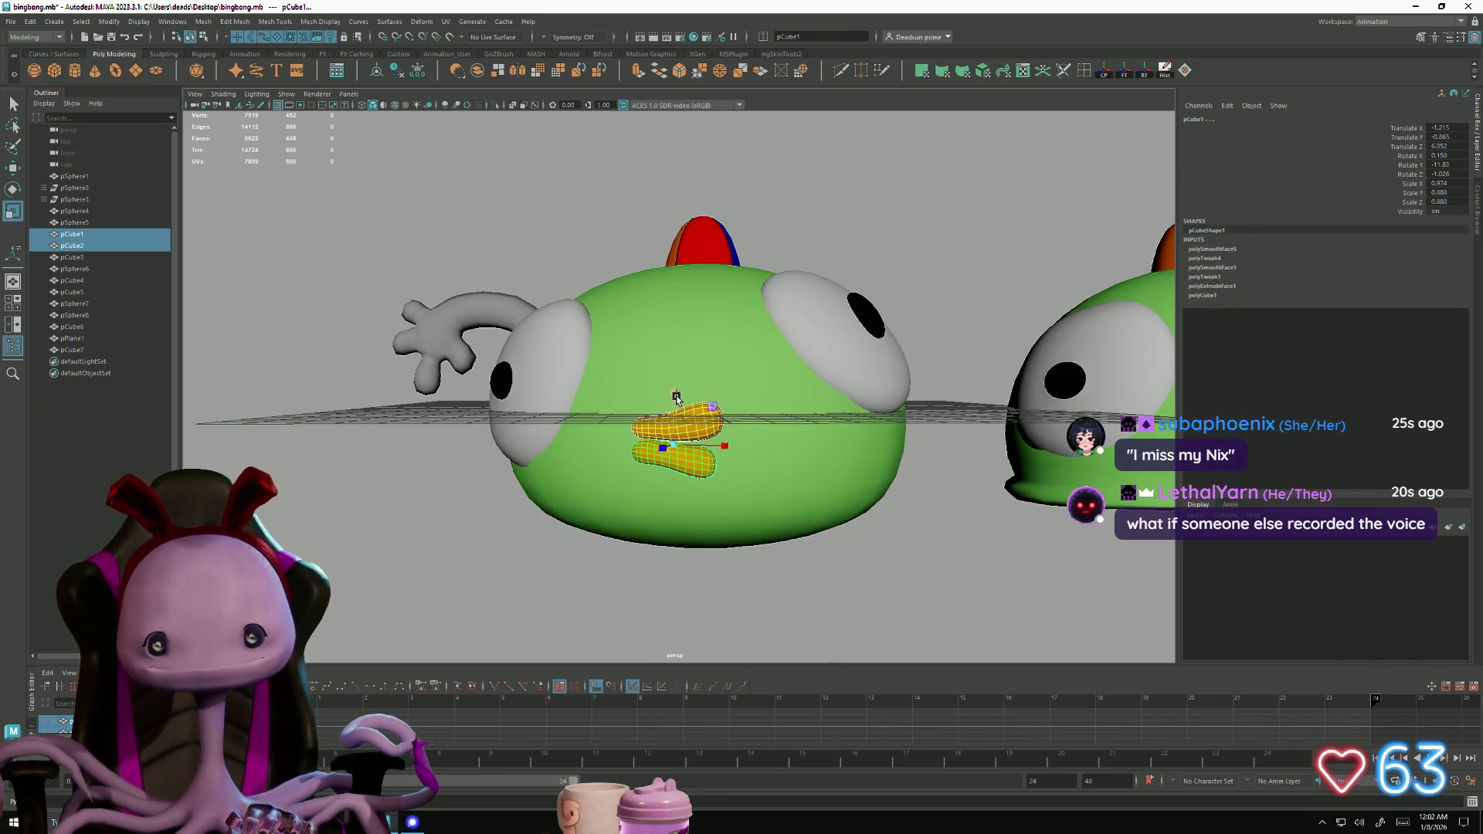
pyautogui.keyDown('alt'); pyautogui.moveTo(677, 398); pyautogui.dragTo(541, 351); pyautogui.keyUp('alt')
pyautogui.click(511, 346)
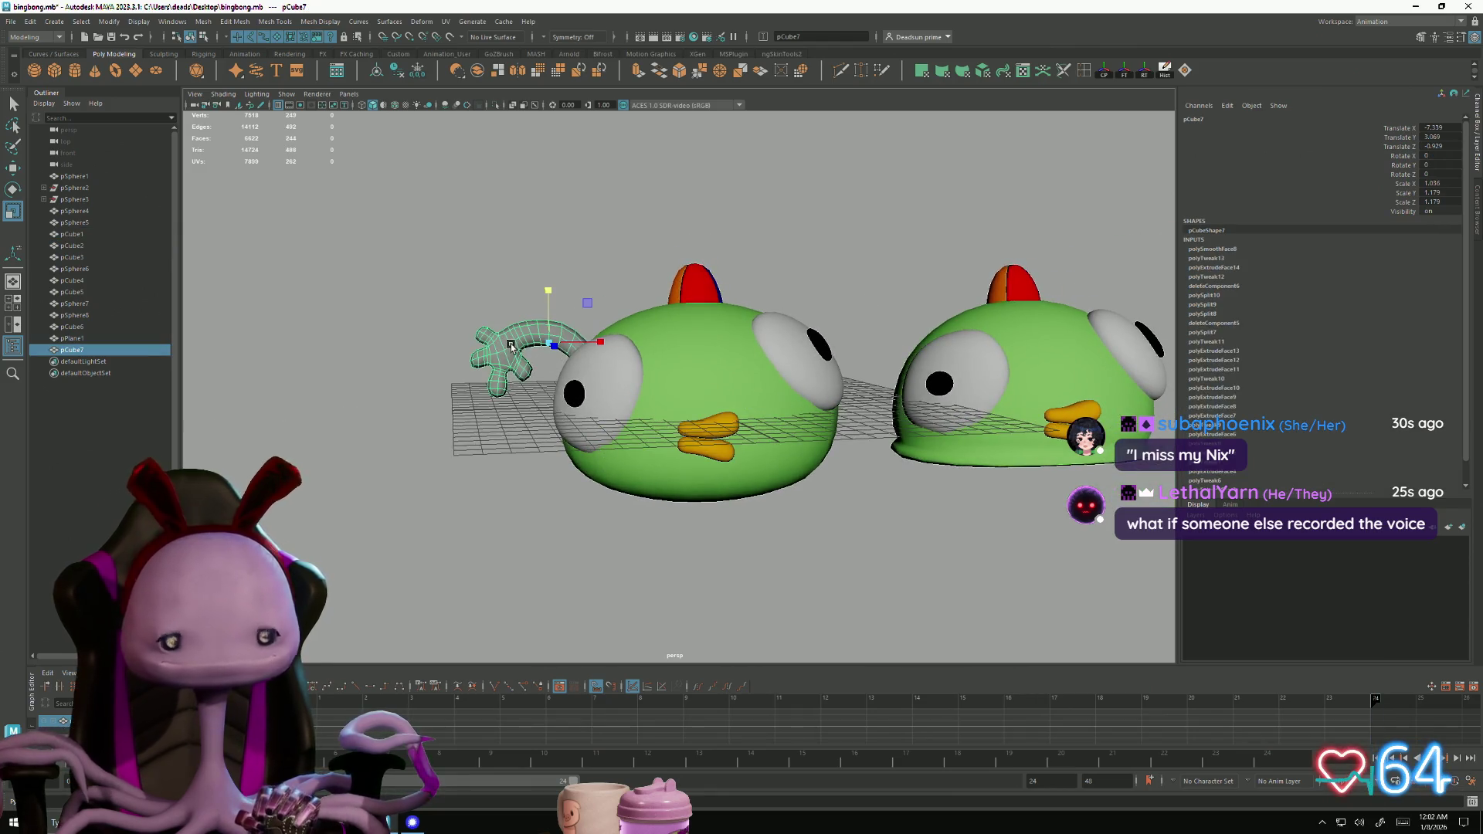
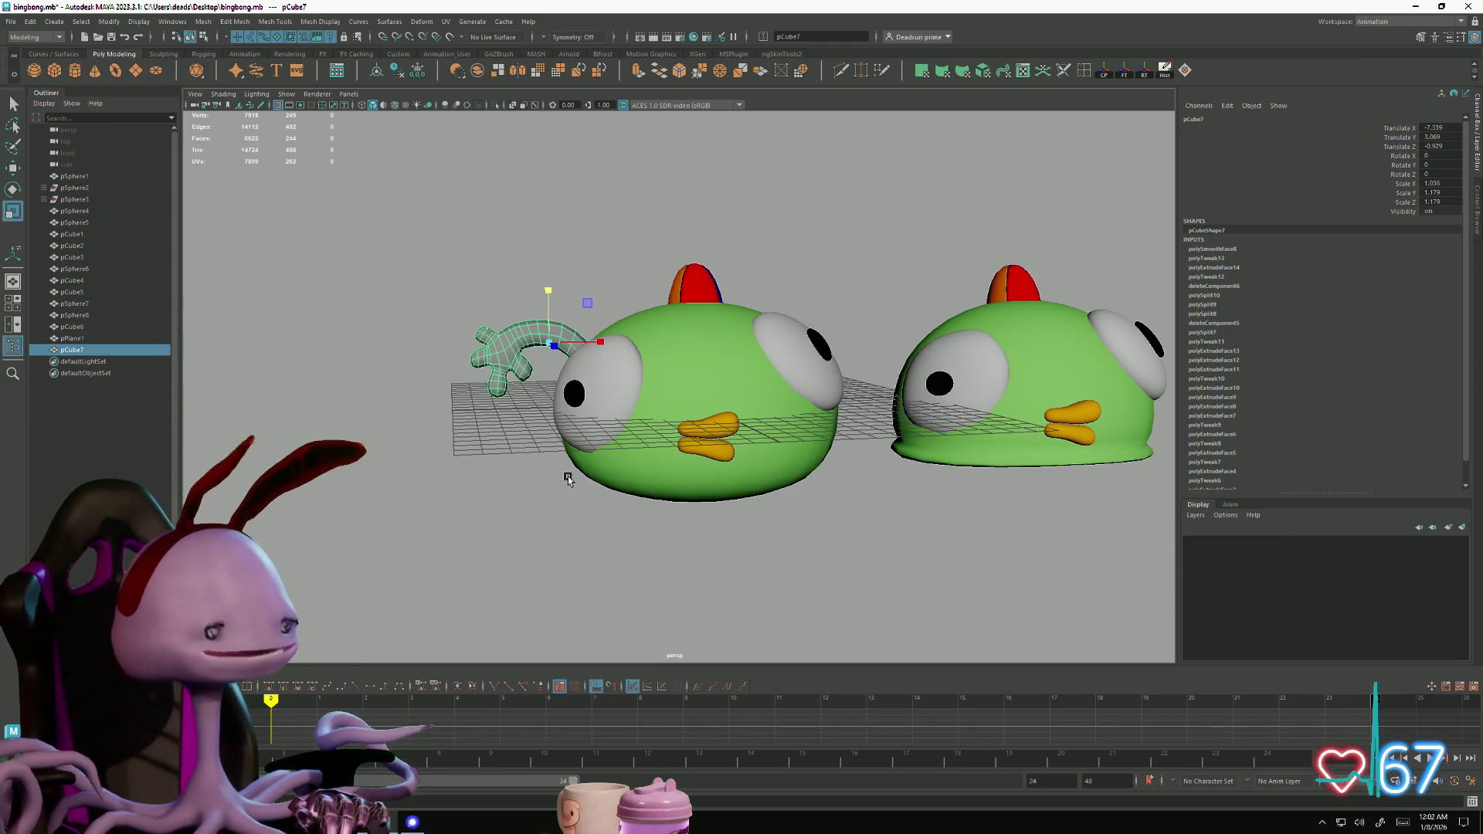
# Select the edge loop on the arm's upper curve and move it up to raise the arch
pyautogui.scroll(3, 579, 478)
pyautogui.keyDown('alt'); pyautogui.moveTo(593, 476); pyautogui.dragTo(543, 413); pyautogui.keyUp('alt')
pyautogui.scroll(5, 473, 381)
pyautogui.scroll(-3, 473, 381)
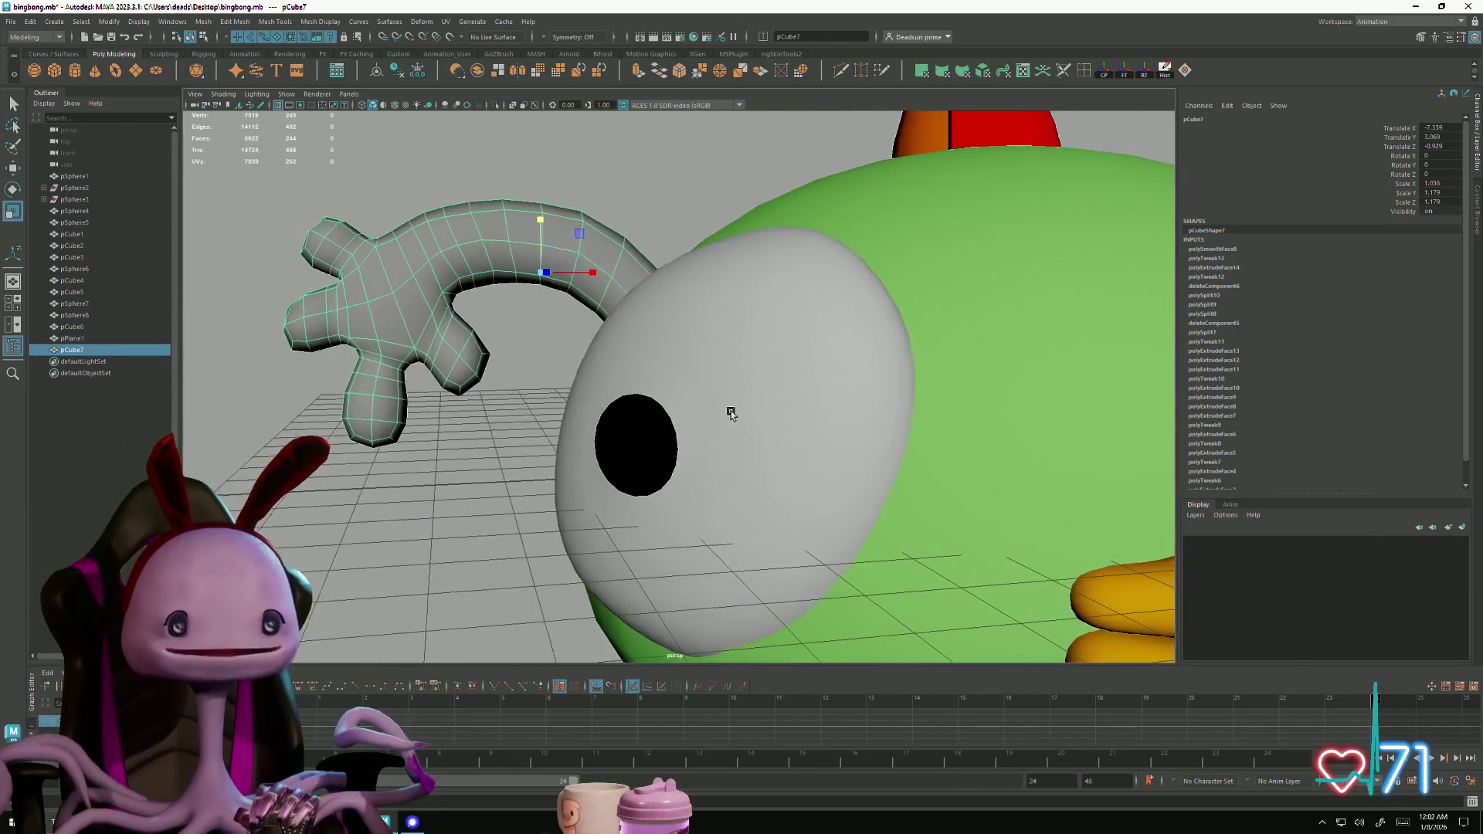
pyautogui.press('F10')
pyautogui.click(457, 226)
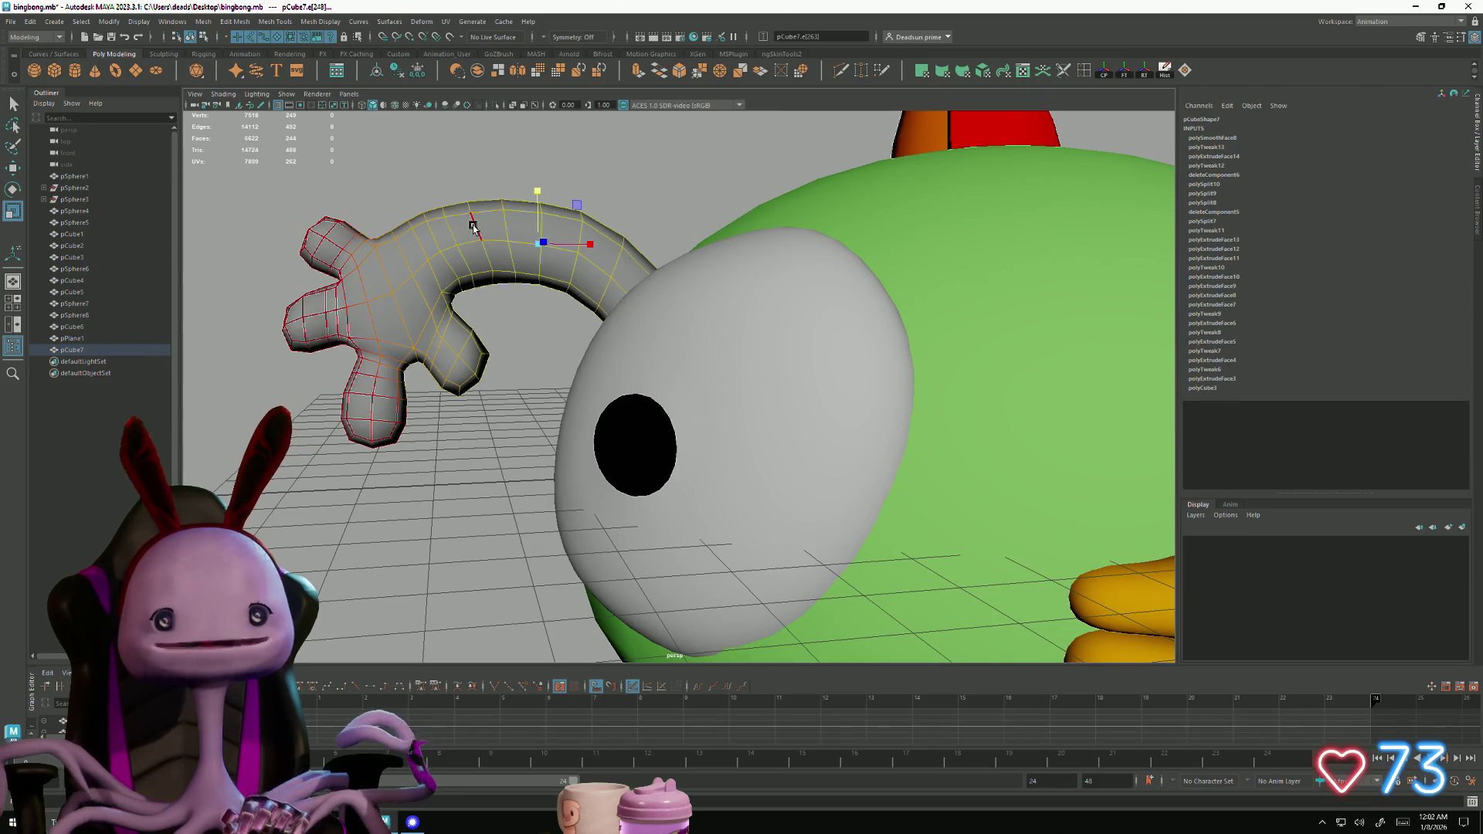
pyautogui.click(487, 212)
pyautogui.press('e')
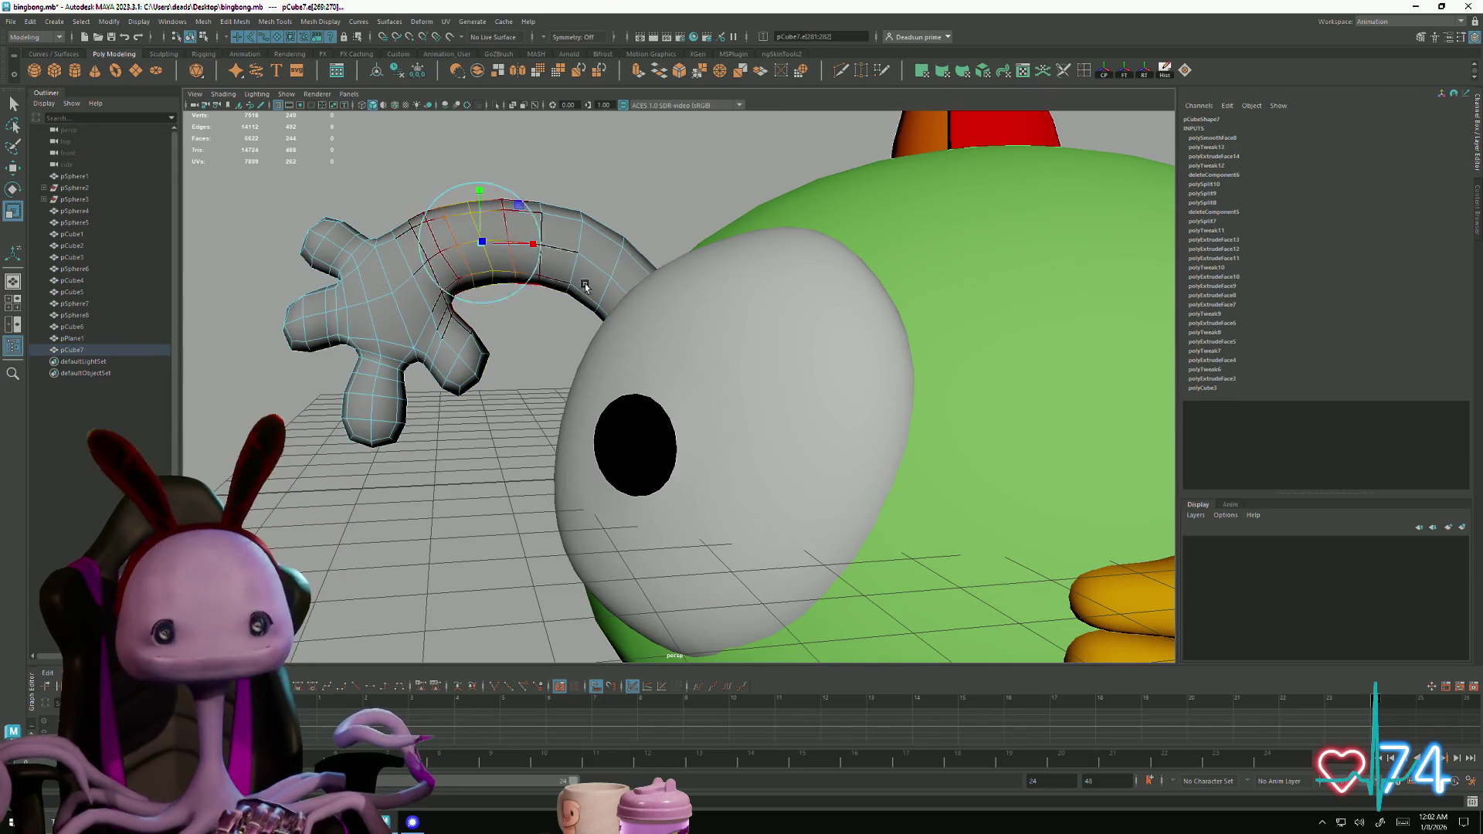
pyautogui.press('w')
pyautogui.moveTo(489, 205); pyautogui.dragTo(481, 180)
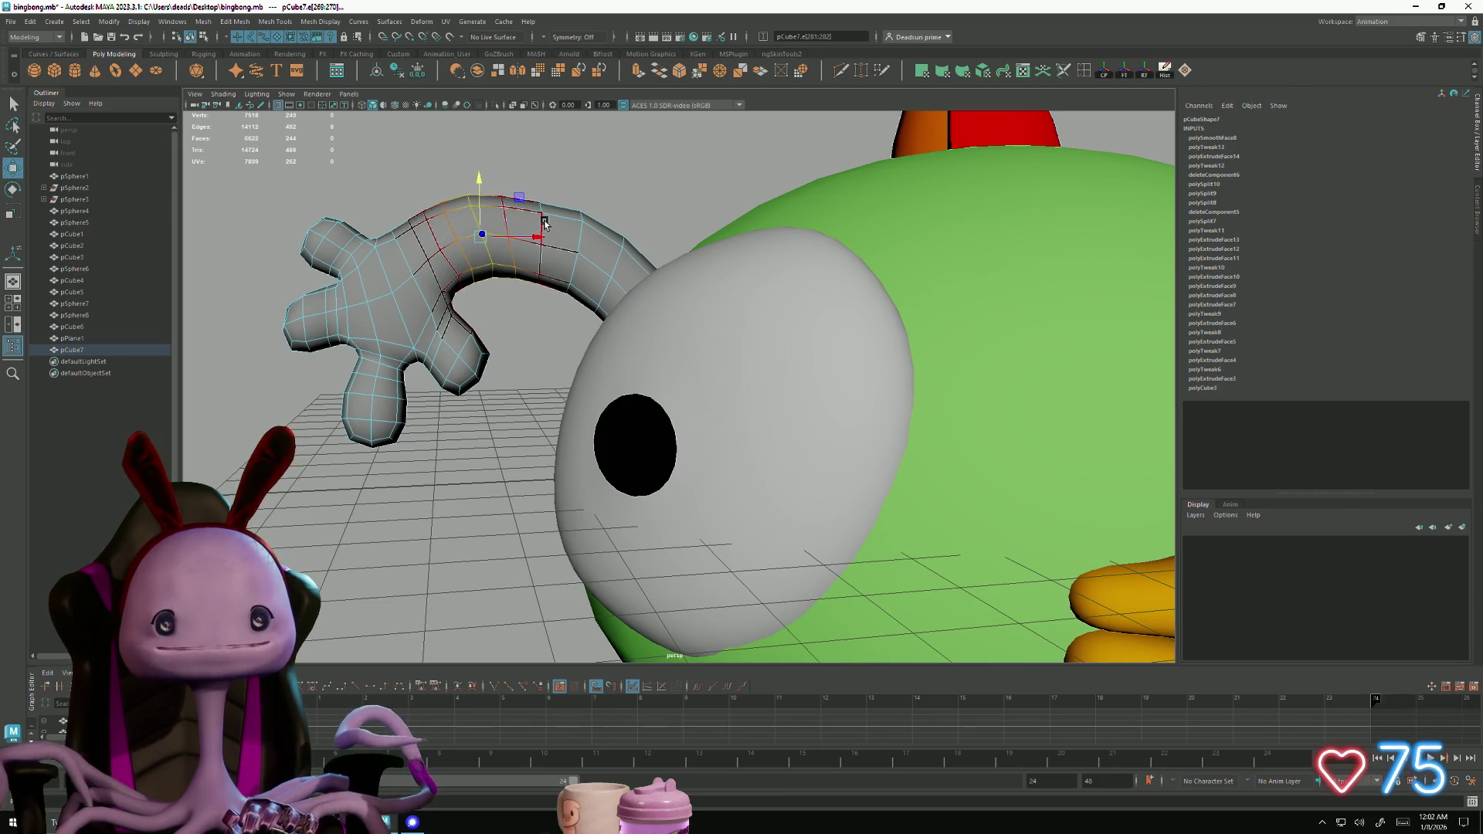
# Pull back to a front-left view of the birds and select the arm
pyautogui.click(535, 189)
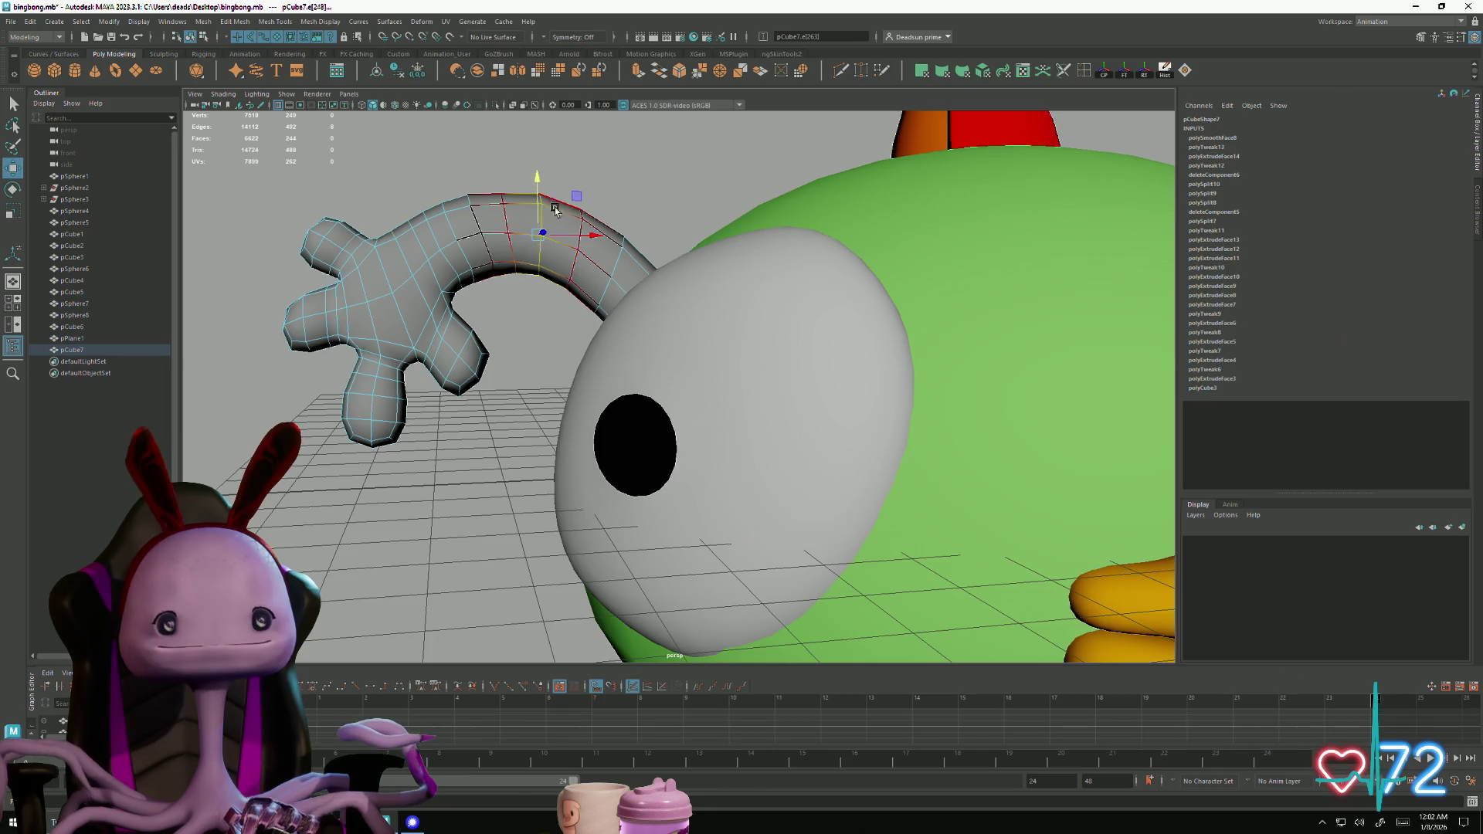
pyautogui.scroll(-5, 484, 303)
pyautogui.moveTo(484, 302); pyautogui.dragTo(487, 263, button='right')
pyautogui.scroll(-3, 499, 391)
pyautogui.moveTo(499, 390)
pyautogui.keyDown('alt'); pyautogui.mouseDown()
pyautogui.moveTo(698, 387)
pyautogui.moveTo(424, 391)
pyautogui.moveTo(438, 384)
pyautogui.mouseUp(); pyautogui.keyUp('alt')
pyautogui.click(588, 332)
pyautogui.moveTo(589, 333)
pyautogui.mouseDown(button='right')
pyautogui.moveTo(554, 526)
pyautogui.moveTo(599, 641)
pyautogui.mouseUp(button='right')
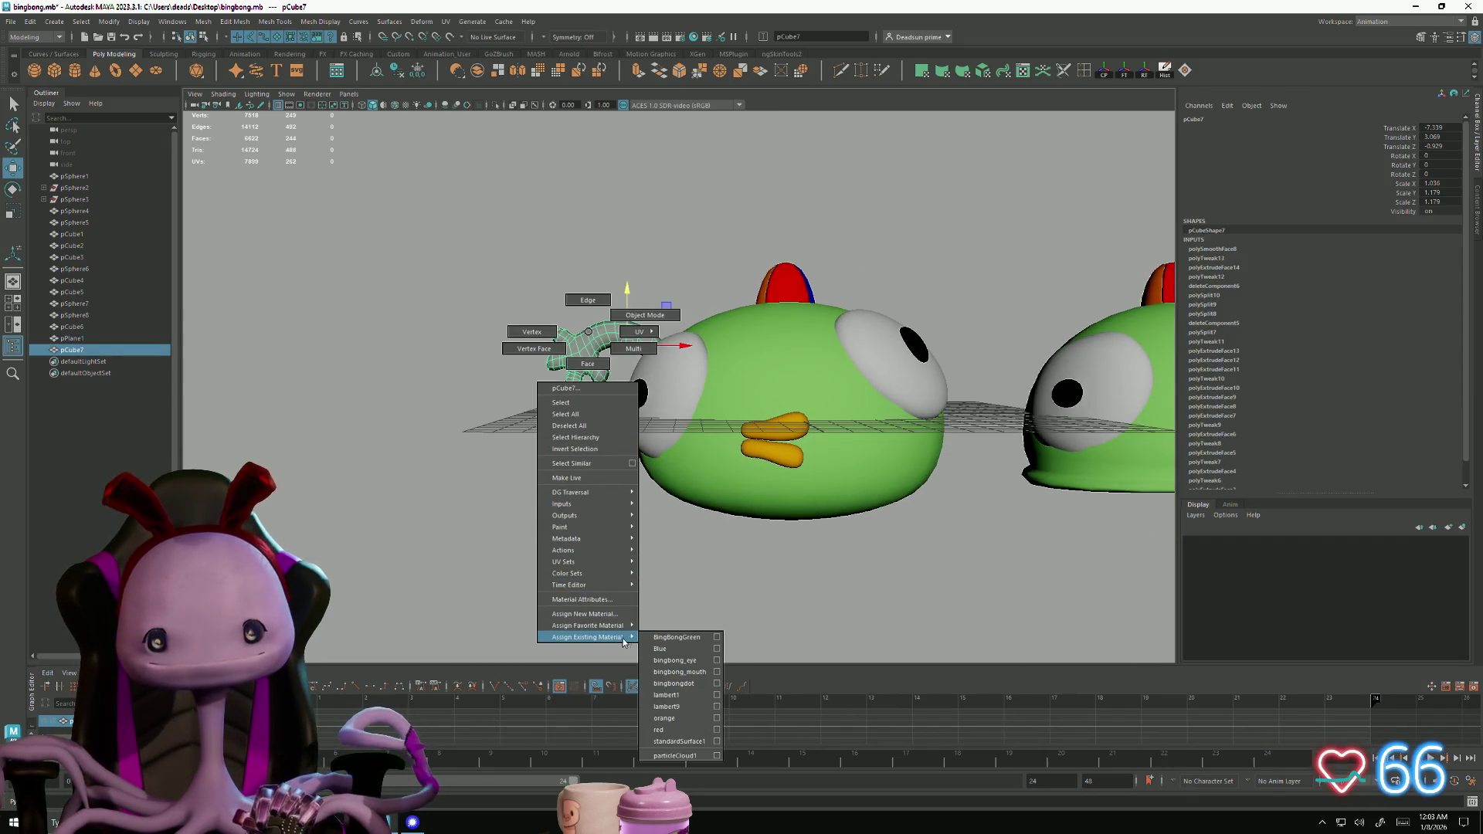
# Assign the existing BingBongGreen material to the left bird's arm
pyautogui.moveTo(696, 642); pyautogui.dragTo(696, 643, button='right')
pyautogui.click(606, 592)
pyautogui.moveTo(605, 593)
pyautogui.keyDown('alt'); pyautogui.mouseDown()
pyautogui.moveTo(463, 553)
pyautogui.moveTo(556, 586)
pyautogui.moveTo(500, 516)
pyautogui.moveTo(517, 586)
pyautogui.moveTo(474, 569)
pyautogui.moveTo(503, 553)
pyautogui.moveTo(472, 532)
pyautogui.moveTo(553, 586)
pyautogui.moveTo(467, 558)
pyautogui.moveTo(474, 572)
pyautogui.moveTo(487, 563)
pyautogui.moveTo(474, 546)
pyautogui.moveTo(502, 542)
pyautogui.moveTo(489, 562)
pyautogui.moveTo(512, 556)
pyautogui.moveTo(489, 556)
pyautogui.mouseUp(); pyautogui.keyUp('alt')
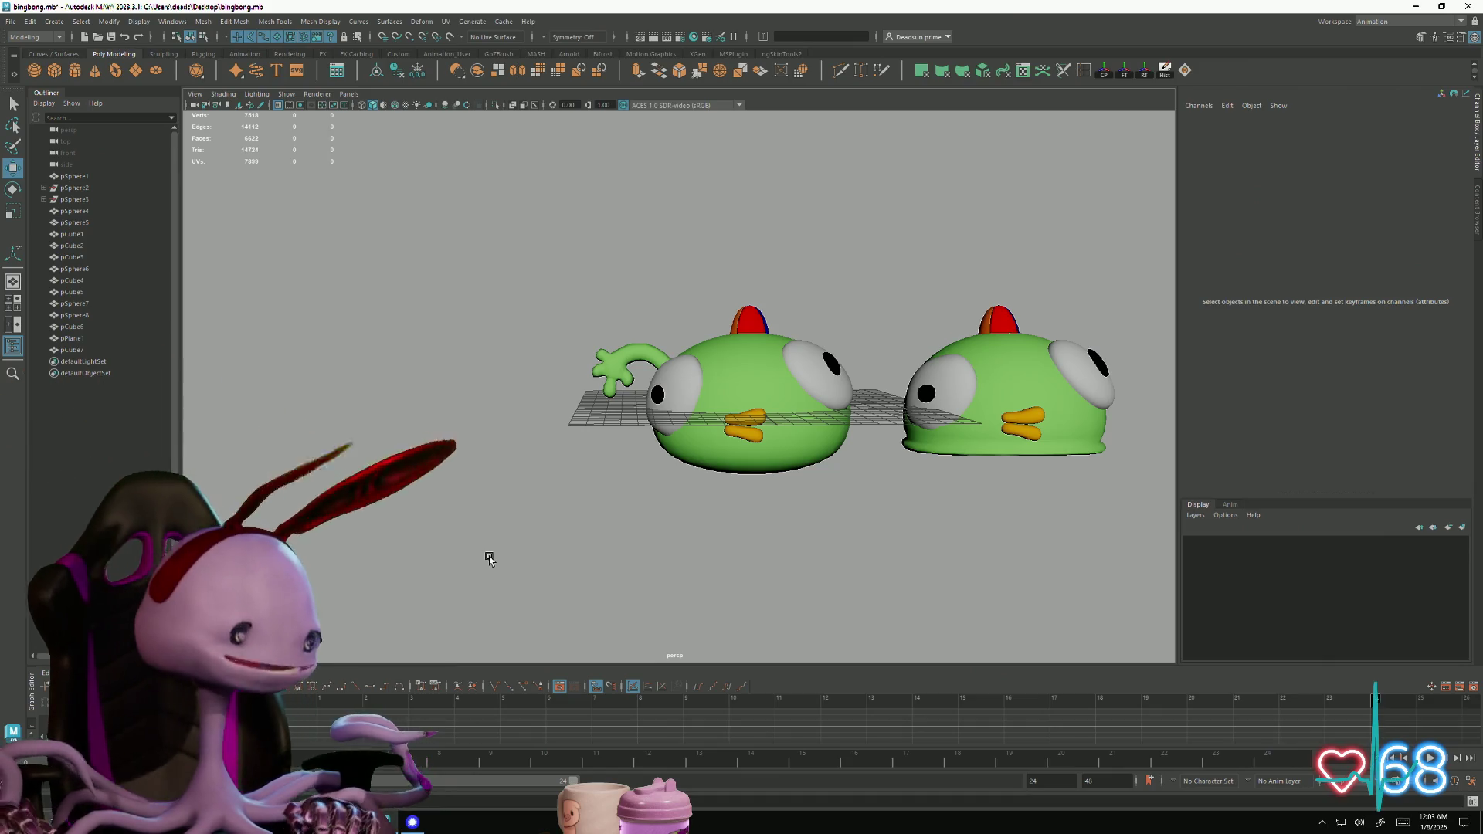
# Marquee-select the right bird and move it farther right along X
pyautogui.moveTo(748, 490)
pyautogui.keyDown('alt'); pyautogui.mouseDown()
pyautogui.moveTo(709, 506)
pyautogui.moveTo(749, 530)
pyautogui.moveTo(730, 522)
pyautogui.moveTo(887, 530)
pyautogui.moveTo(802, 479)
pyautogui.mouseUp(); pyautogui.keyUp('alt')
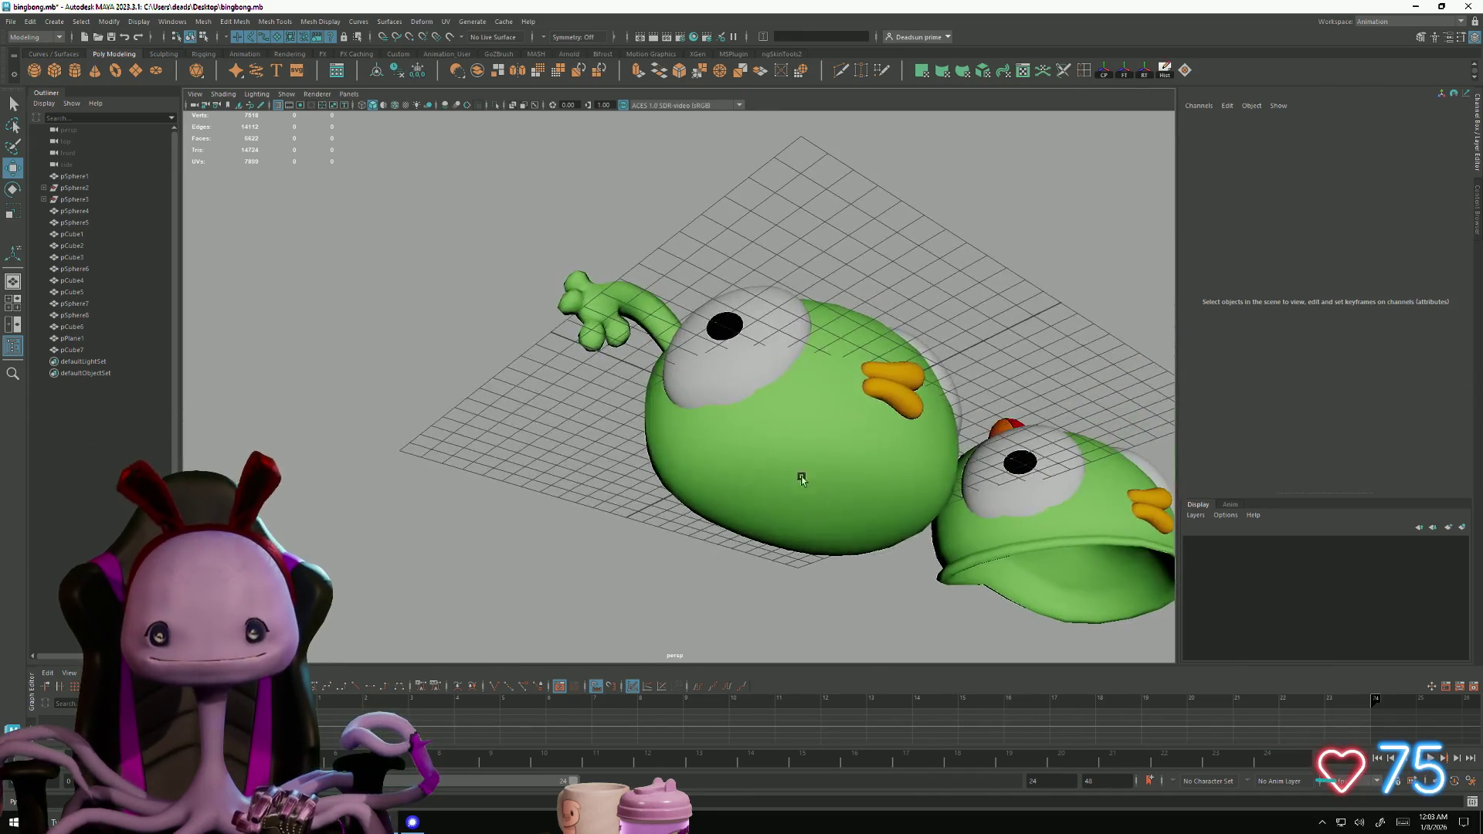
pyautogui.click(734, 443)
pyautogui.moveTo(706, 442)
pyautogui.keyDown('alt'); pyautogui.mouseDown()
pyautogui.moveTo(738, 436)
pyautogui.moveTo(741, 475)
pyautogui.moveTo(679, 476)
pyautogui.moveTo(726, 467)
pyautogui.moveTo(662, 423)
pyautogui.mouseUp(); pyautogui.keyUp('alt')
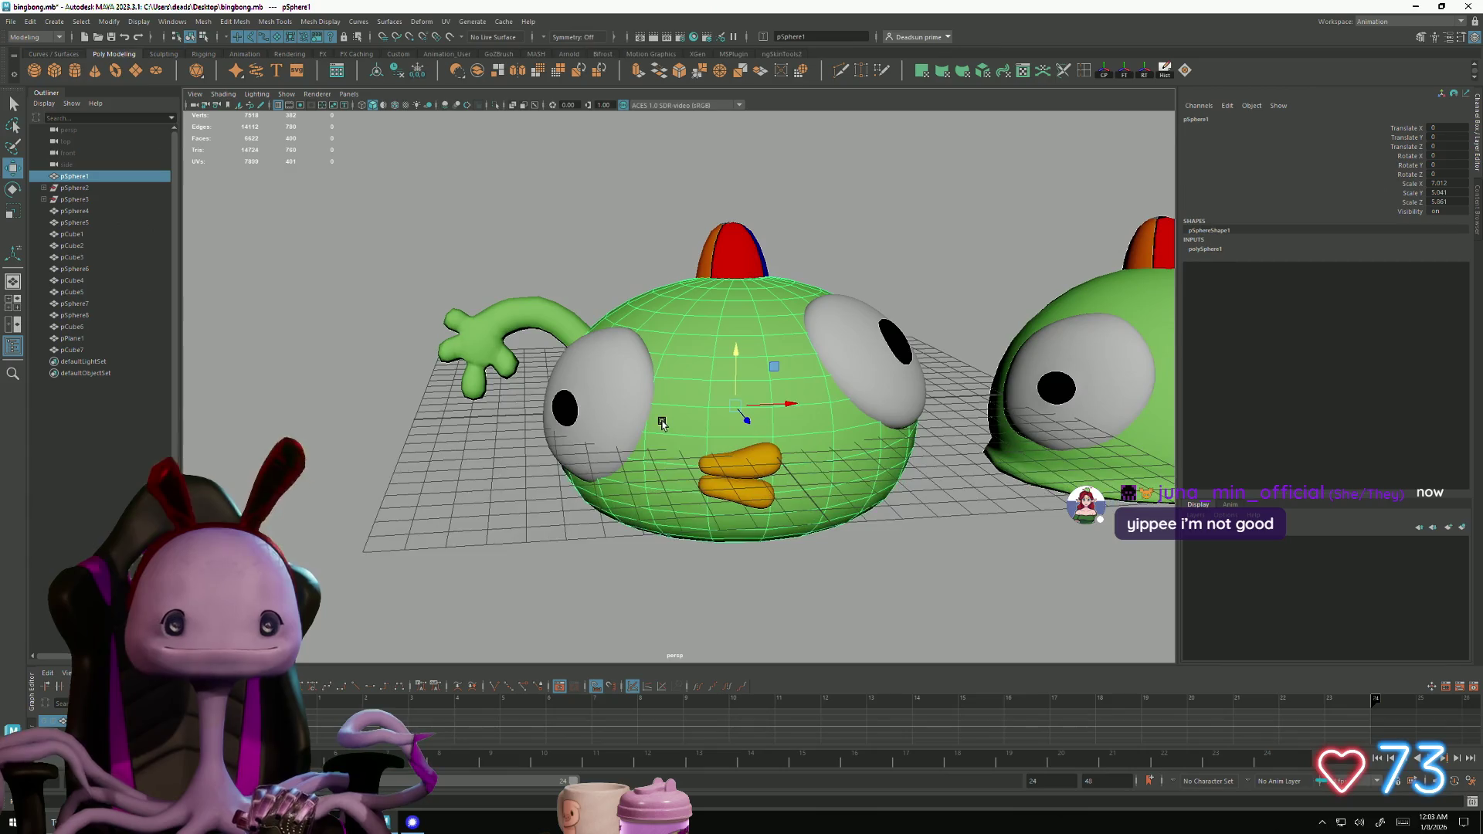
pyautogui.click(530, 309)
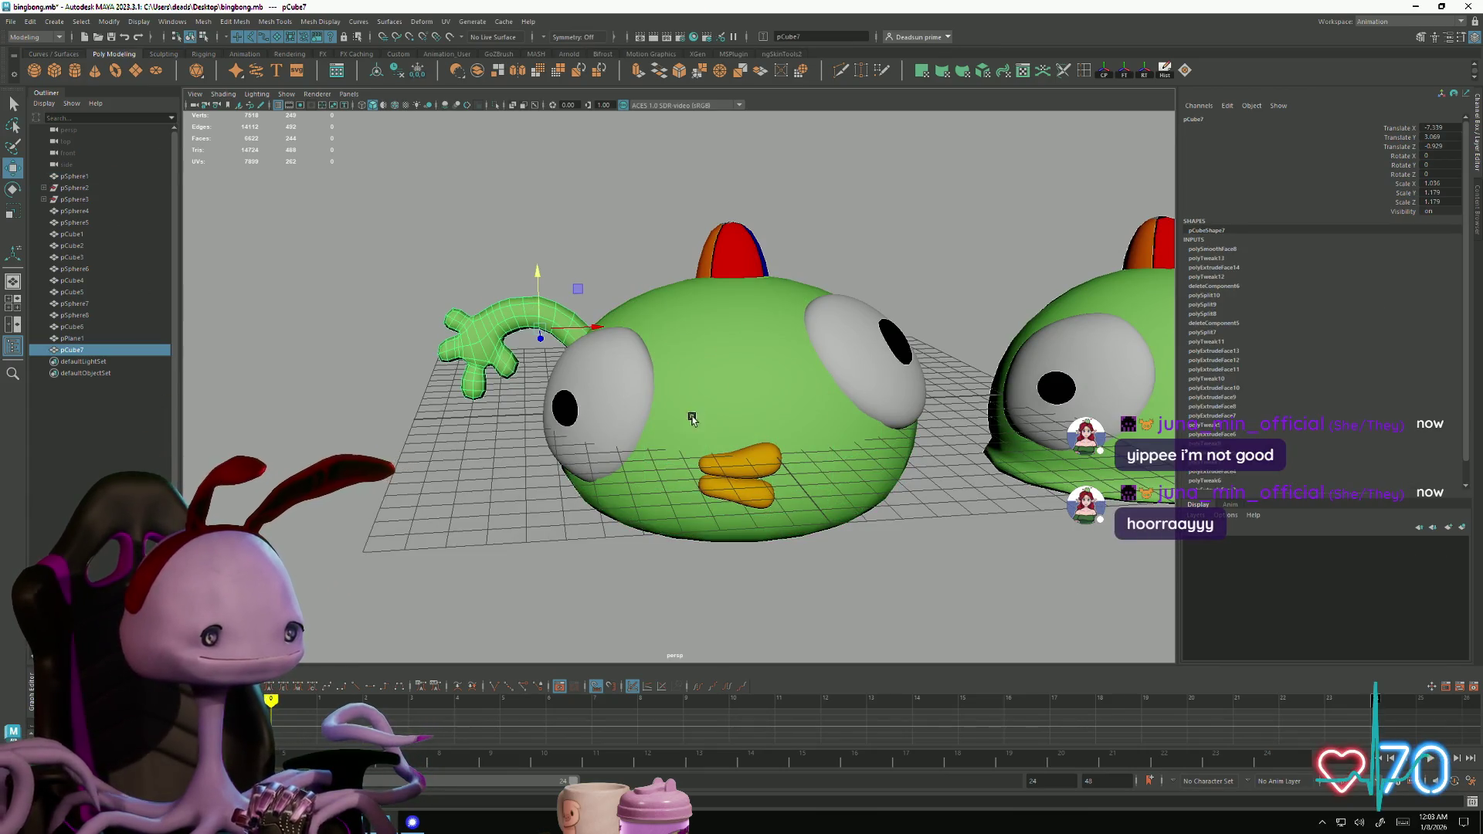
pyautogui.click(512, 346)
pyautogui.click(544, 309)
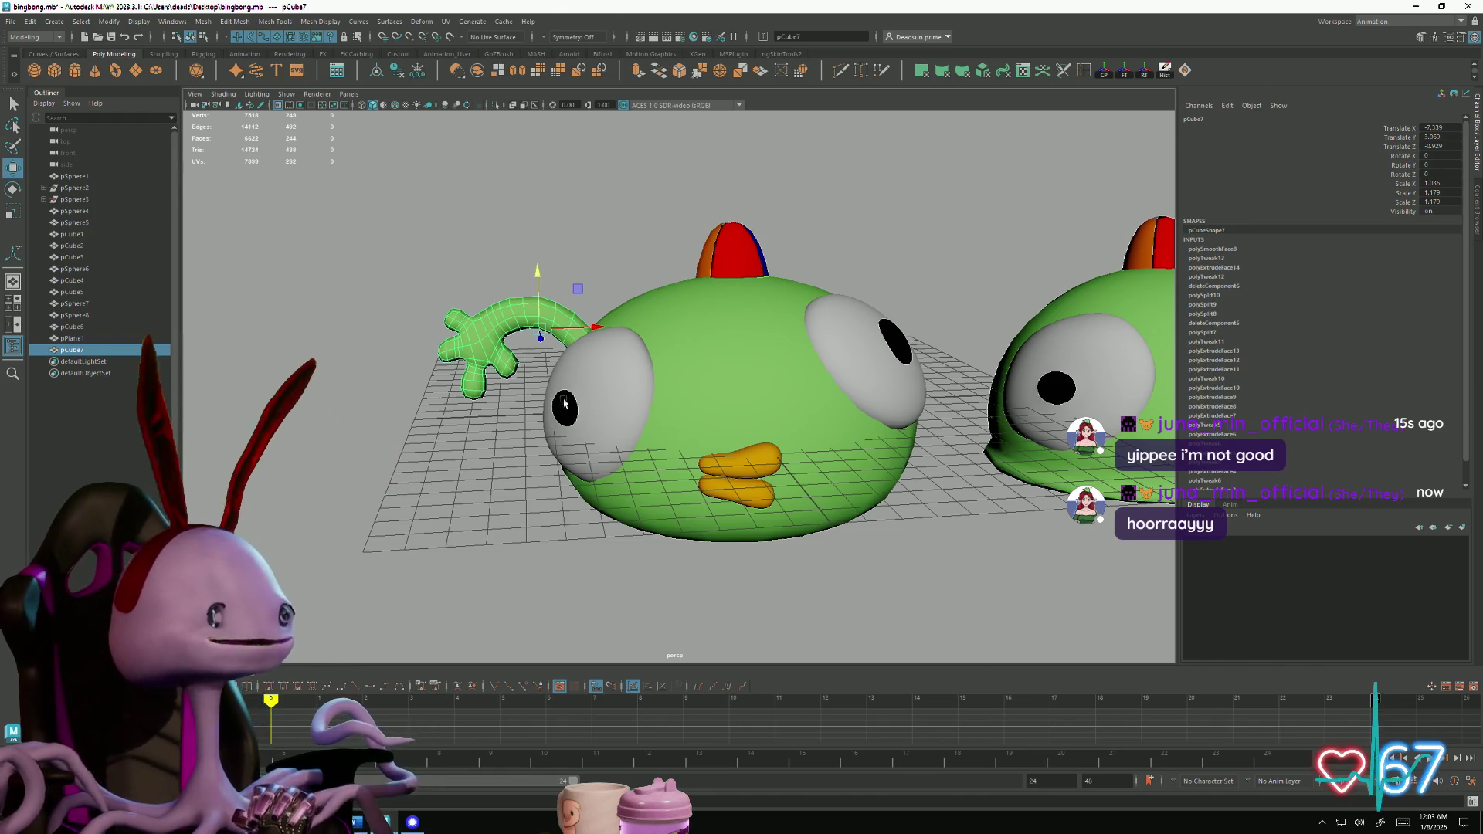
pyautogui.scroll(-3, 562, 405)
pyautogui.moveTo(563, 404)
pyautogui.keyDown('alt'); pyautogui.mouseDown()
pyautogui.moveTo(637, 395)
pyautogui.moveTo(695, 304)
pyautogui.mouseUp(); pyautogui.keyUp('alt')
pyautogui.moveTo(733, 259)
pyautogui.mouseDown()
pyautogui.moveTo(820, 332)
pyautogui.moveTo(964, 518)
pyautogui.mouseUp()
pyautogui.moveTo(975, 384); pyautogui.dragTo(1069, 383)
# Orbit around the left bird and select its arm pCube7 again
pyautogui.click(643, 424)
pyautogui.keyDown('alt'); pyautogui.moveTo(643, 424); pyautogui.dragTo(647, 487); pyautogui.keyUp('alt')
pyautogui.moveTo(647, 487)
pyautogui.keyDown('alt'); pyautogui.mouseDown(button='right')
pyautogui.moveTo(761, 536)
pyautogui.moveTo(742, 510)
pyautogui.mouseUp(button='right'); pyautogui.keyUp('alt')
pyautogui.moveTo(741, 509)
pyautogui.keyDown('alt'); pyautogui.mouseDown()
pyautogui.moveTo(586, 432)
pyautogui.moveTo(533, 440)
pyautogui.moveTo(656, 521)
pyautogui.moveTo(734, 510)
pyautogui.moveTo(772, 478)
pyautogui.moveTo(847, 538)
pyautogui.moveTo(657, 528)
pyautogui.mouseUp(); pyautogui.keyUp('alt')
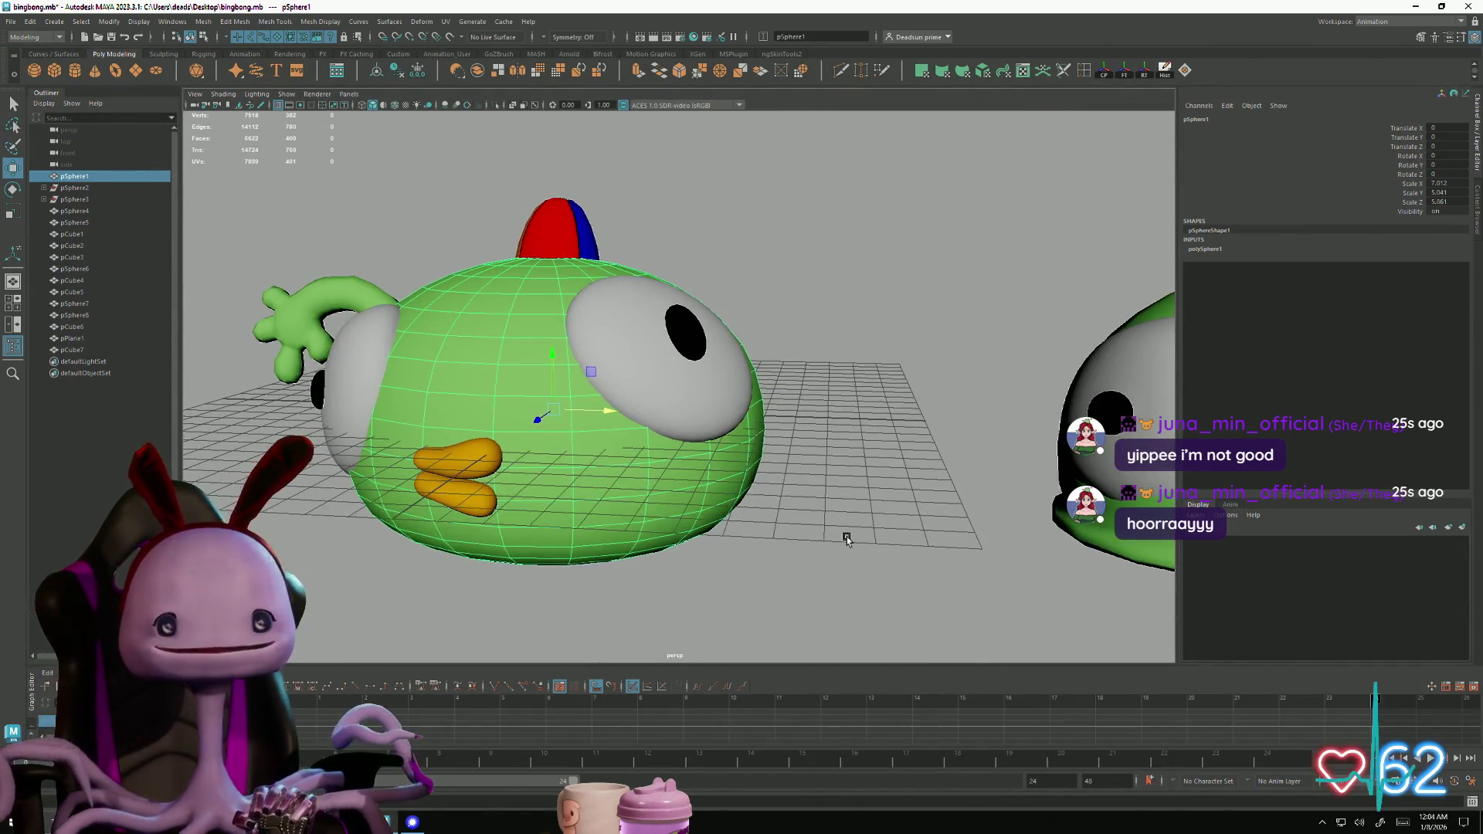
pyautogui.click(846, 538)
pyautogui.click(362, 295)
pyautogui.keyDown('alt'); pyautogui.moveTo(579, 467); pyautogui.dragTo(433, 453); pyautogui.keyUp('alt')
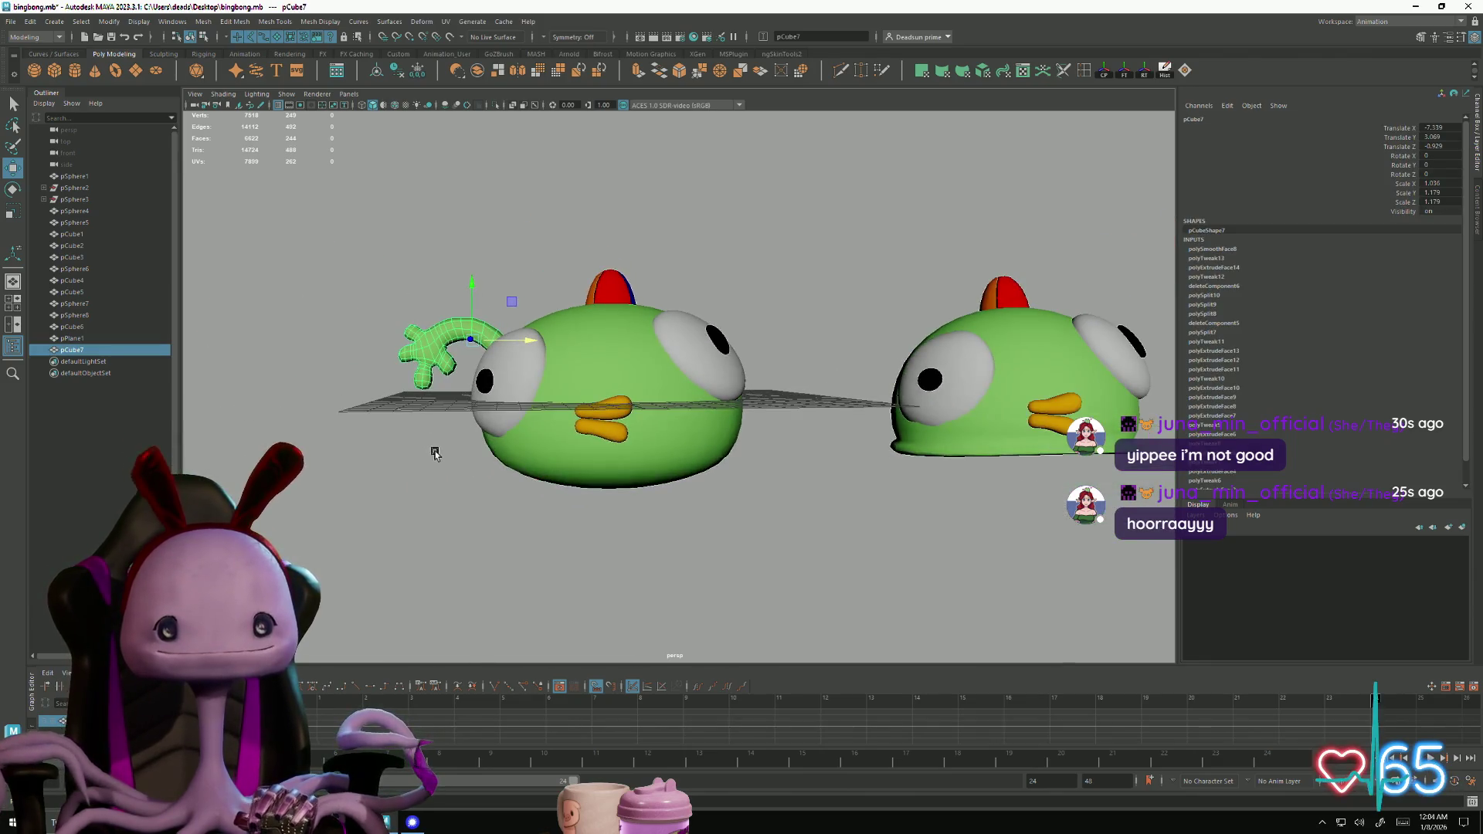
pyautogui.click(200, 20)
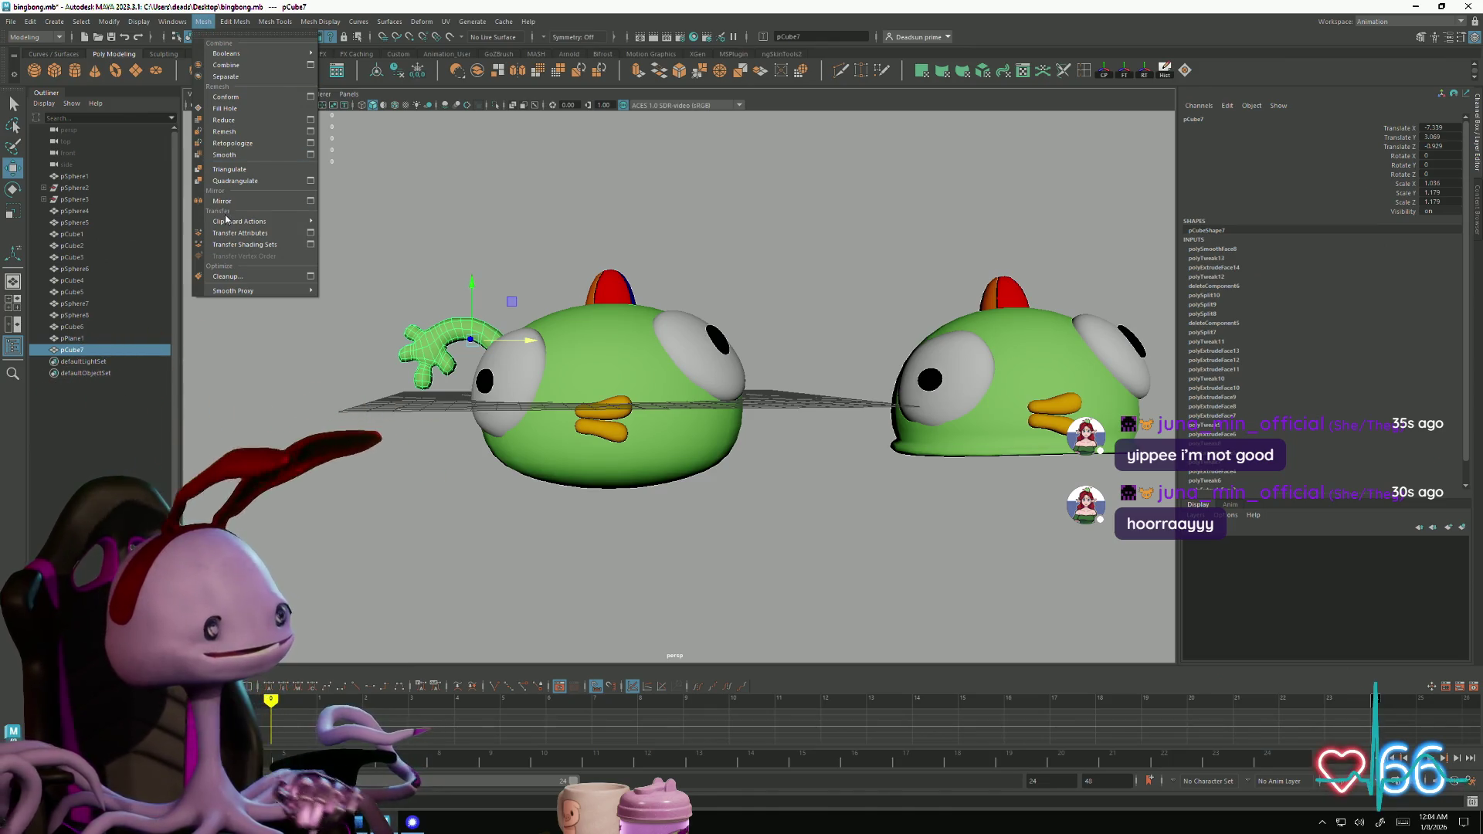
# Mirror the arm to the other side of the body with Mesh > Mirror
pyautogui.moveTo(251, 223)
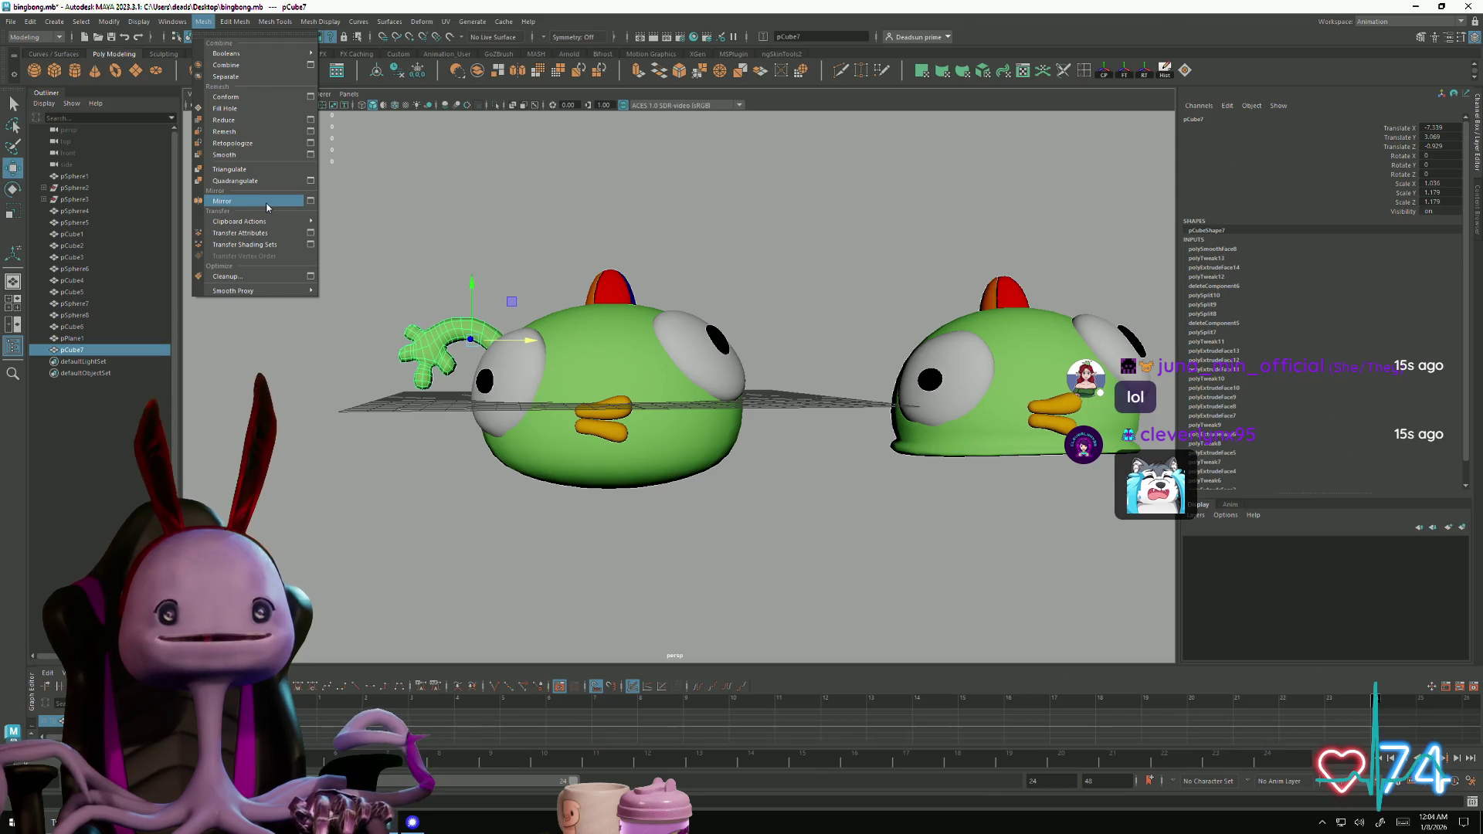
pyautogui.click(268, 207)
pyautogui.click(739, 325)
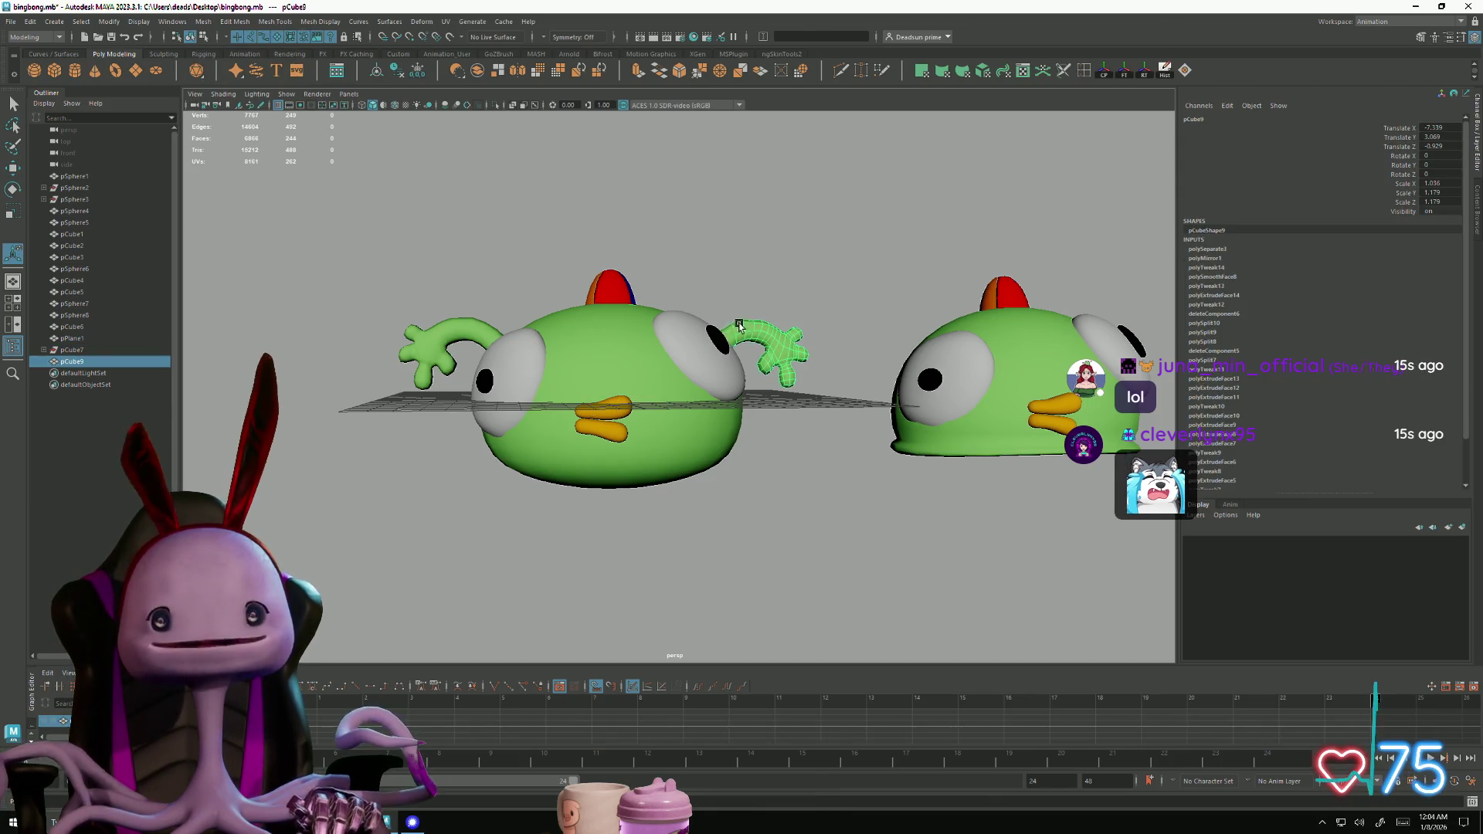
pyautogui.click(232, 23)
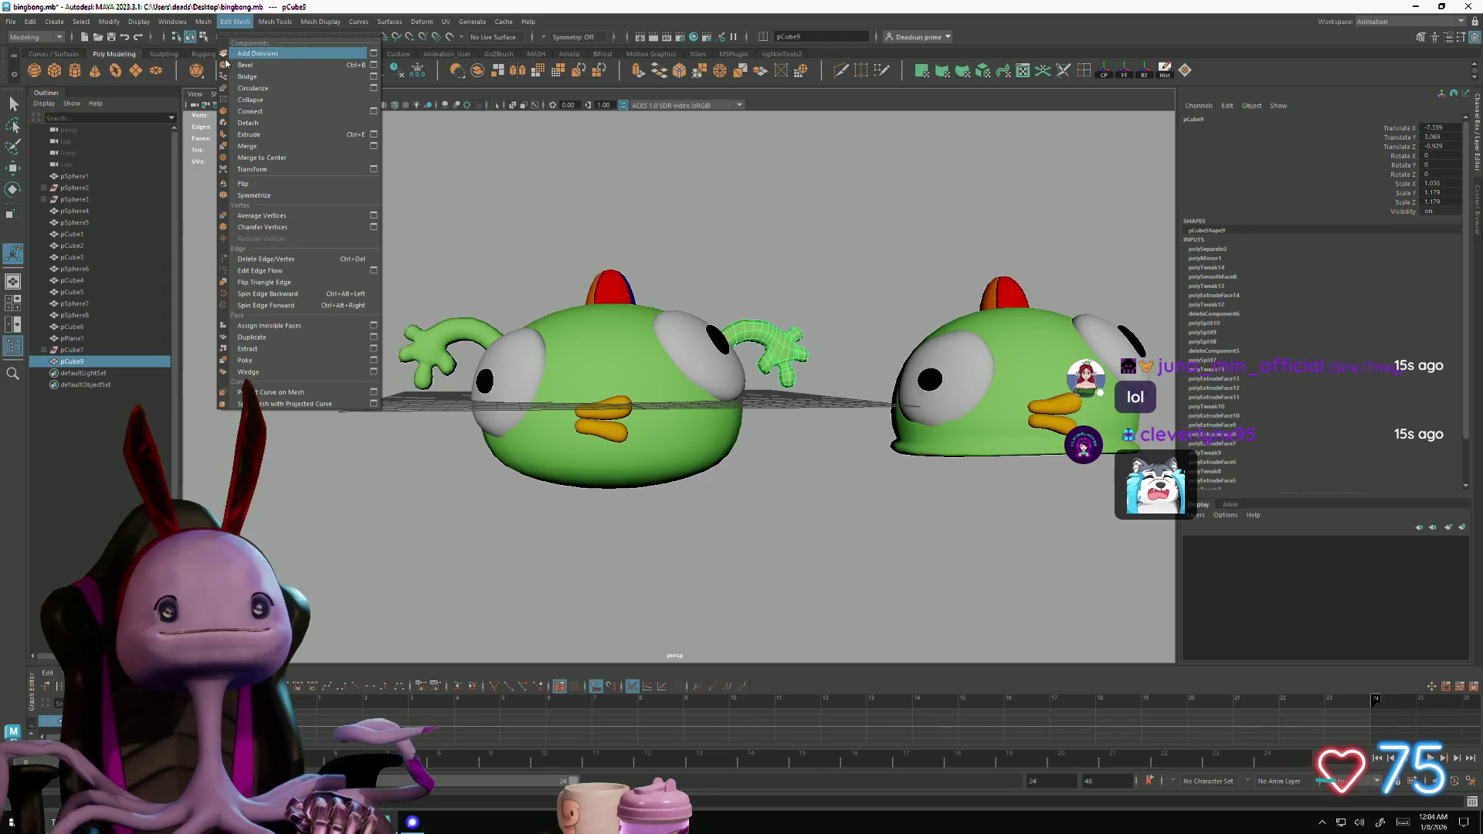
pyautogui.click(683, 224)
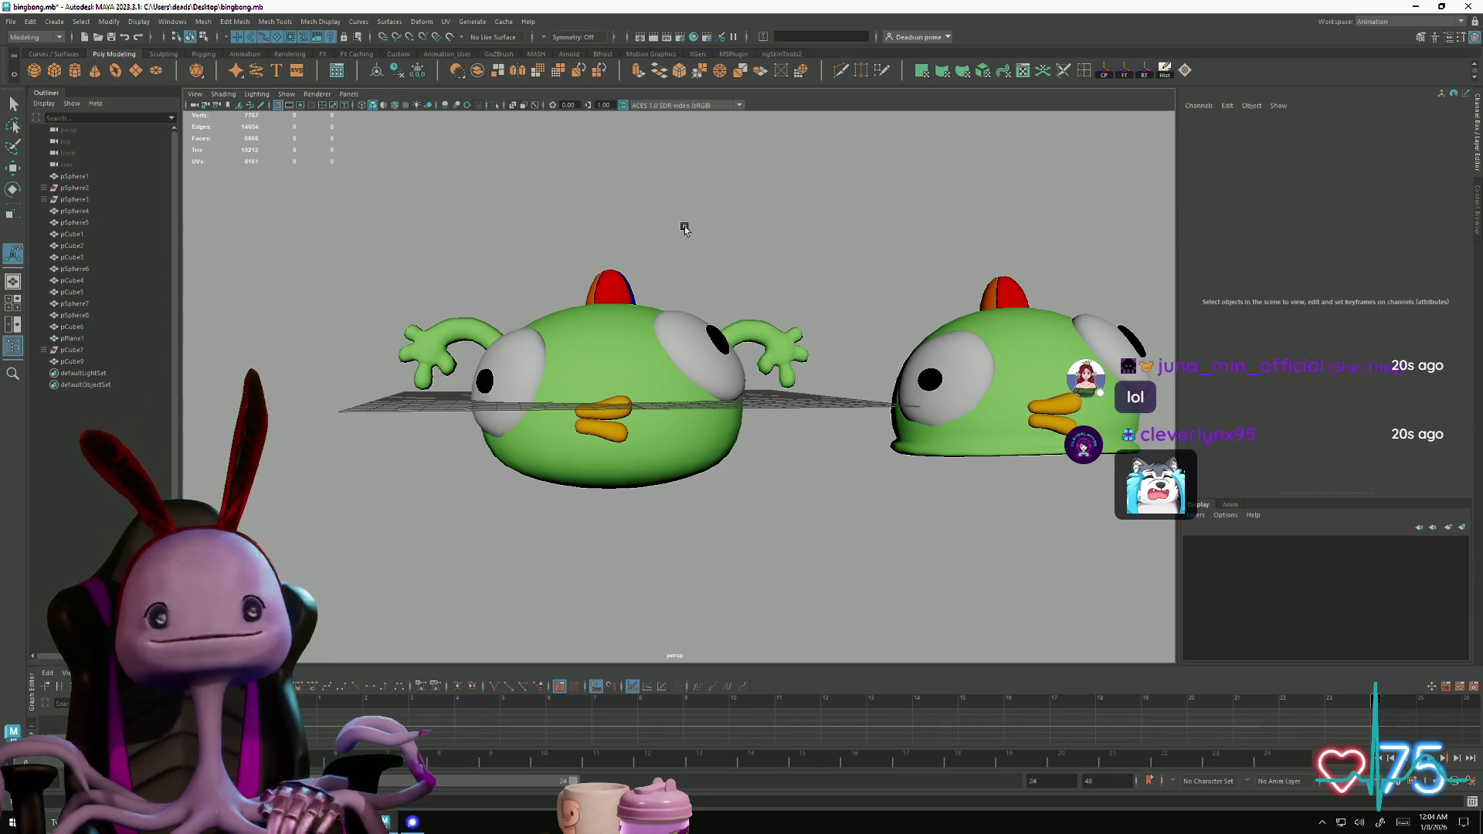
# Expand pCube7 in the Outliner and select the mirrored child pCube8
pyautogui.click(770, 333)
pyautogui.click(45, 350)
pyautogui.click(78, 362)
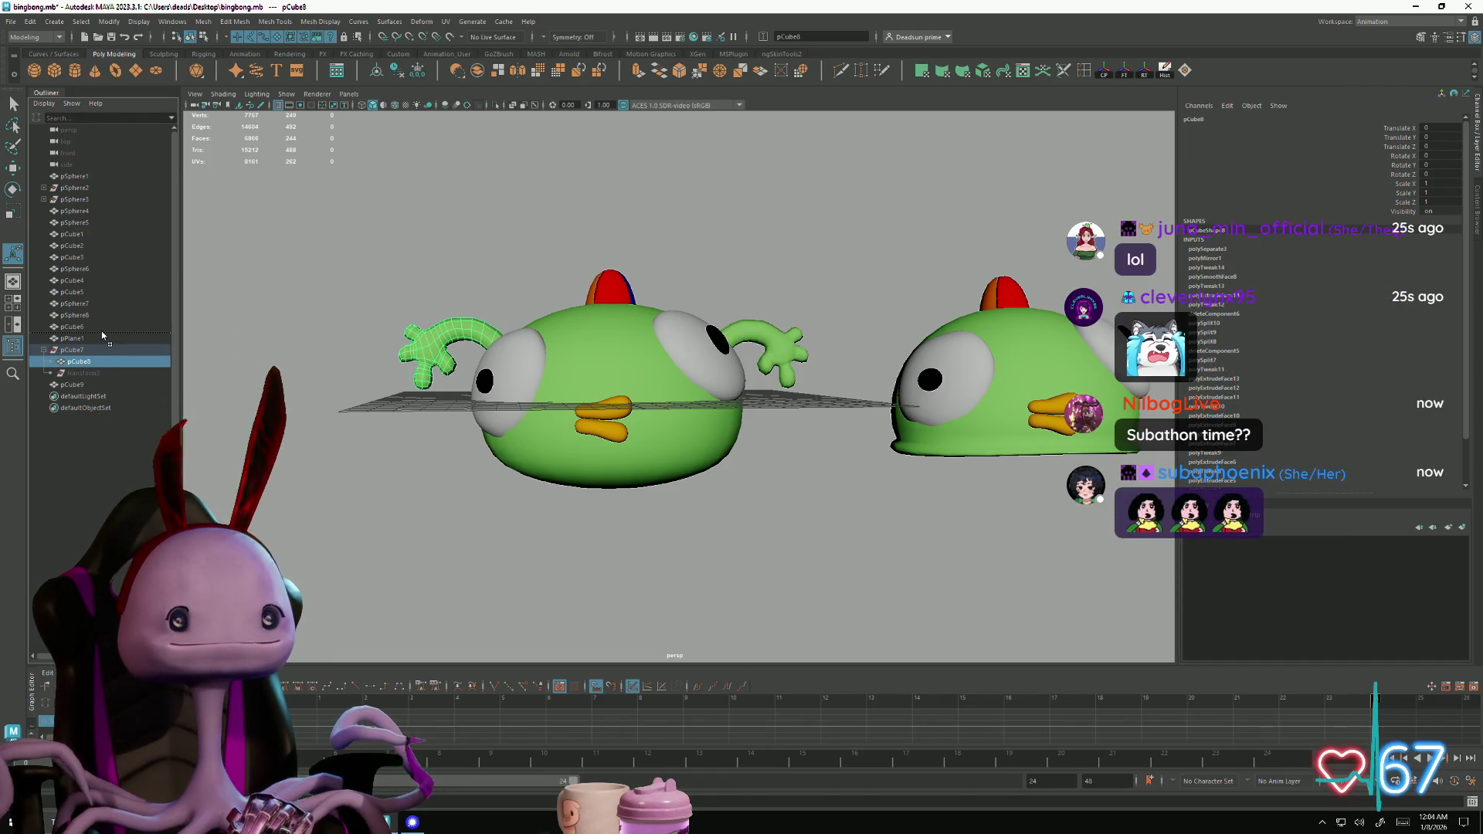
# Move pCube8 out of pCube7 to the top level and select the mirrored arm pCube9
pyautogui.moveTo(100, 340); pyautogui.dragTo(103, 334)
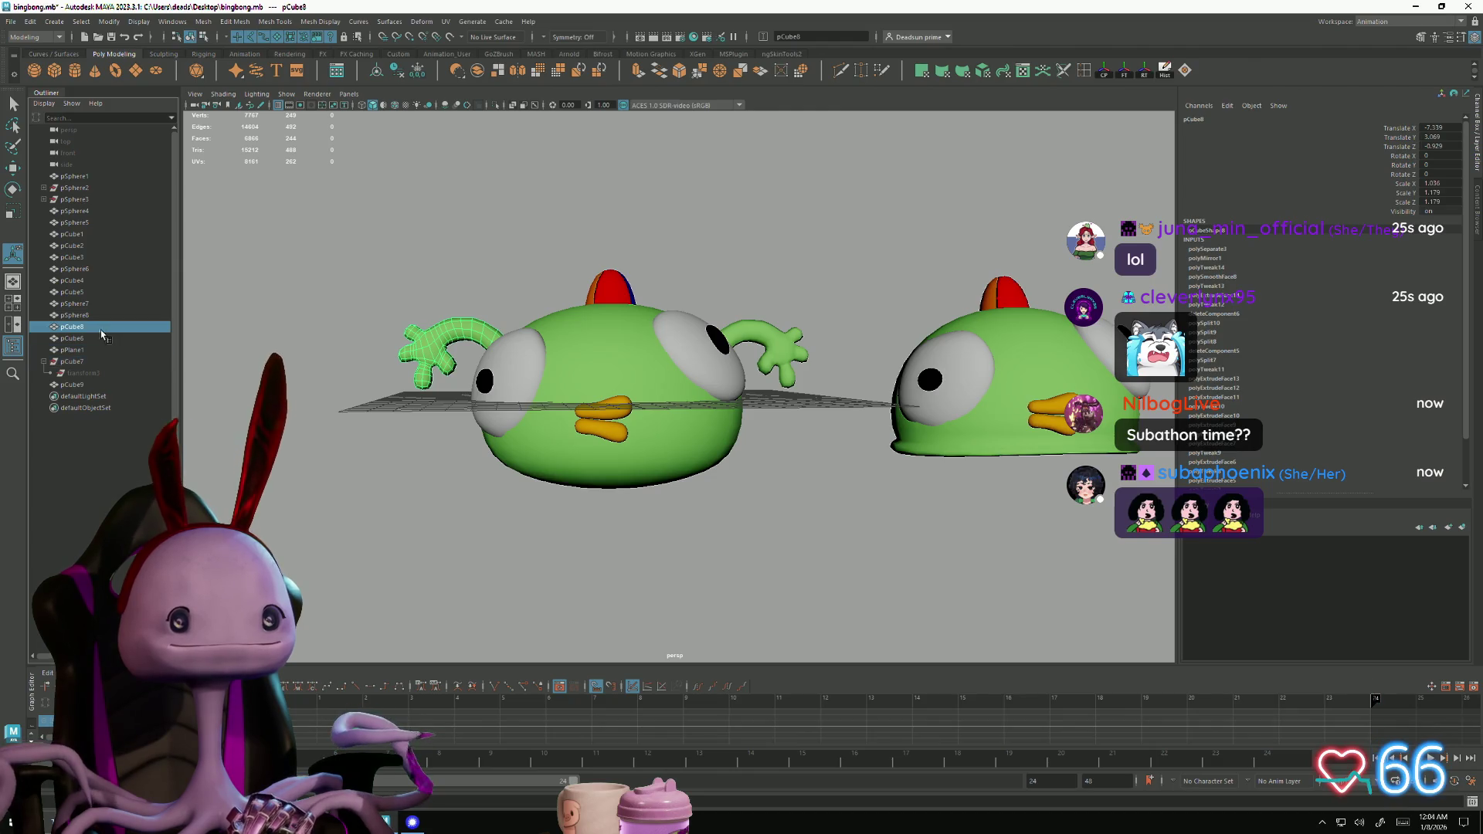
pyautogui.click(743, 322)
pyautogui.keyDown('alt'); pyautogui.moveTo(751, 424); pyautogui.dragTo(669, 463); pyautogui.keyUp('alt')
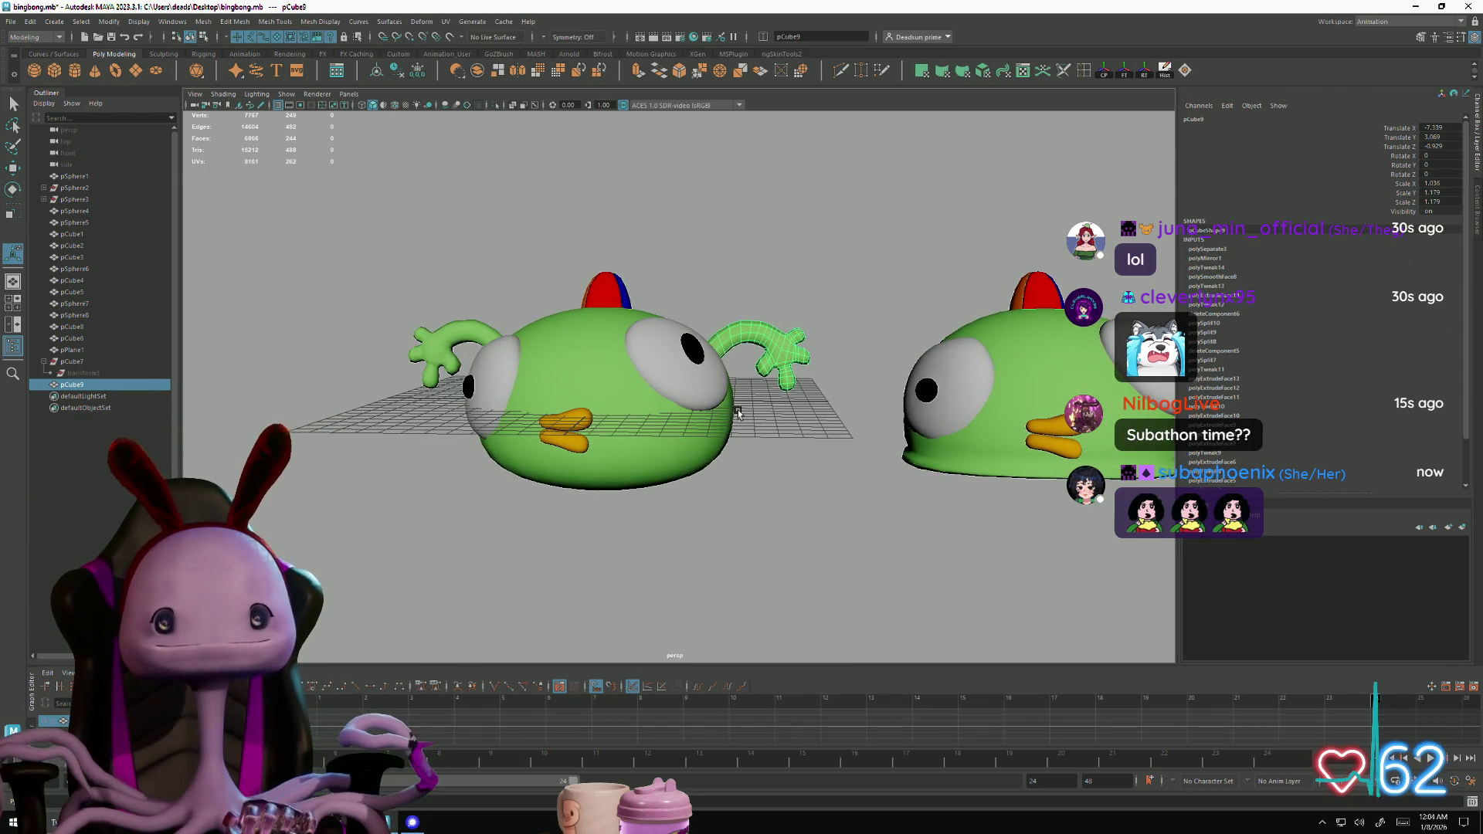
# Center the mirrored arm's pivot with Modify > Center Pivot
pyautogui.press('e')
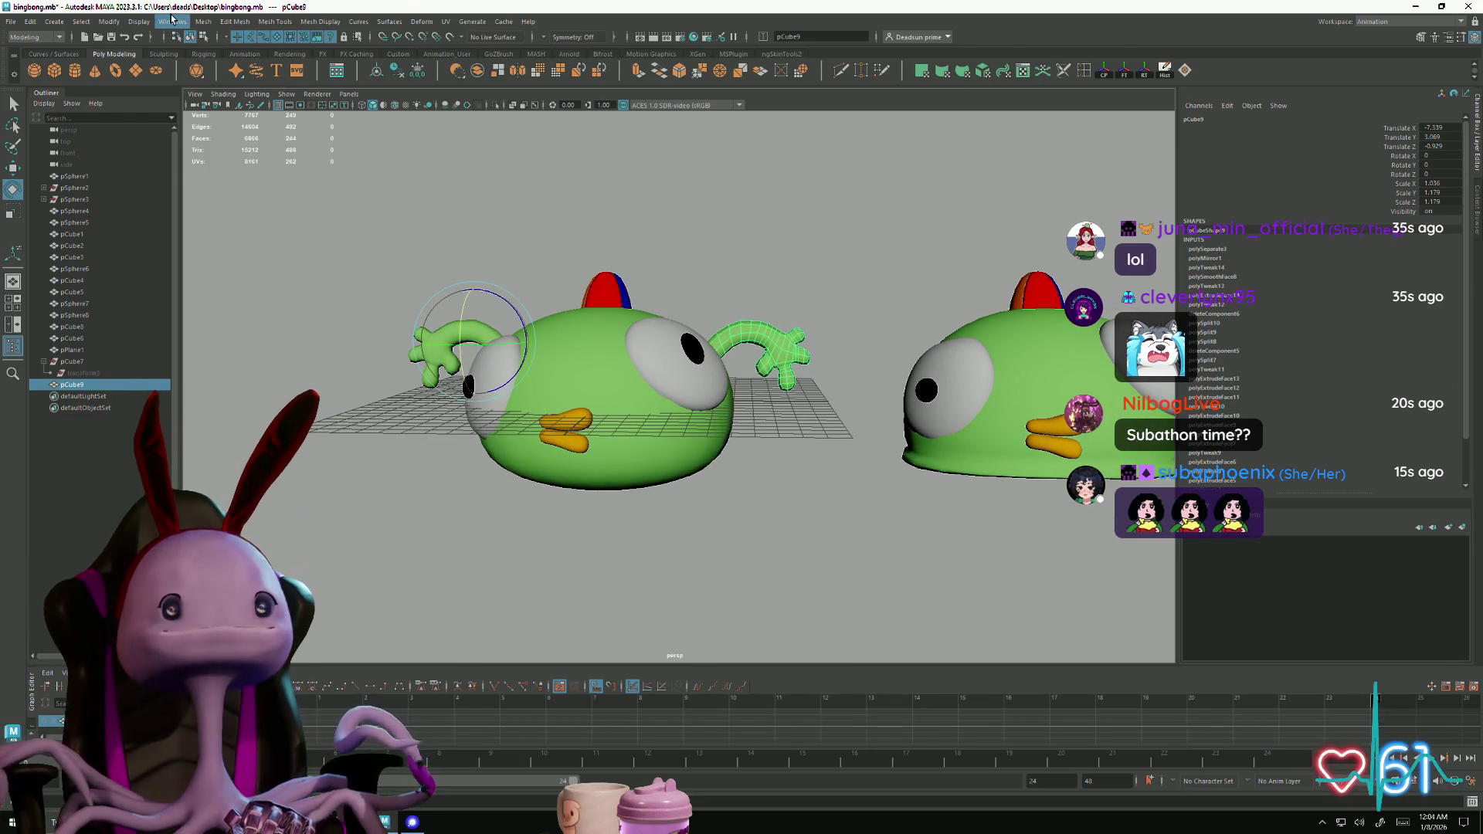
pyautogui.click(173, 19)
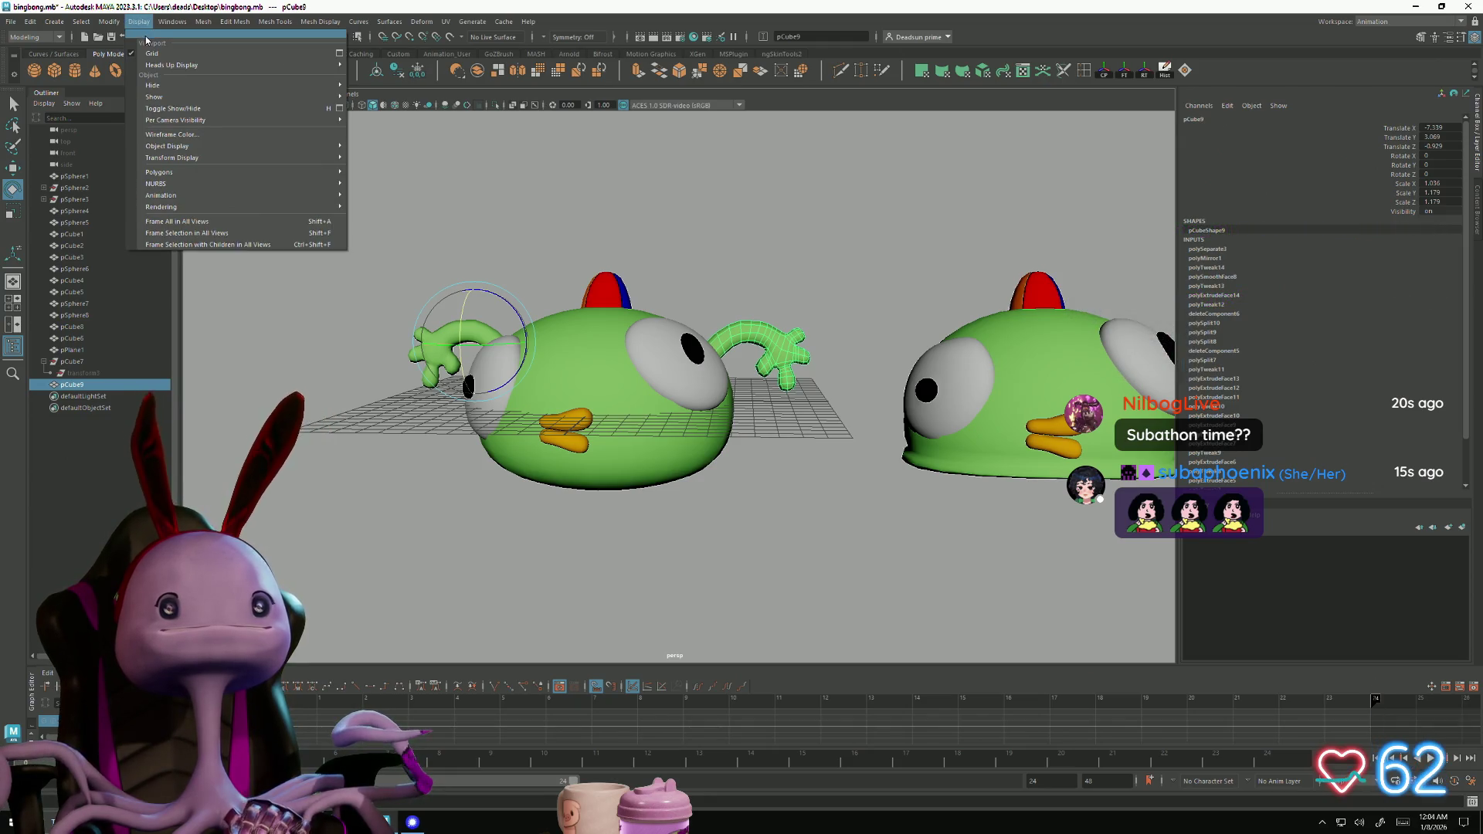
pyautogui.moveTo(208, 29)
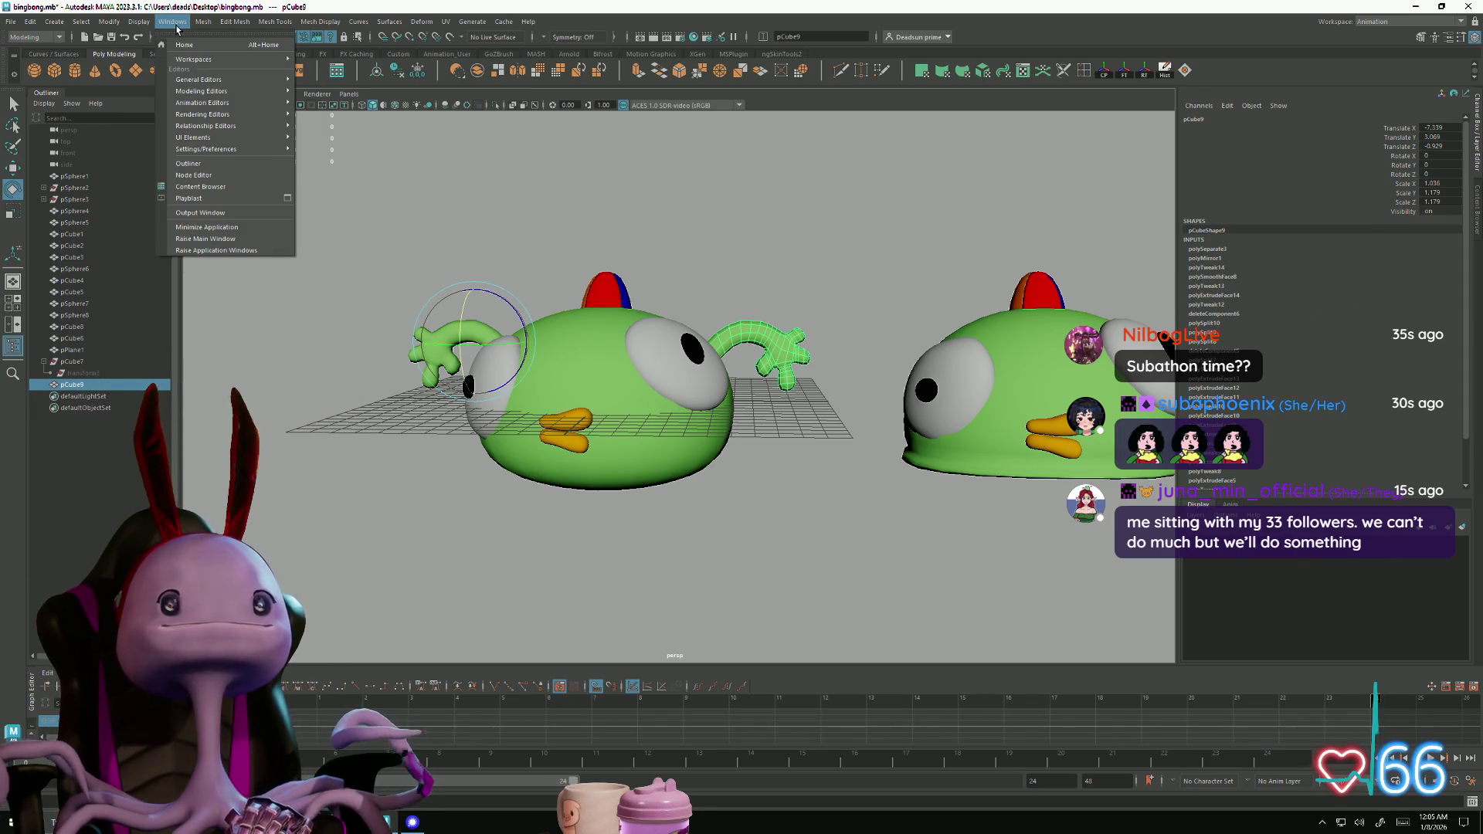
pyautogui.moveTo(109, 26)
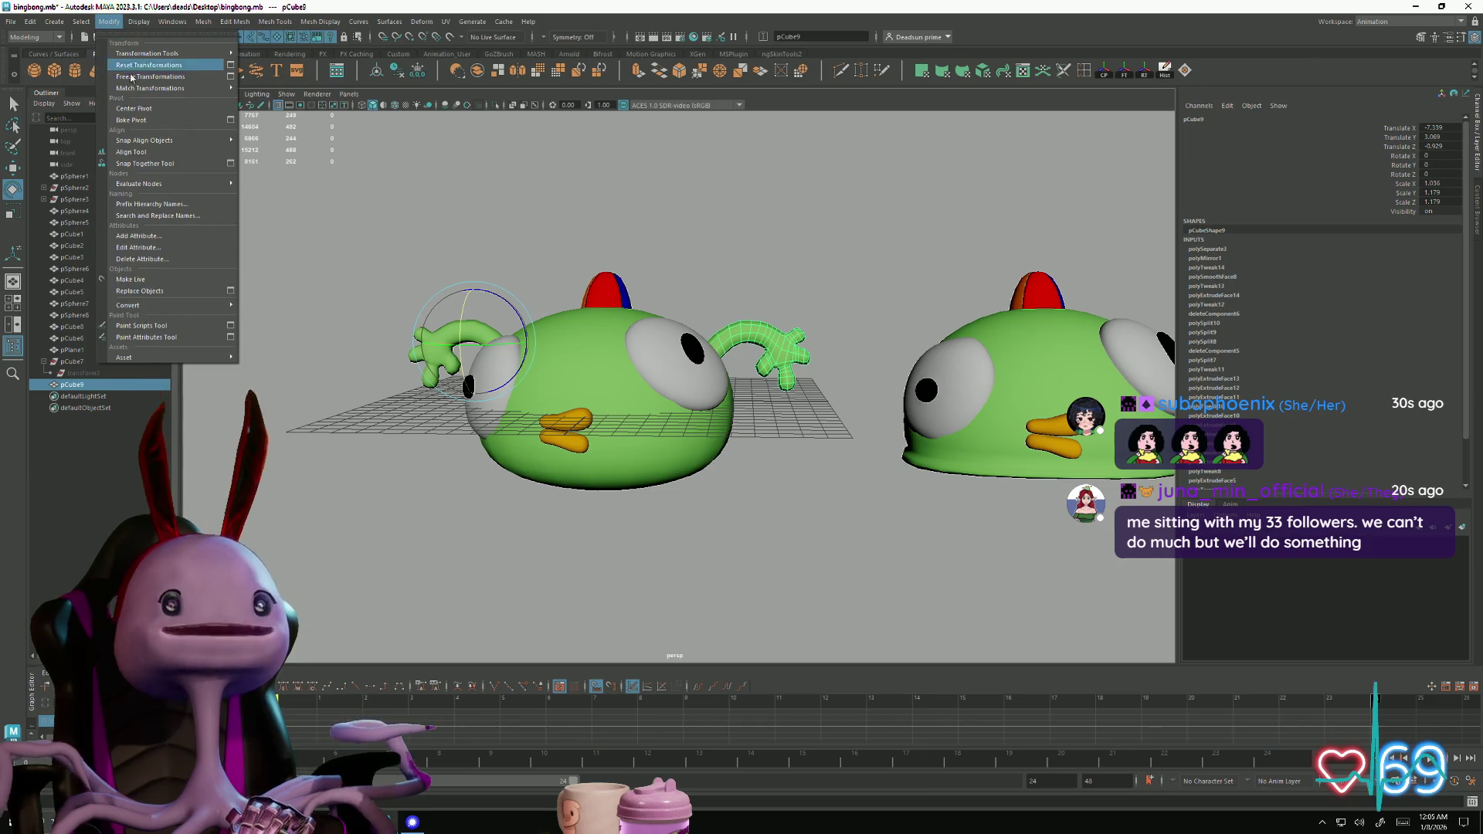
pyautogui.click(160, 108)
# Rotate the mirrored arm to Z -59.698 and lower it to Y -3.747
pyautogui.moveTo(777, 308); pyautogui.dragTo(810, 355)
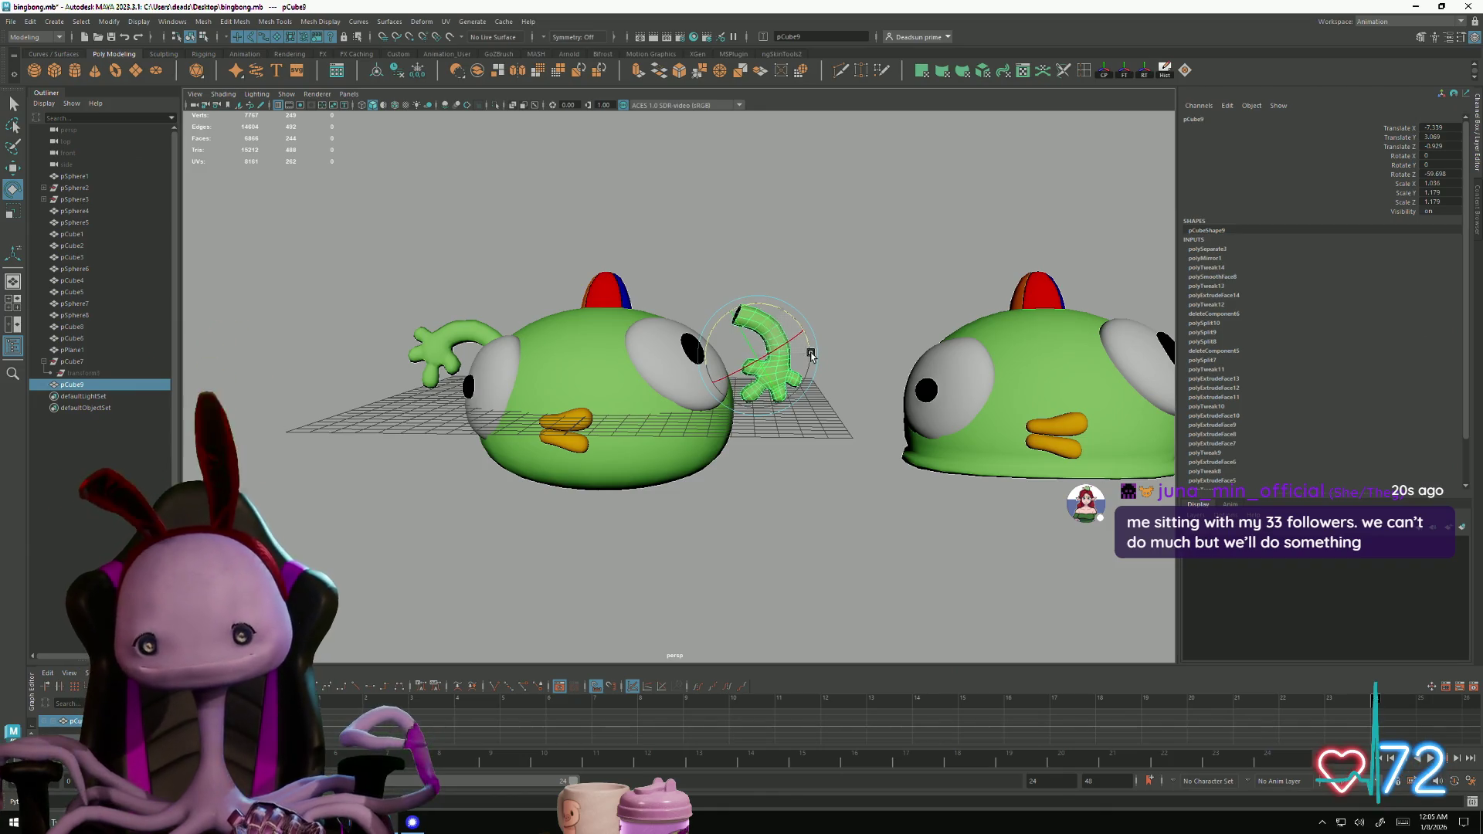
pyautogui.press('w')
pyautogui.moveTo(760, 303)
pyautogui.mouseDown()
pyautogui.moveTo(760, 429)
pyautogui.moveTo(811, 433)
pyautogui.moveTo(810, 482)
pyautogui.mouseUp()
# Switch the arm to vertex mode and size the soft-selection radius around its top
pyautogui.moveTo(728, 461); pyautogui.dragTo(699, 460, button='right')
pyautogui.moveTo(699, 460)
pyautogui.keyDown('alt'); pyautogui.mouseDown()
pyautogui.moveTo(716, 427)
pyautogui.moveTo(747, 461)
pyautogui.mouseUp(); pyautogui.keyUp('alt')
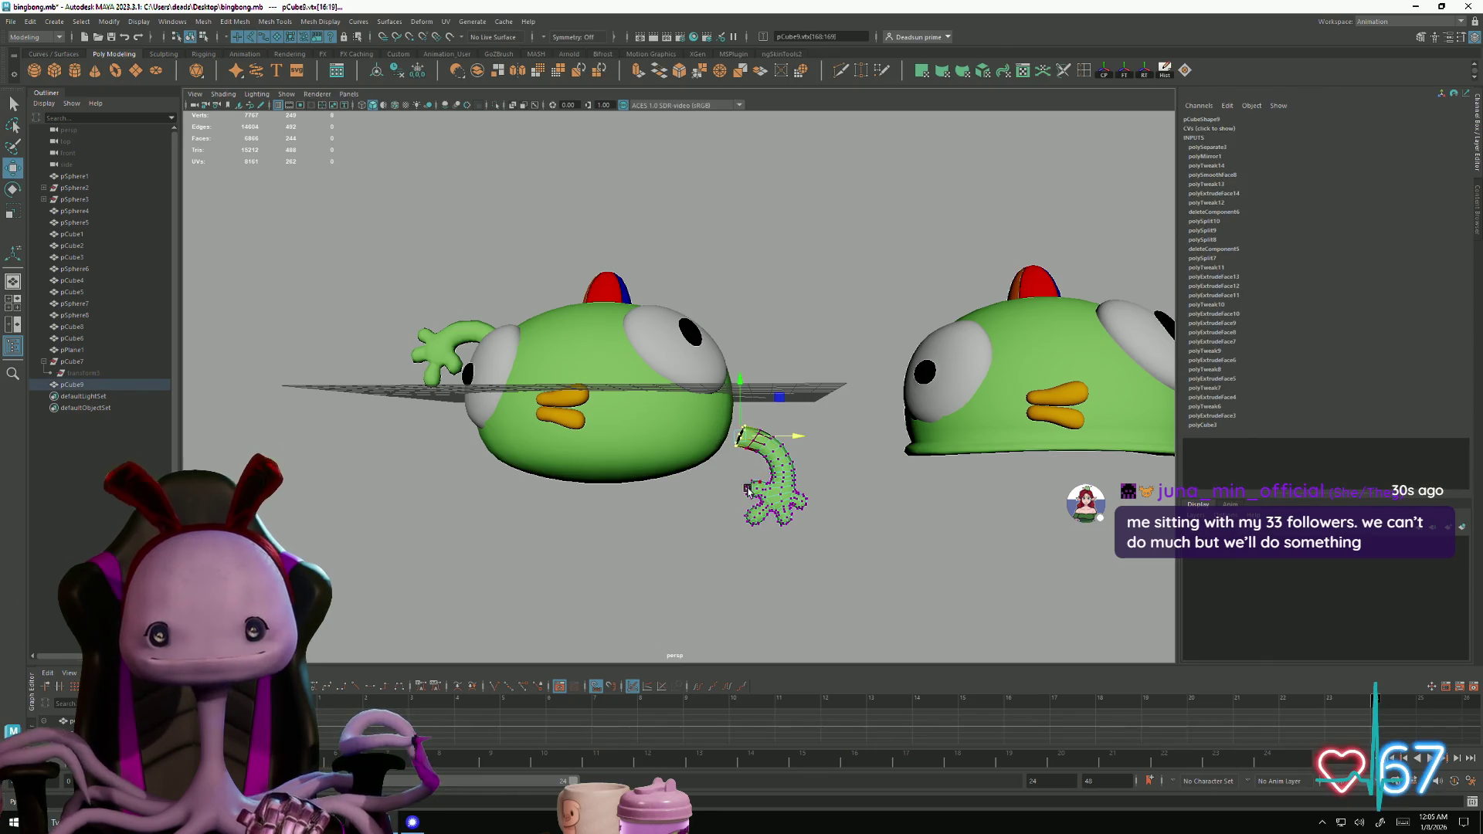
pyautogui.moveTo(780, 527); pyautogui.dragTo(802, 533)
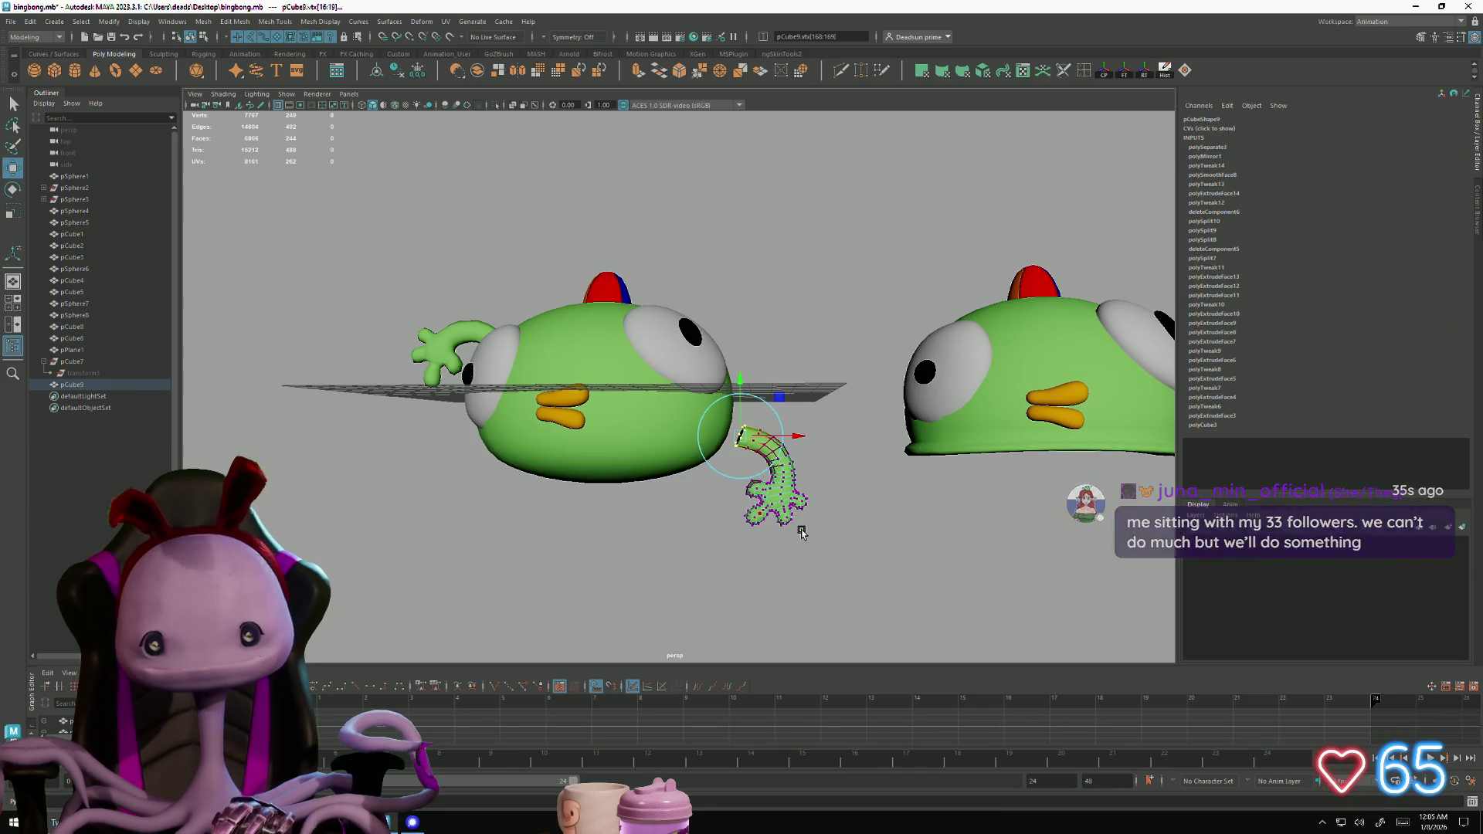
pyautogui.moveTo(803, 533)
pyautogui.mouseDown()
pyautogui.moveTo(822, 537)
pyautogui.moveTo(796, 529)
pyautogui.mouseUp()
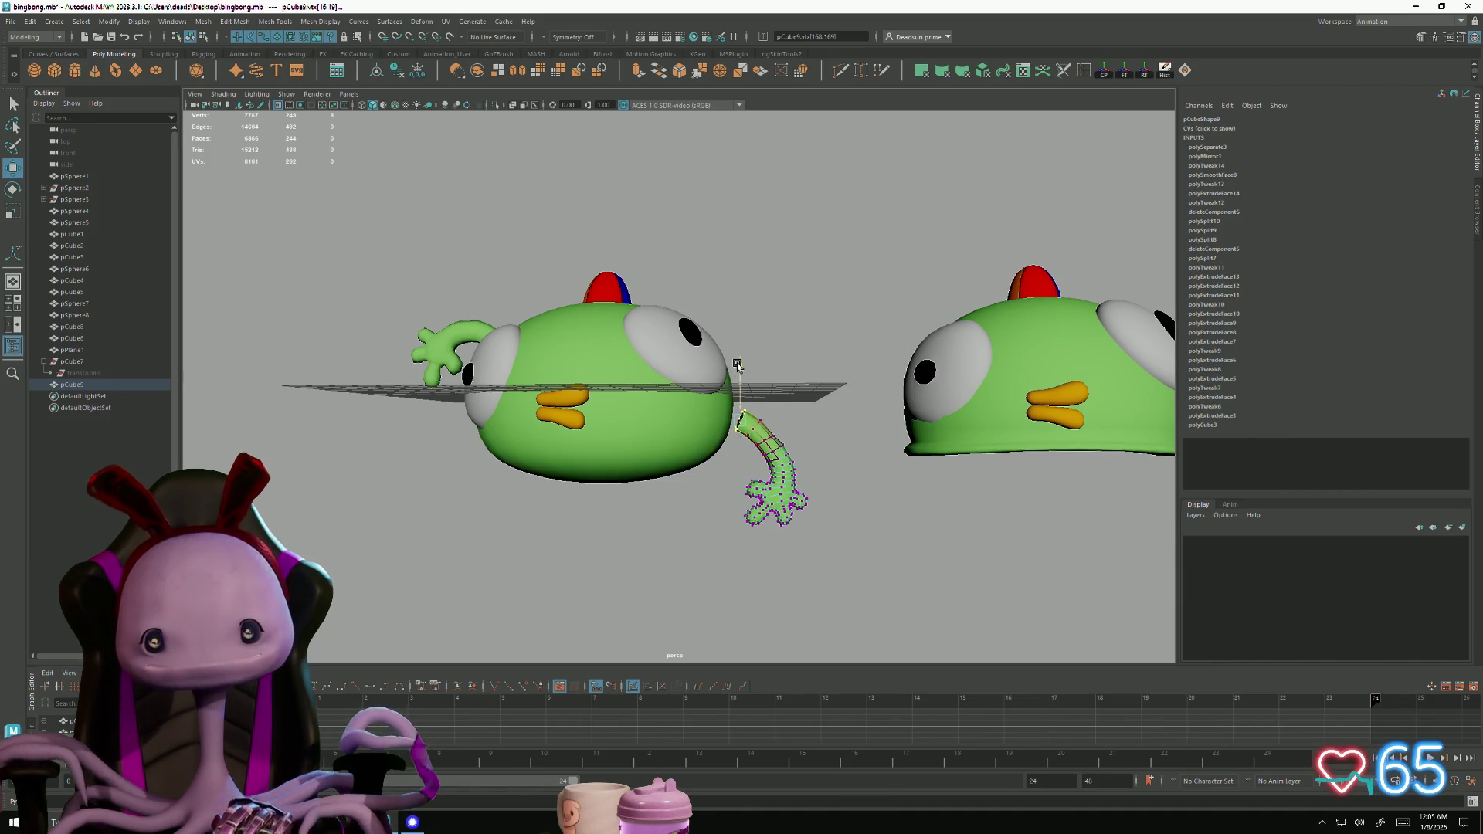
# Select the vertices at the arm's shoulder end and move them into the body
pyautogui.scroll(5, 794, 429)
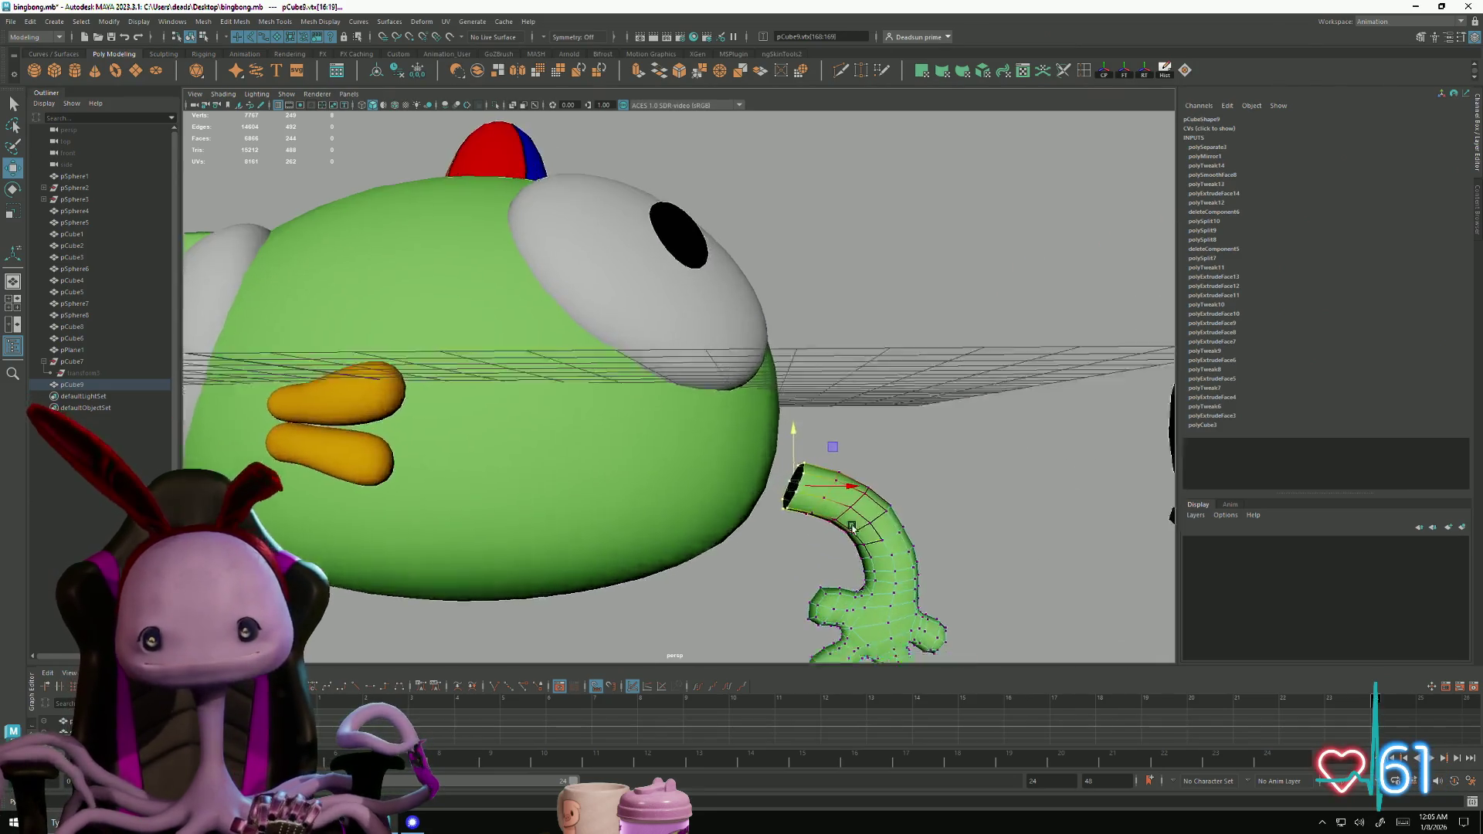
pyautogui.scroll(5, 650, 466)
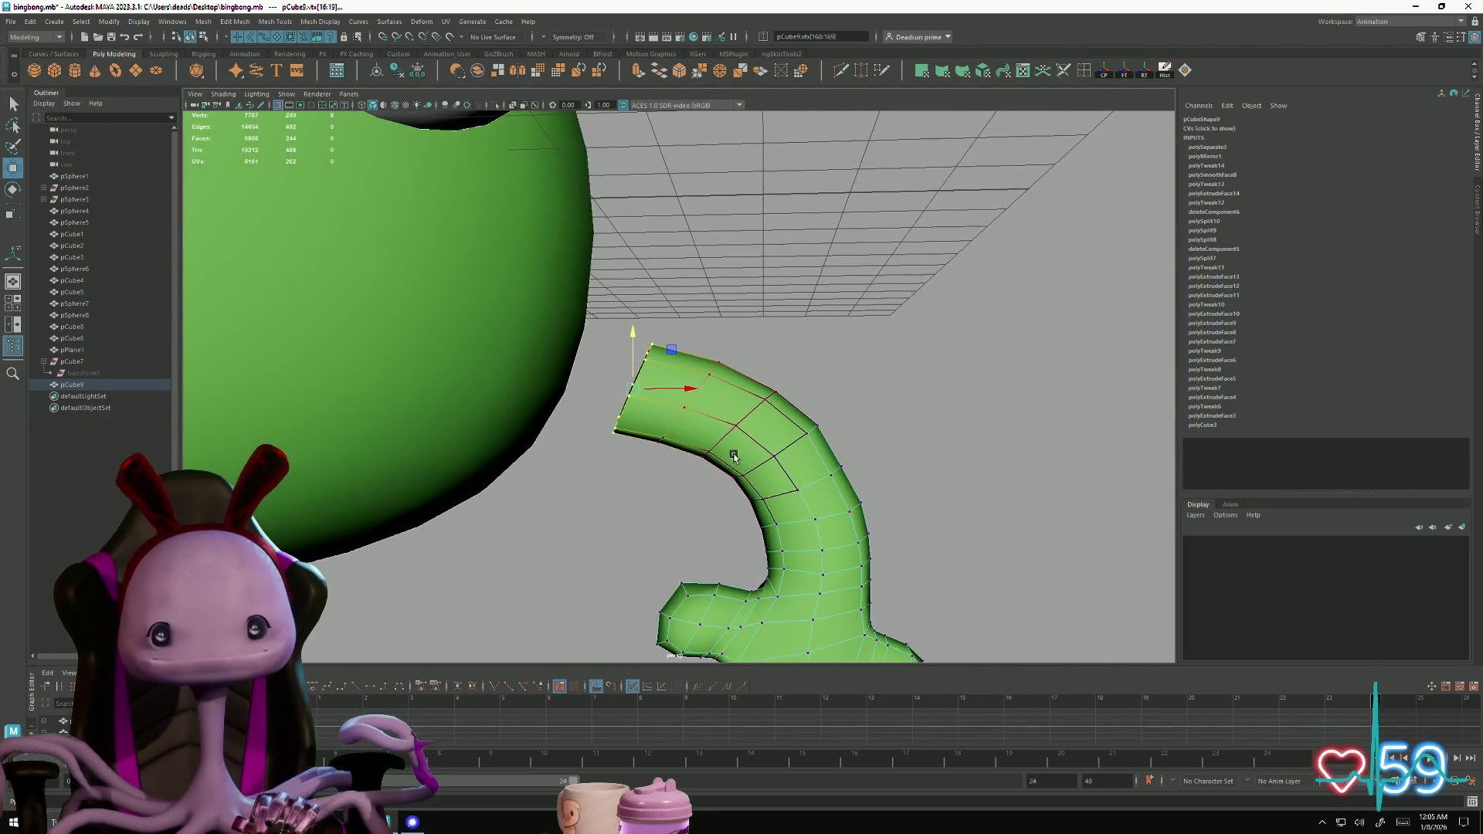
pyautogui.keyDown('alt'); pyautogui.moveTo(592, 330); pyautogui.dragTo(577, 311); pyautogui.keyUp('alt')
pyautogui.moveTo(695, 464); pyautogui.dragTo(768, 475)
pyautogui.keyDown('alt'); pyautogui.moveTo(773, 479); pyautogui.dragTo(885, 531); pyautogui.keyUp('alt')
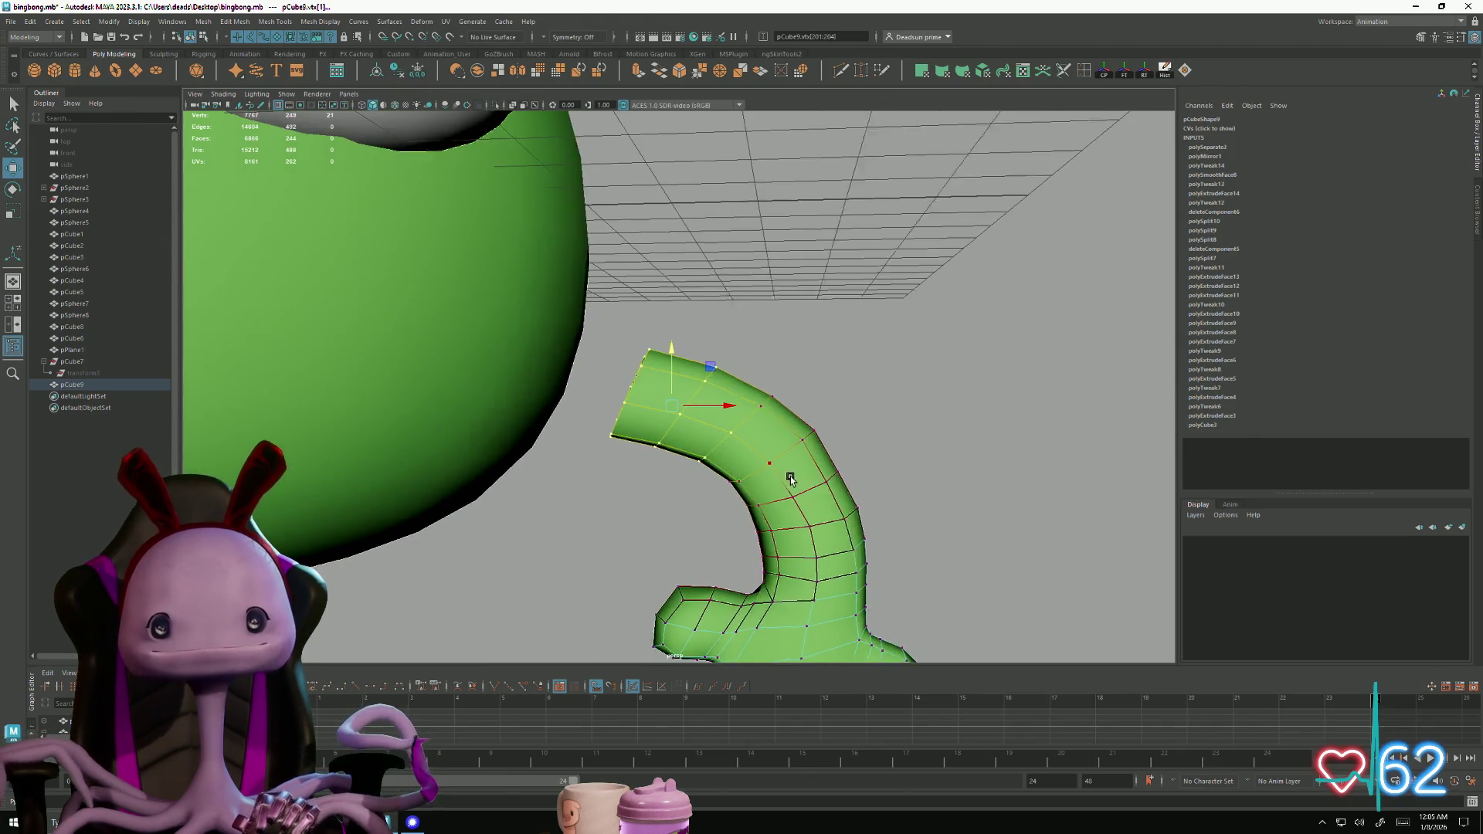
pyautogui.moveTo(685, 432); pyautogui.dragTo(679, 422)
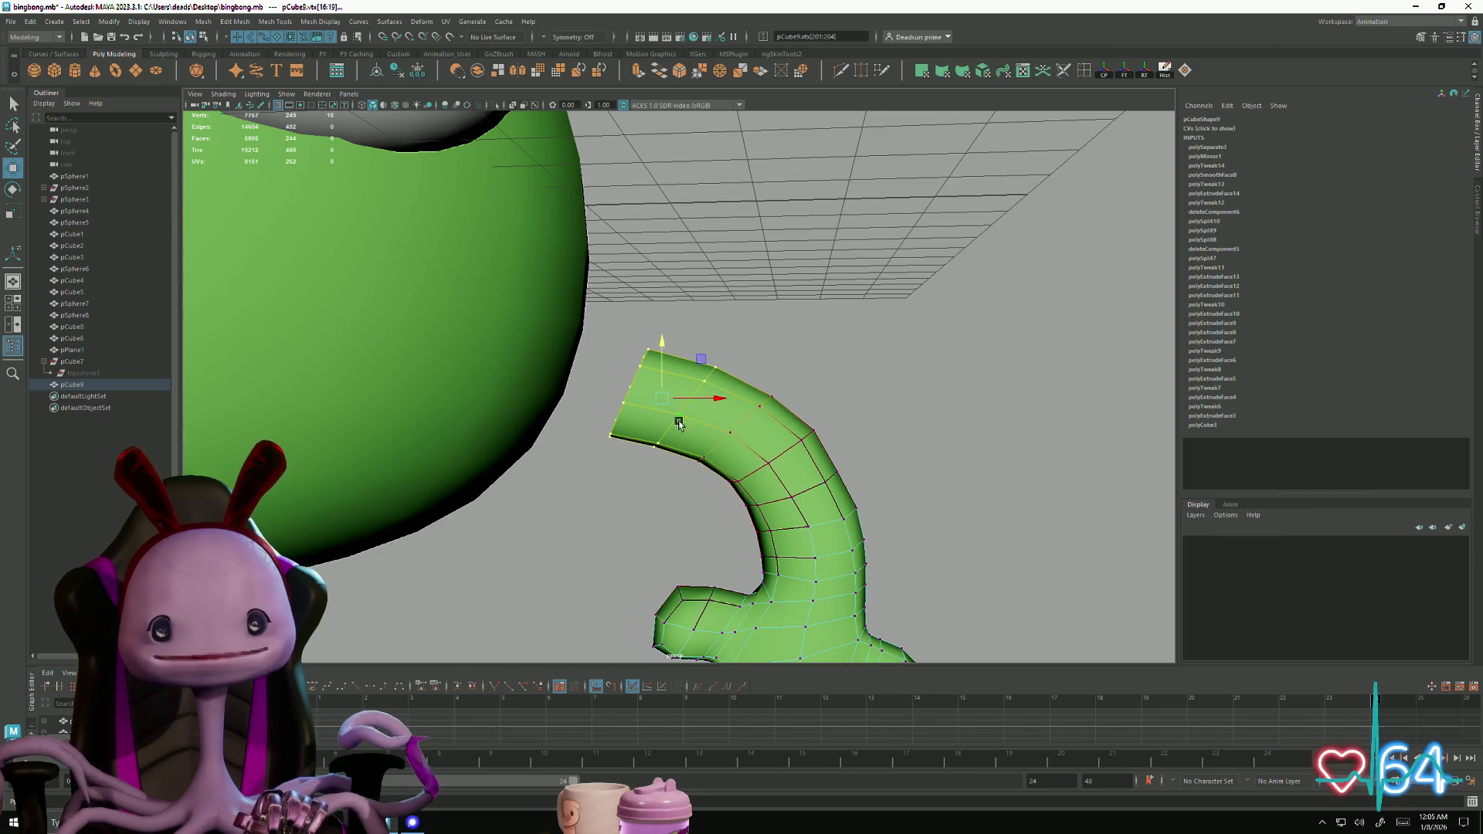
pyautogui.scroll(-5, 782, 394)
pyautogui.moveTo(781, 395)
pyautogui.keyDown('alt'); pyautogui.mouseDown()
pyautogui.moveTo(795, 433)
pyautogui.moveTo(769, 374)
pyautogui.mouseUp(); pyautogui.keyUp('alt')
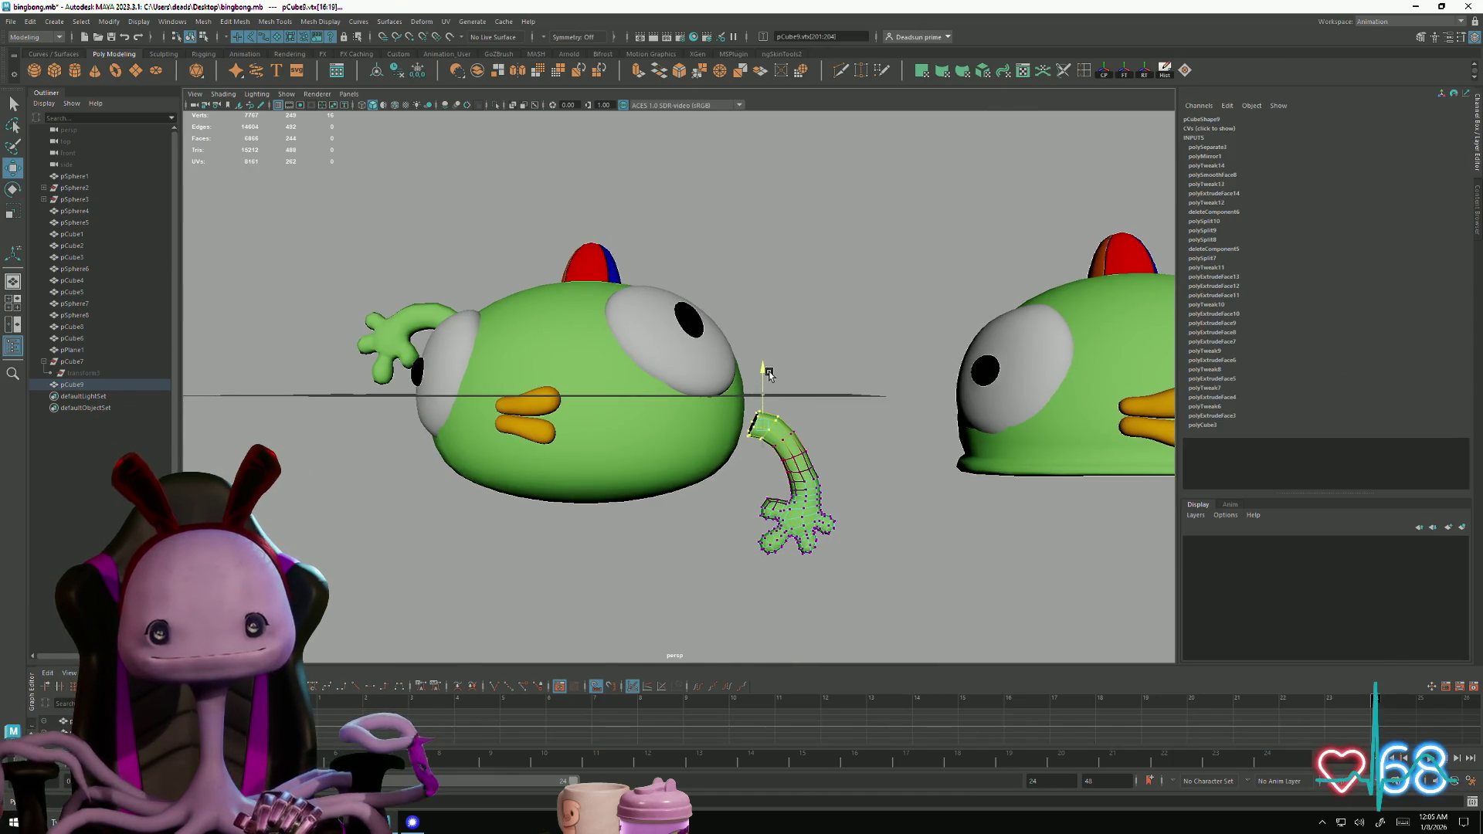
pyautogui.moveTo(817, 420)
pyautogui.mouseDown()
pyautogui.moveTo(799, 430)
pyautogui.moveTo(887, 513)
pyautogui.moveTo(819, 482)
pyautogui.mouseUp()
# Rotate the arm's base edge loop to bend it, then rotate the whole arm gentler
pyautogui.moveTo(838, 485); pyautogui.dragTo(855, 474, button='right')
pyautogui.click(855, 473)
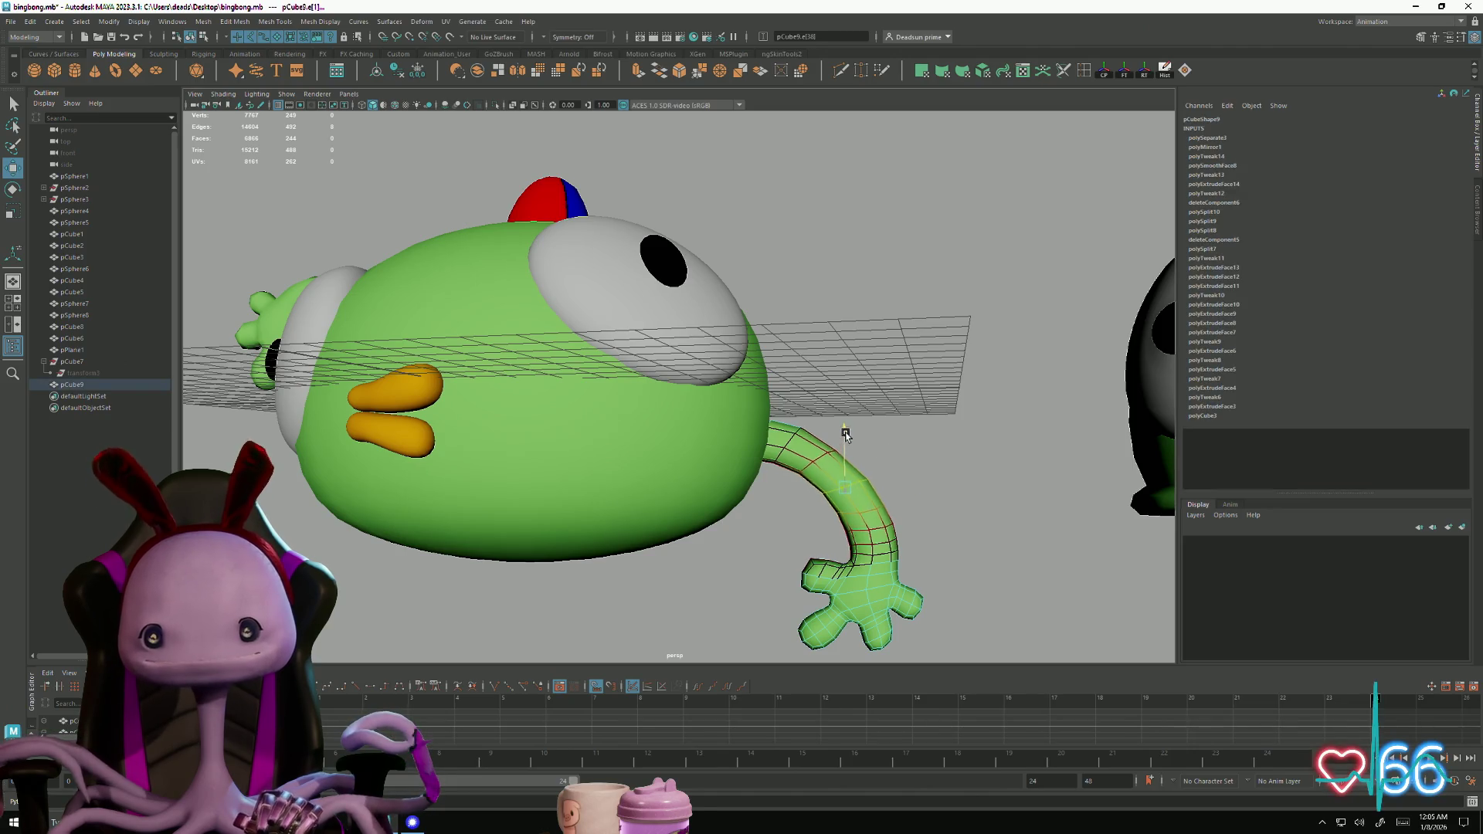
pyautogui.press('e')
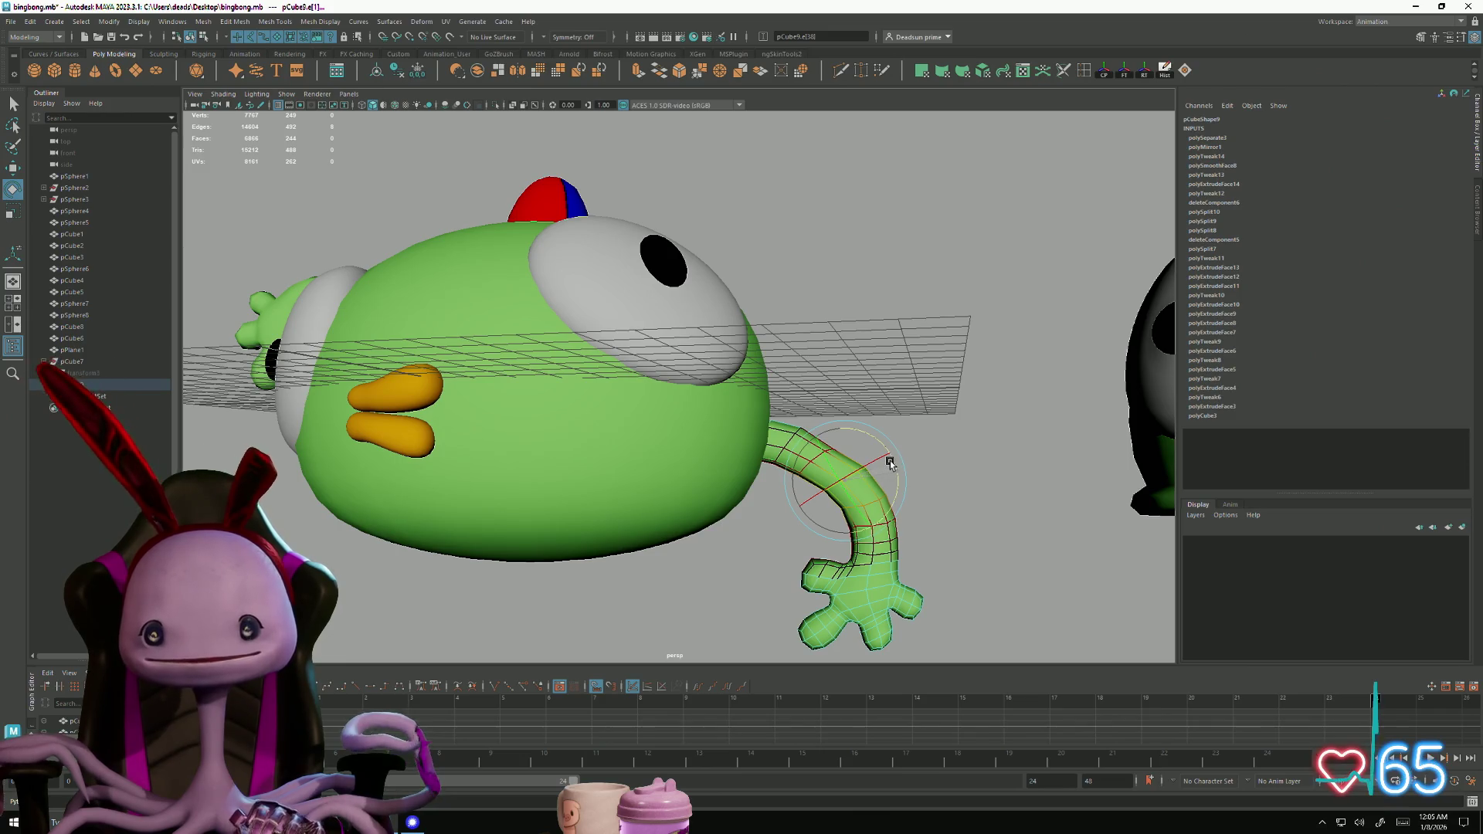
pyautogui.click(855, 473)
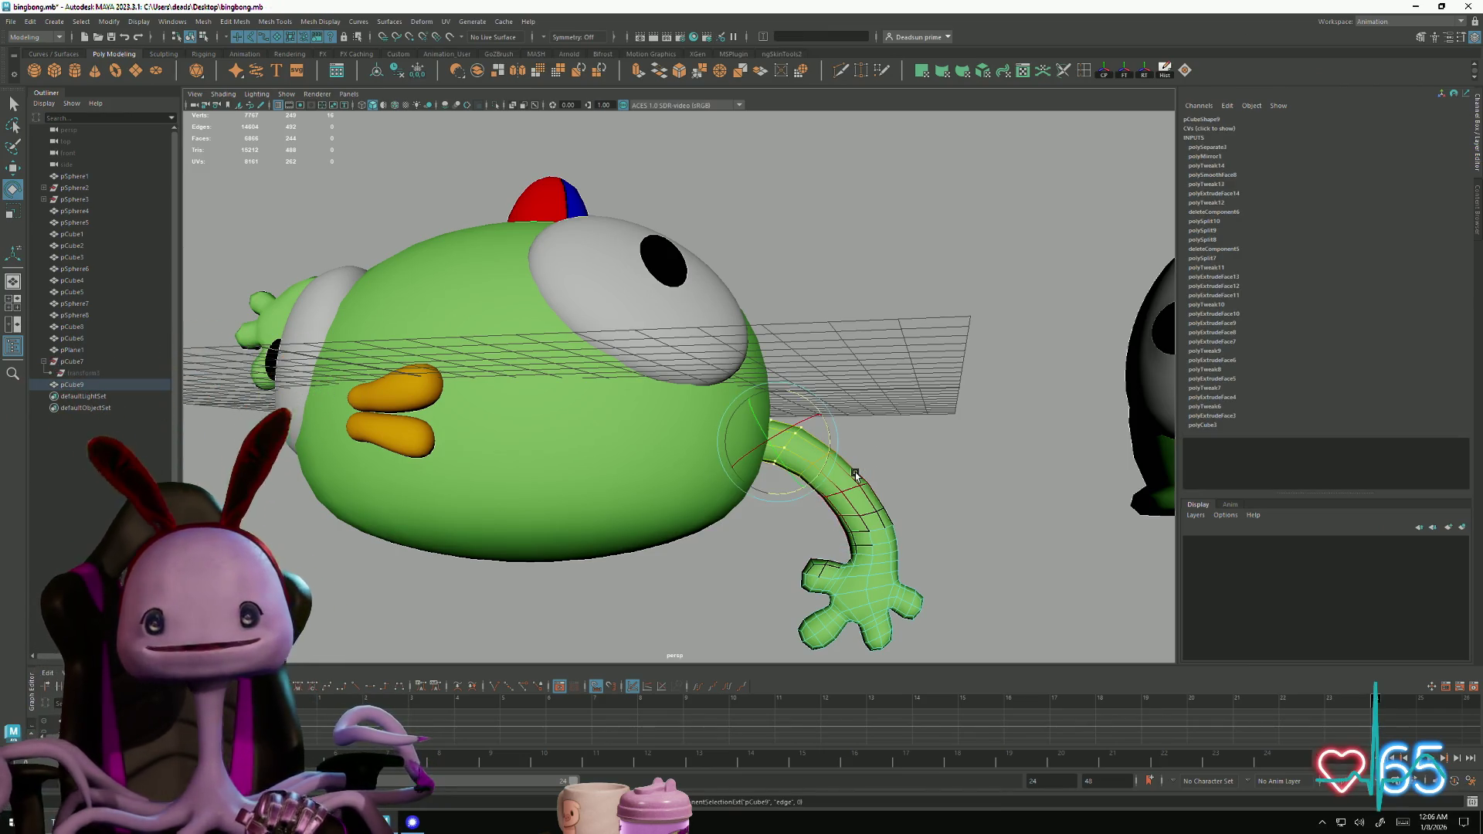
pyautogui.moveTo(860, 476); pyautogui.dragTo(863, 479, button='middle')
pyautogui.scroll(5, 855, 483)
pyautogui.scroll(2, 842, 448)
pyautogui.moveTo(839, 444); pyautogui.dragTo(883, 426, button='right')
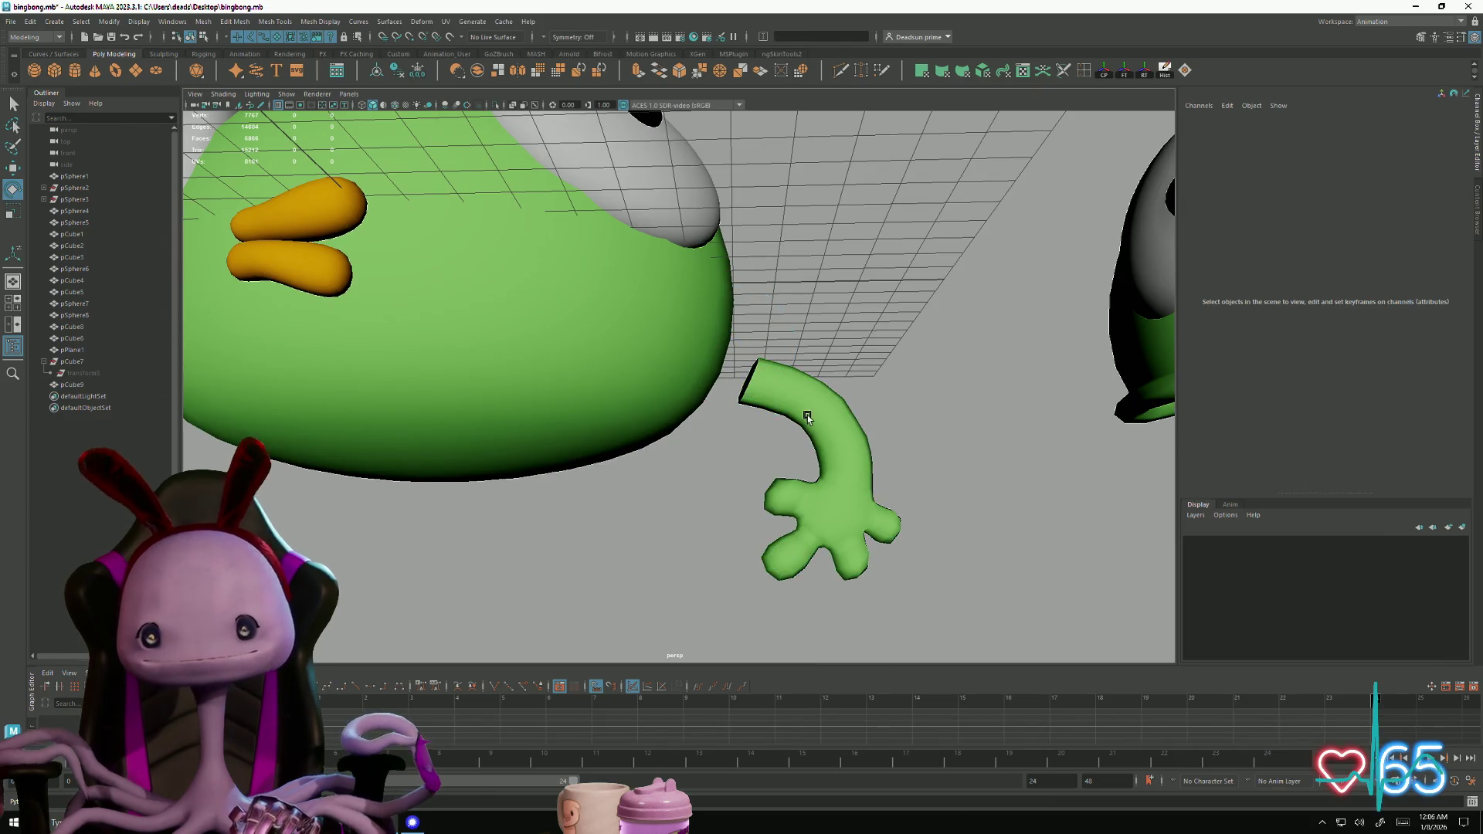
pyautogui.moveTo(745, 462)
pyautogui.mouseDown()
pyautogui.moveTo(742, 419)
pyautogui.moveTo(695, 378)
pyautogui.mouseUp()
# Nudge the arm's root vertices and an adjacent edge loop slightly upward
pyautogui.press('F9')
pyautogui.moveTo(739, 465); pyautogui.dragTo(743, 461)
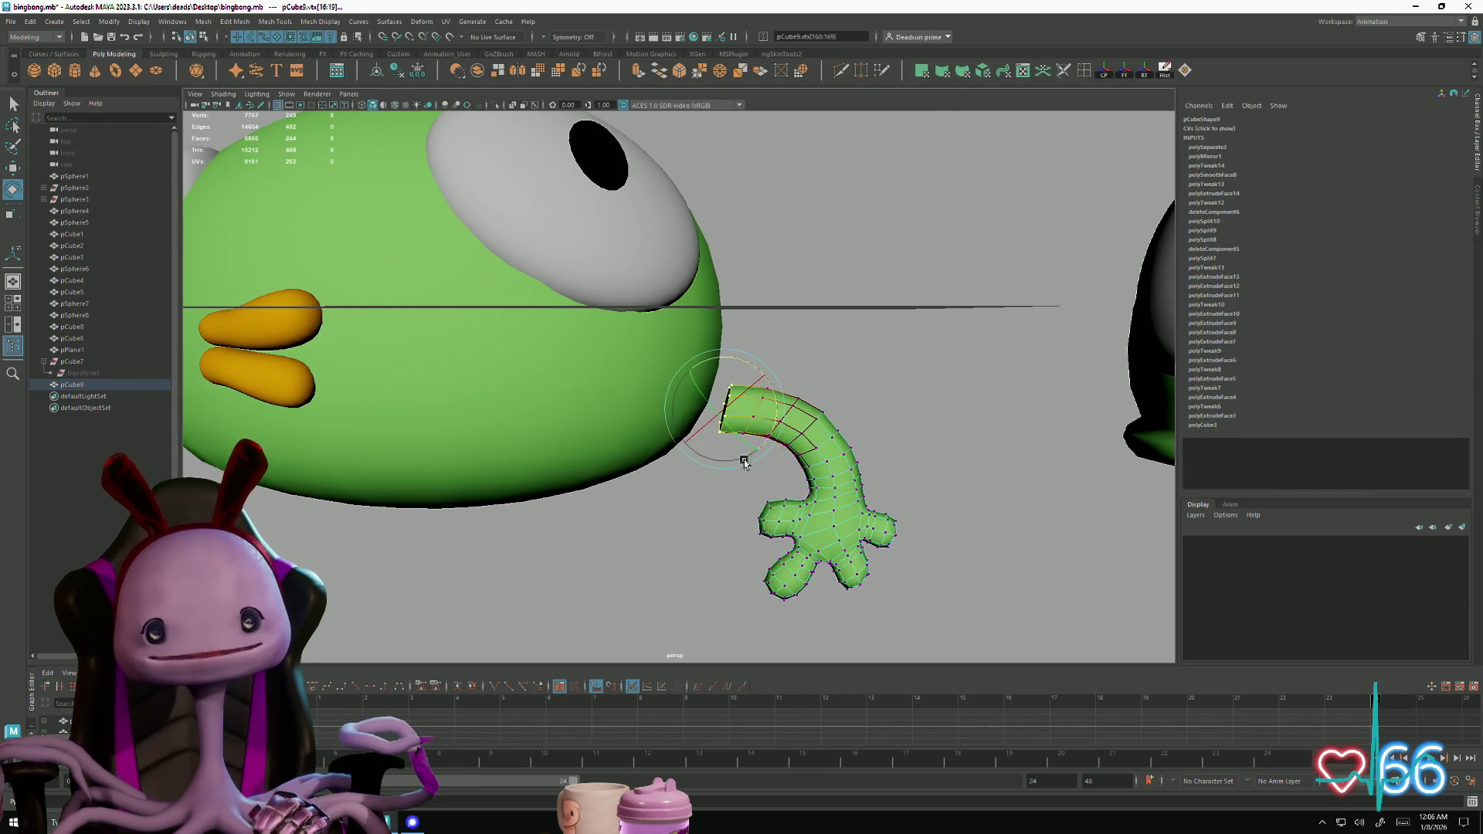
pyautogui.moveTo(850, 361)
pyautogui.mouseDown()
pyautogui.moveTo(746, 463)
pyautogui.moveTo(710, 454)
pyautogui.mouseUp()
pyautogui.press('w')
pyautogui.moveTo(724, 353); pyautogui.dragTo(718, 334)
pyautogui.moveTo(801, 423); pyautogui.dragTo(783, 397, button='right')
pyautogui.doubleClick(785, 419)
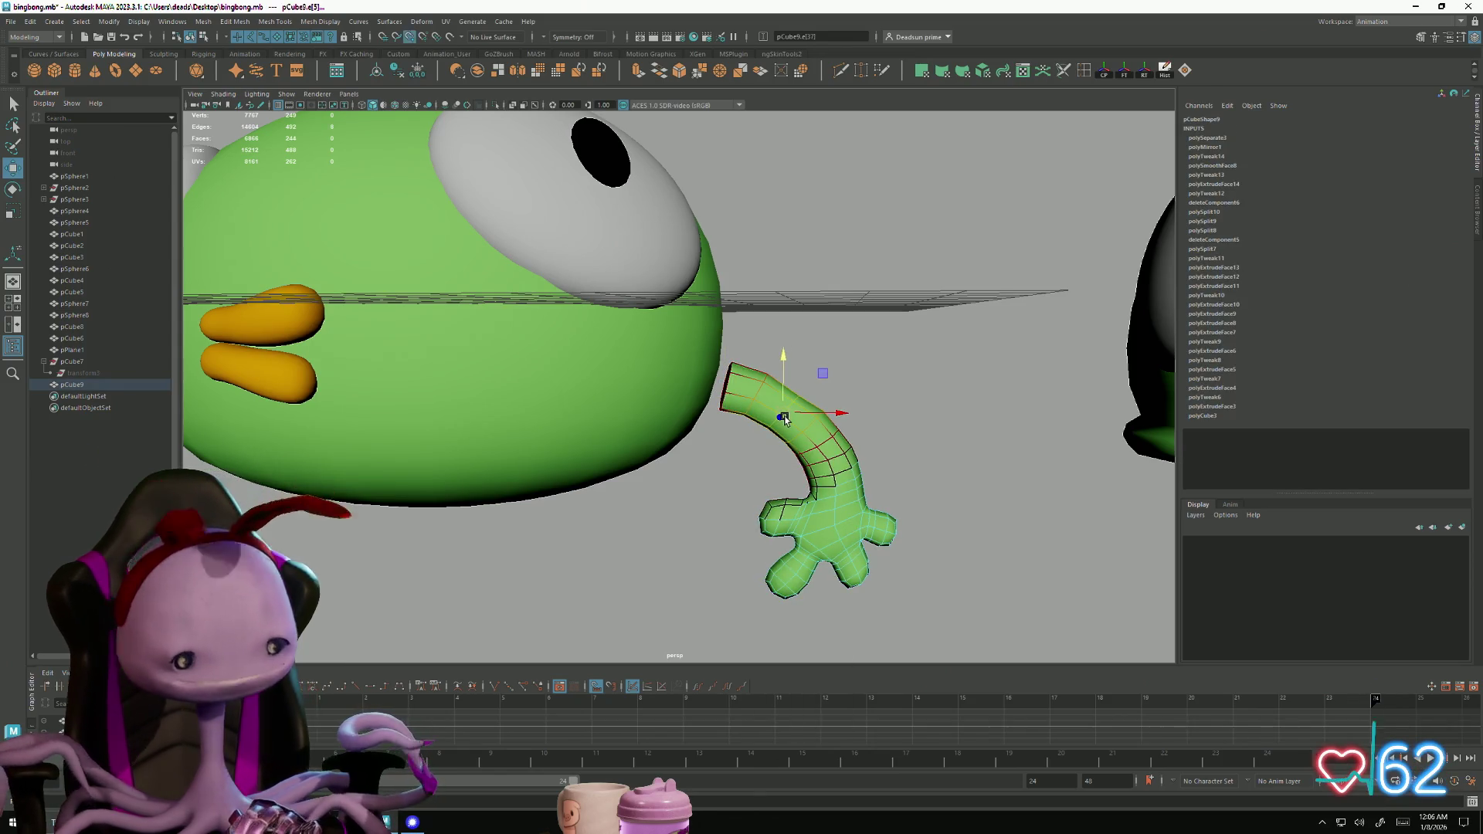
pyautogui.moveTo(782, 354); pyautogui.dragTo(780, 361)
pyautogui.scroll(5, 680, 455)
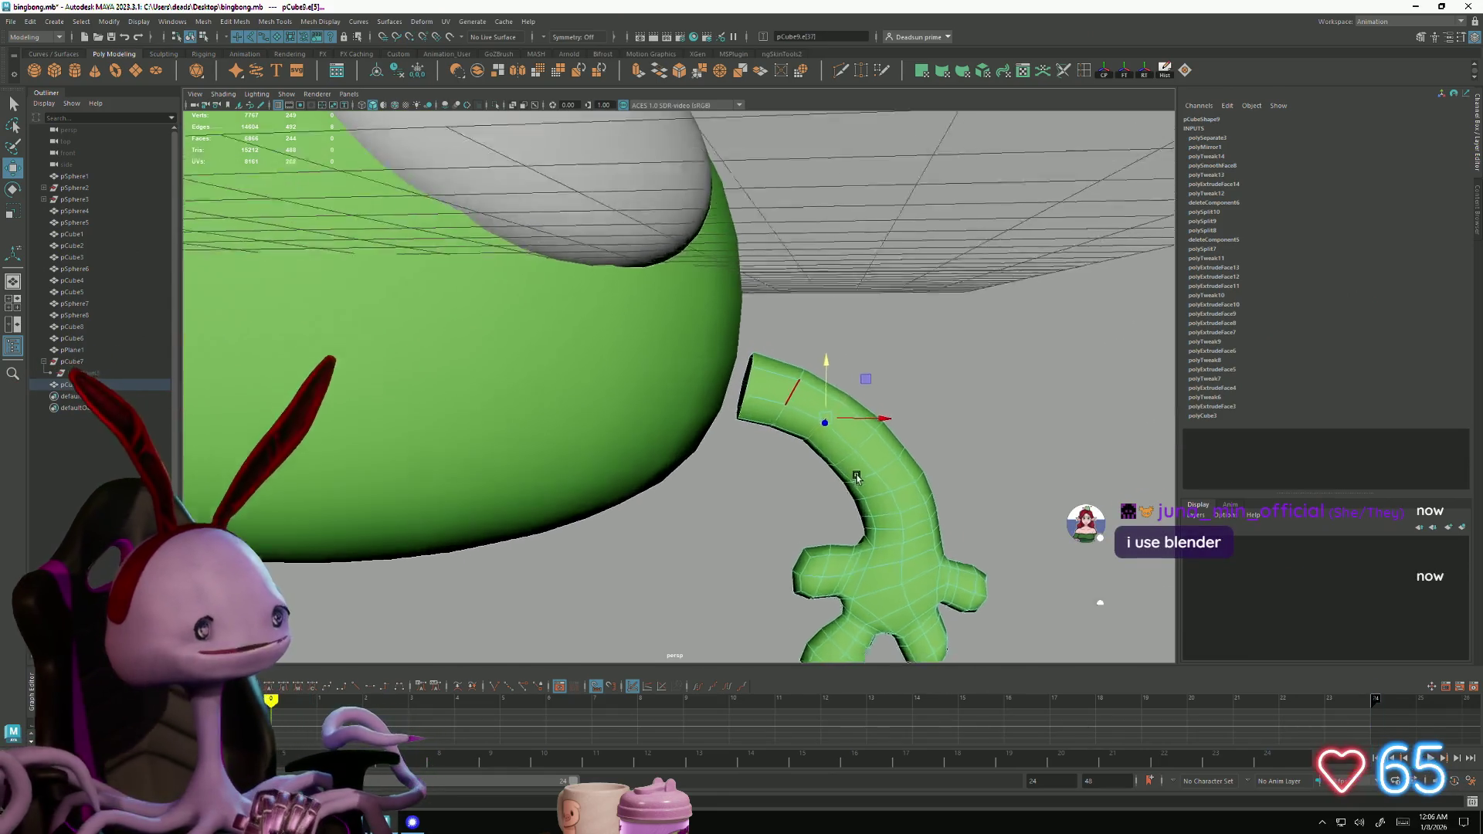
pyautogui.keyDown('alt'); pyautogui.moveTo(681, 456); pyautogui.dragTo(730, 462); pyautogui.keyUp('alt')
# Soft-select the arm's base vertices with a larger radius and move them up into the body
pyautogui.press('e')
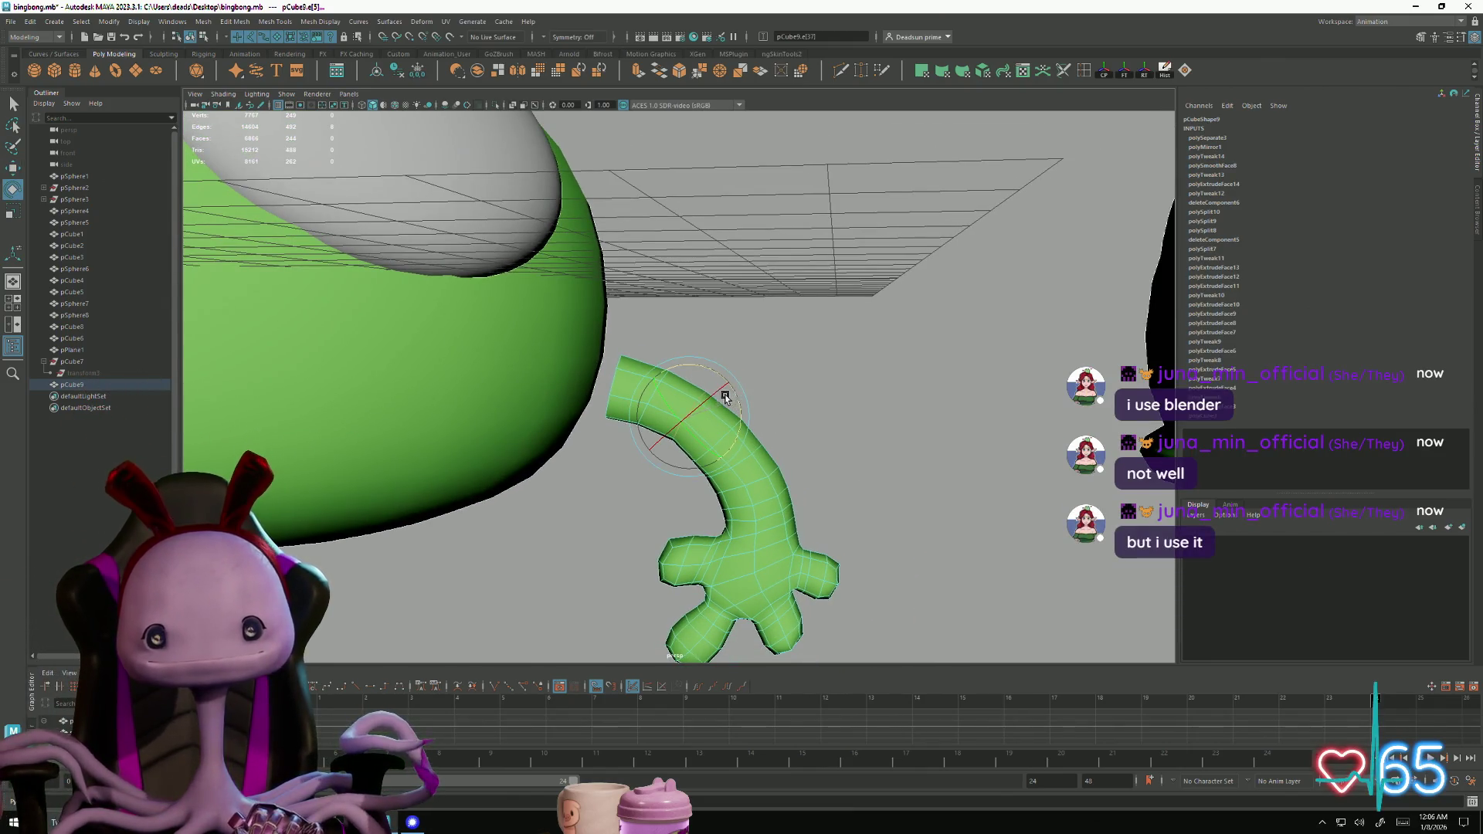
pyautogui.keyDown('alt'); pyautogui.moveTo(572, 375); pyautogui.dragTo(718, 405); pyautogui.keyUp('alt')
pyautogui.moveTo(805, 408); pyautogui.dragTo(749, 409, button='right')
pyautogui.click(690, 383)
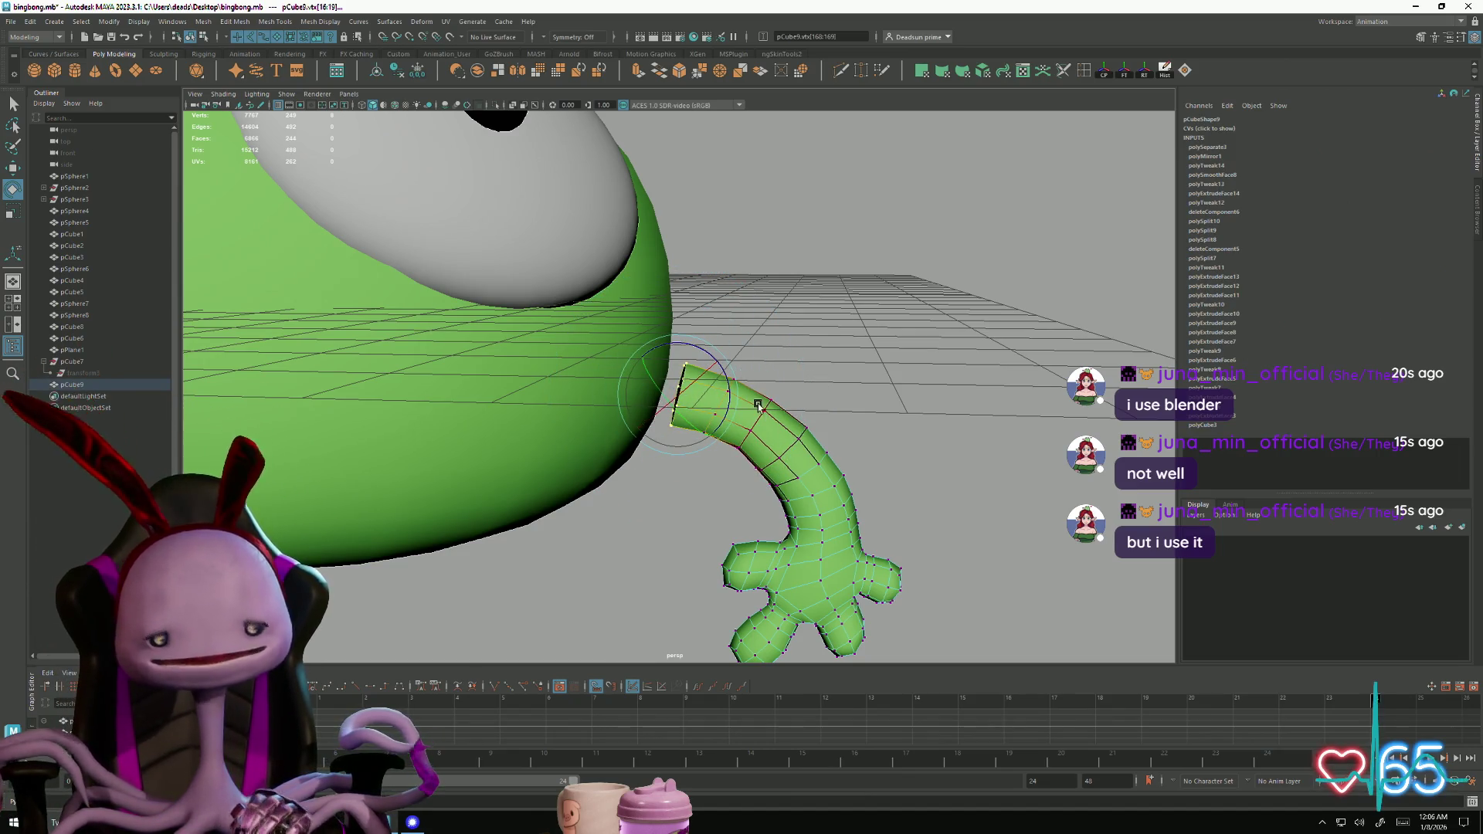
pyautogui.moveTo(780, 406)
pyautogui.mouseDown(button='middle')
pyautogui.moveTo(908, 421)
pyautogui.moveTo(896, 427)
pyautogui.mouseUp(button='middle')
pyautogui.press('w')
pyautogui.moveTo(675, 340); pyautogui.dragTo(673, 323, button='middle')
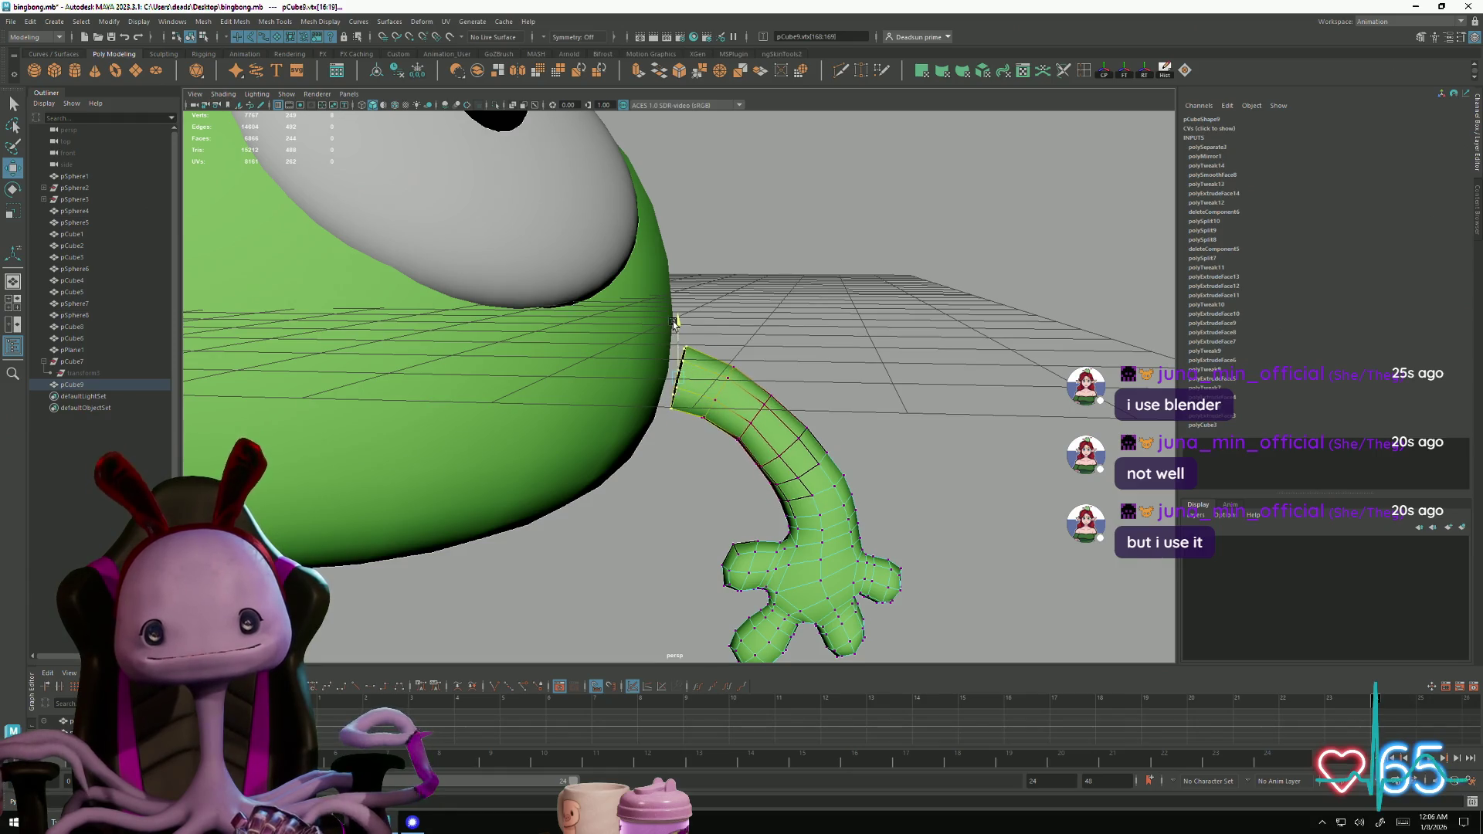
pyautogui.moveTo(732, 377); pyautogui.dragTo(715, 377, button='middle')
pyautogui.moveTo(710, 377)
pyautogui.keyDown('alt'); pyautogui.mouseDown()
pyautogui.moveTo(672, 477)
pyautogui.moveTo(702, 472)
pyautogui.moveTo(695, 424)
pyautogui.moveTo(746, 386)
pyautogui.mouseUp(); pyautogui.keyUp('alt')
# Switch the arm to edge selection and zoom in on the arm and hand
pyautogui.rightClick(746, 386)
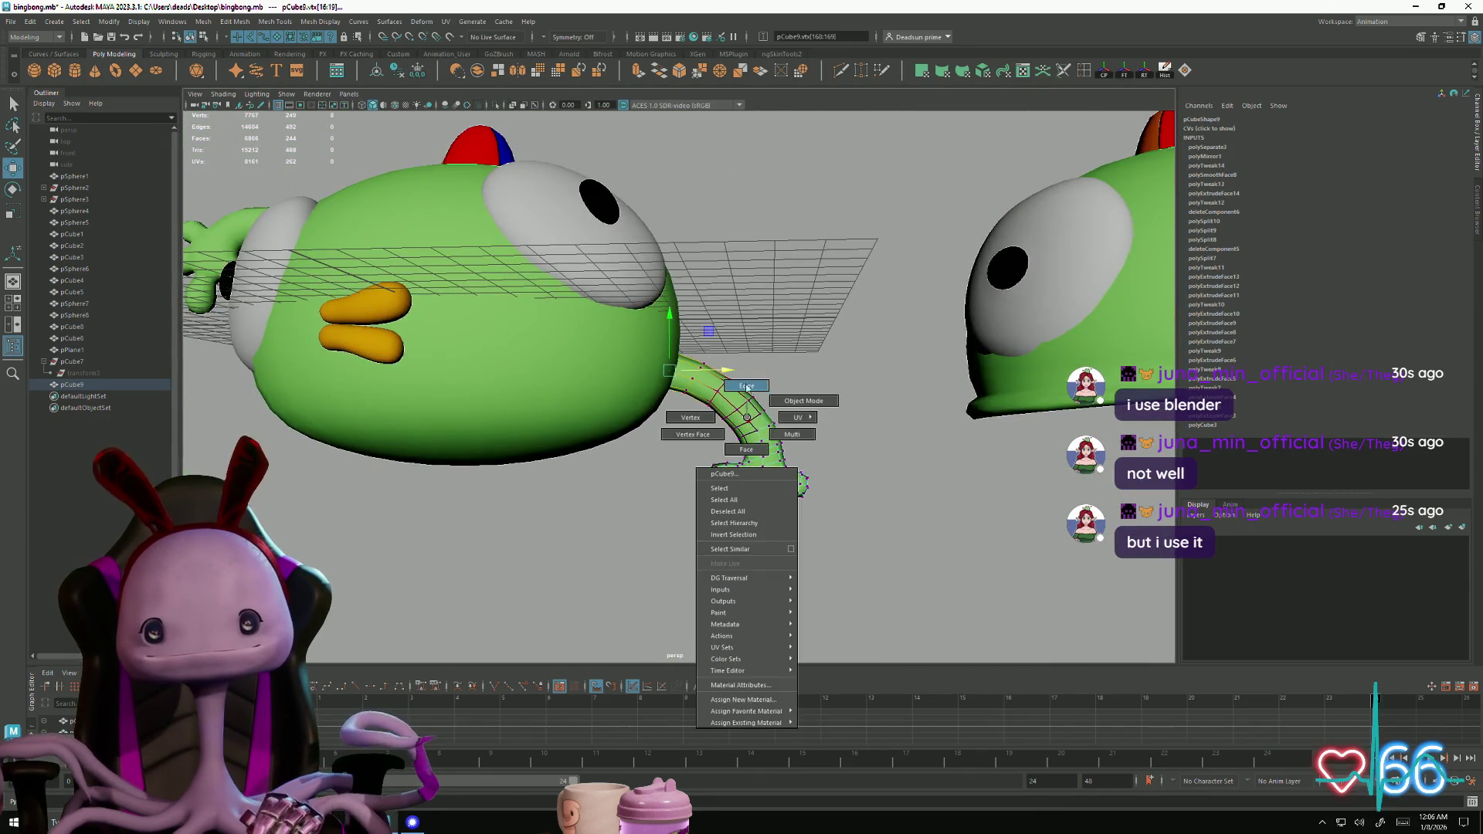
pyautogui.click(746, 386)
pyautogui.click(753, 421)
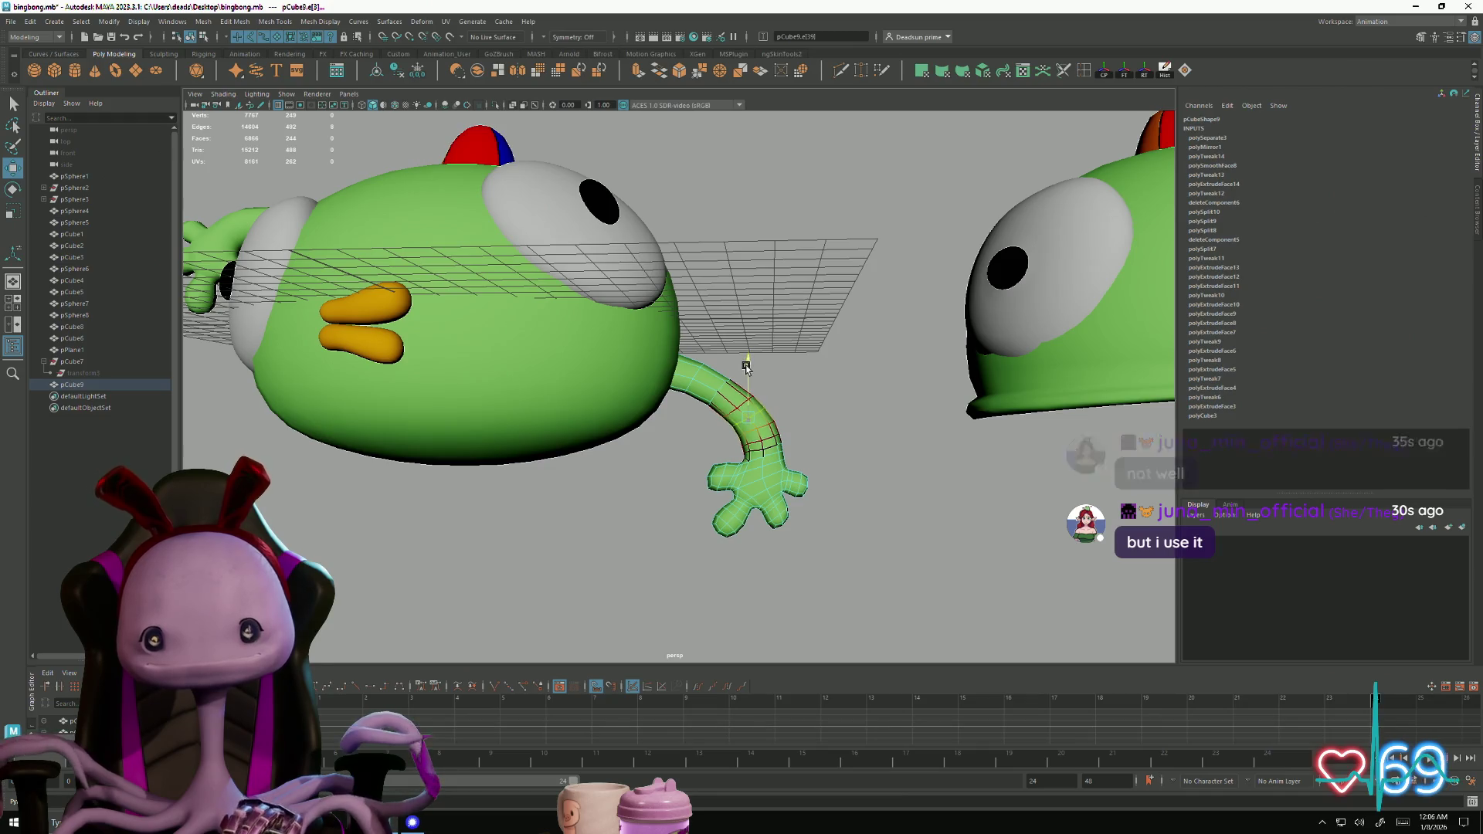
pyautogui.moveTo(757, 369)
pyautogui.keyDown('alt'); pyautogui.mouseDown(button='right')
pyautogui.moveTo(569, 456)
pyautogui.moveTo(581, 468)
pyautogui.mouseUp(button='right'); pyautogui.keyUp('alt')
pyautogui.keyDown('alt'); pyautogui.moveTo(582, 469); pyautogui.dragTo(599, 453); pyautogui.keyUp('alt')
pyautogui.keyDown('alt'); pyautogui.moveTo(599, 453); pyautogui.dragTo(831, 502, button='right'); pyautogui.keyUp('alt')
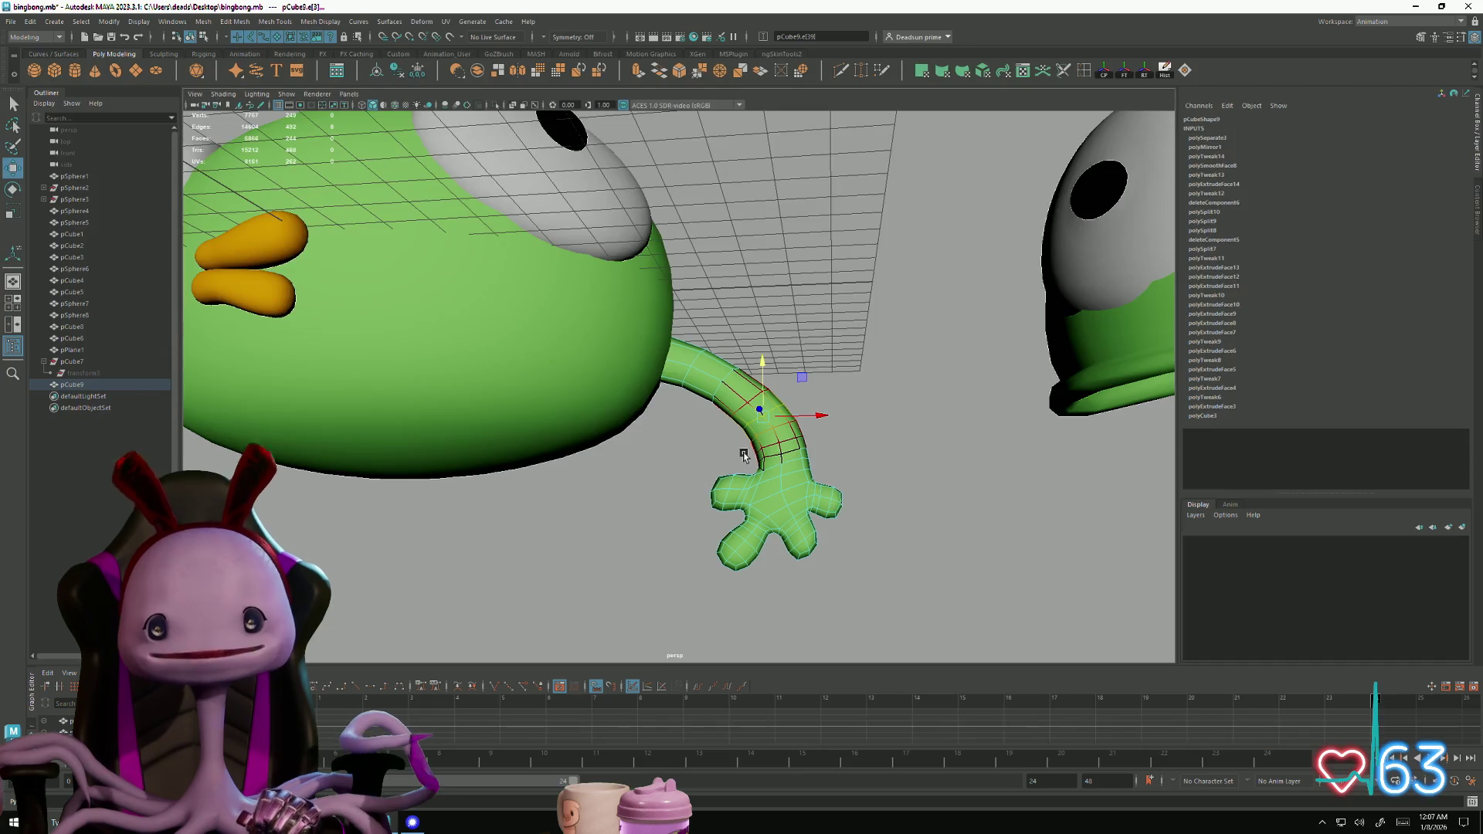
# Select the hand's components and rotate them slightly
pyautogui.moveTo(682, 448); pyautogui.dragTo(928, 612)
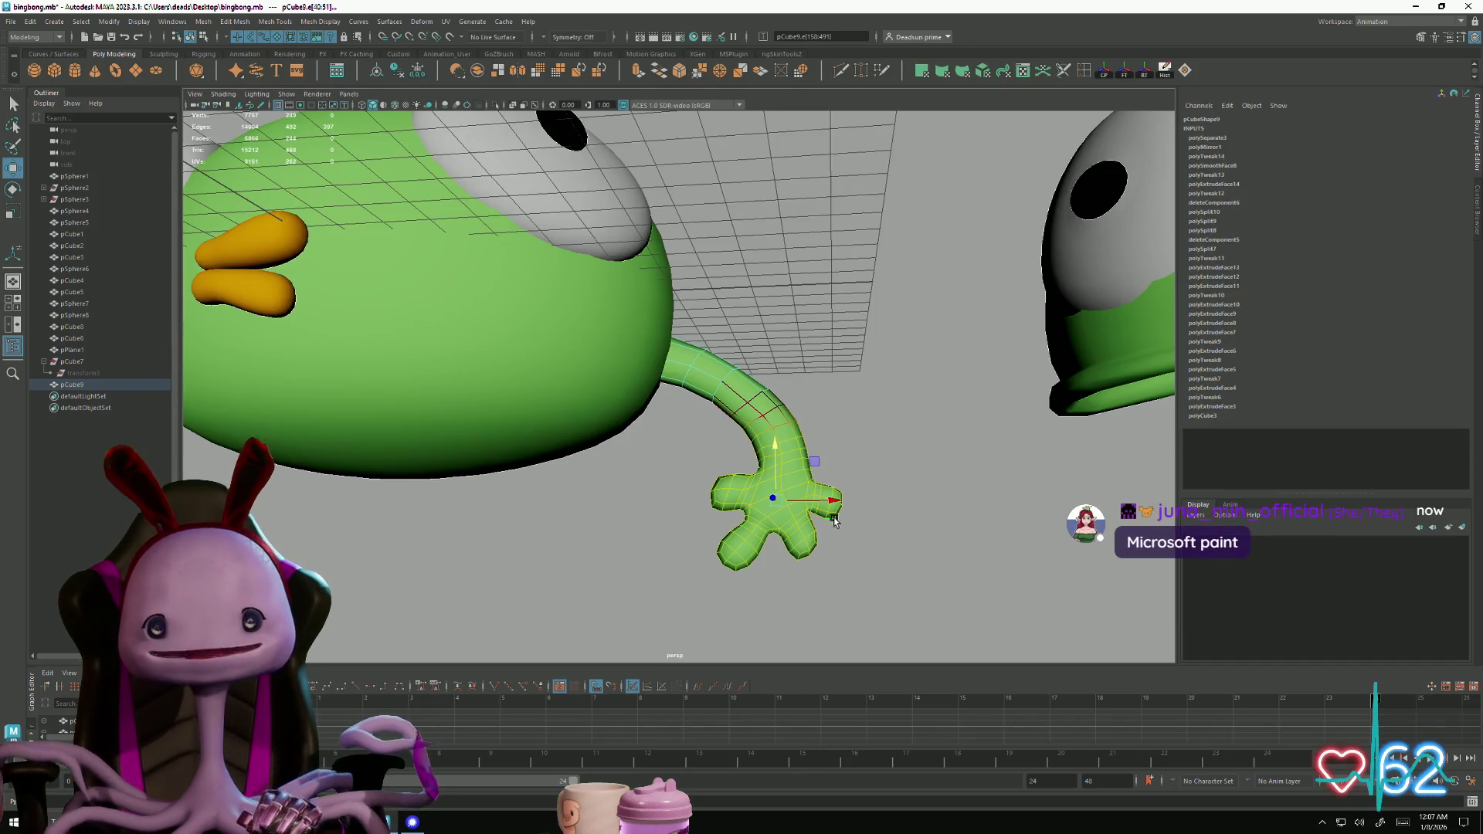
pyautogui.keyDown('alt'); pyautogui.moveTo(842, 517); pyautogui.dragTo(855, 530); pyautogui.keyUp('alt')
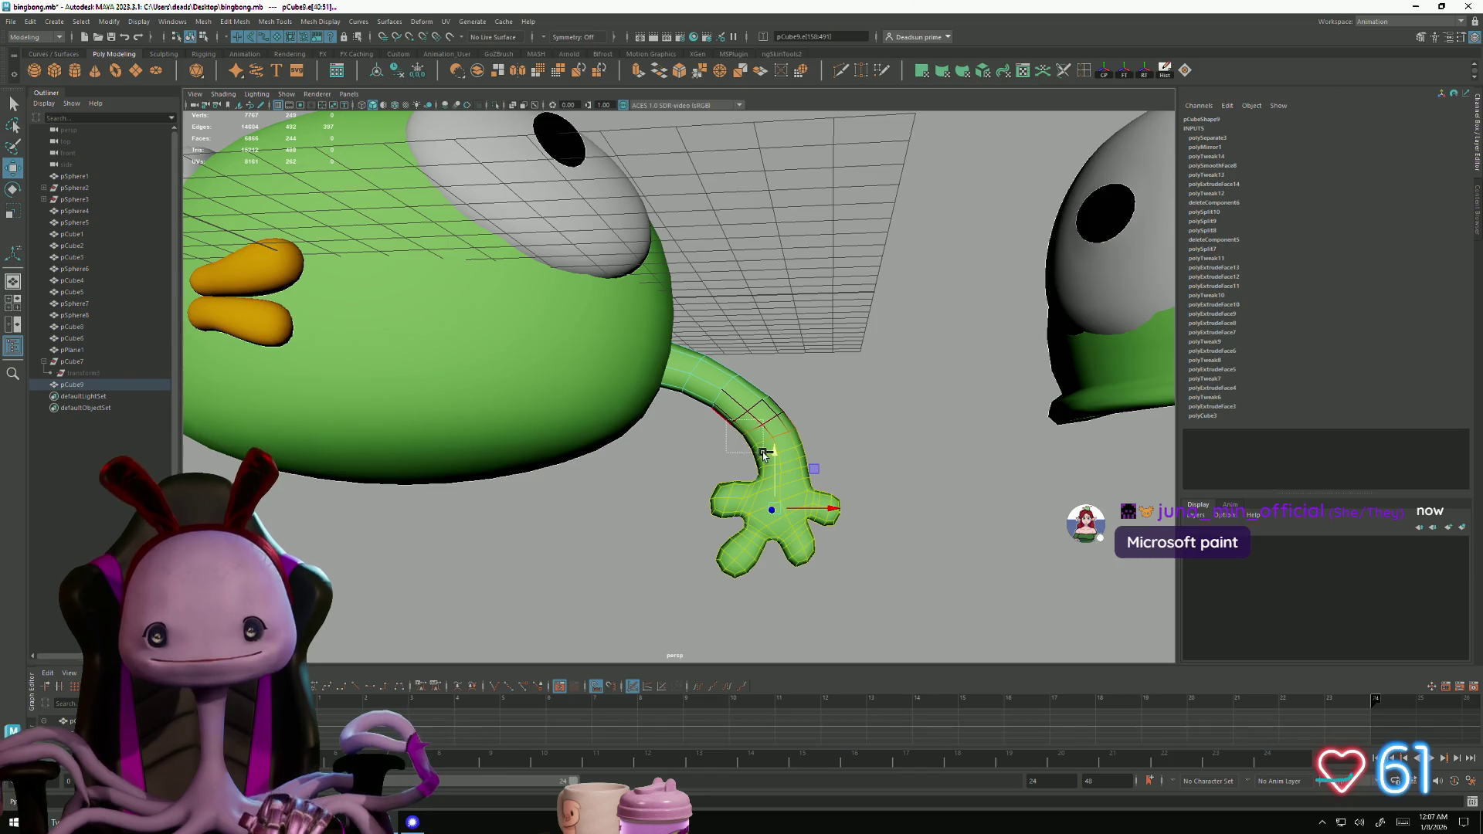
pyautogui.moveTo(732, 478)
pyautogui.keyDown('alt'); pyautogui.mouseDown()
pyautogui.moveTo(686, 501)
pyautogui.moveTo(697, 441)
pyautogui.mouseUp(); pyautogui.keyUp('alt')
pyautogui.scroll(5, 696, 463)
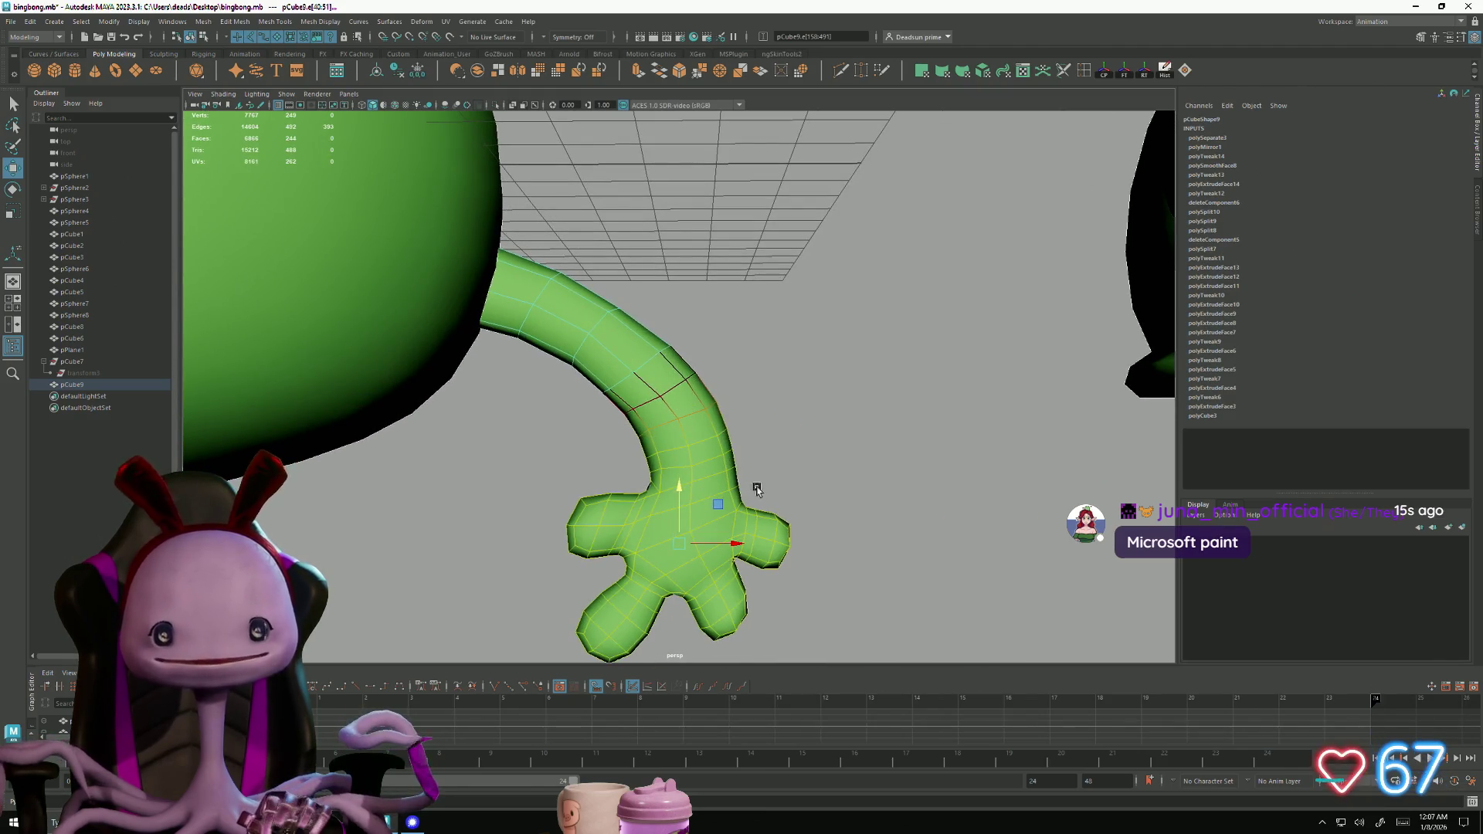
pyautogui.press('e')
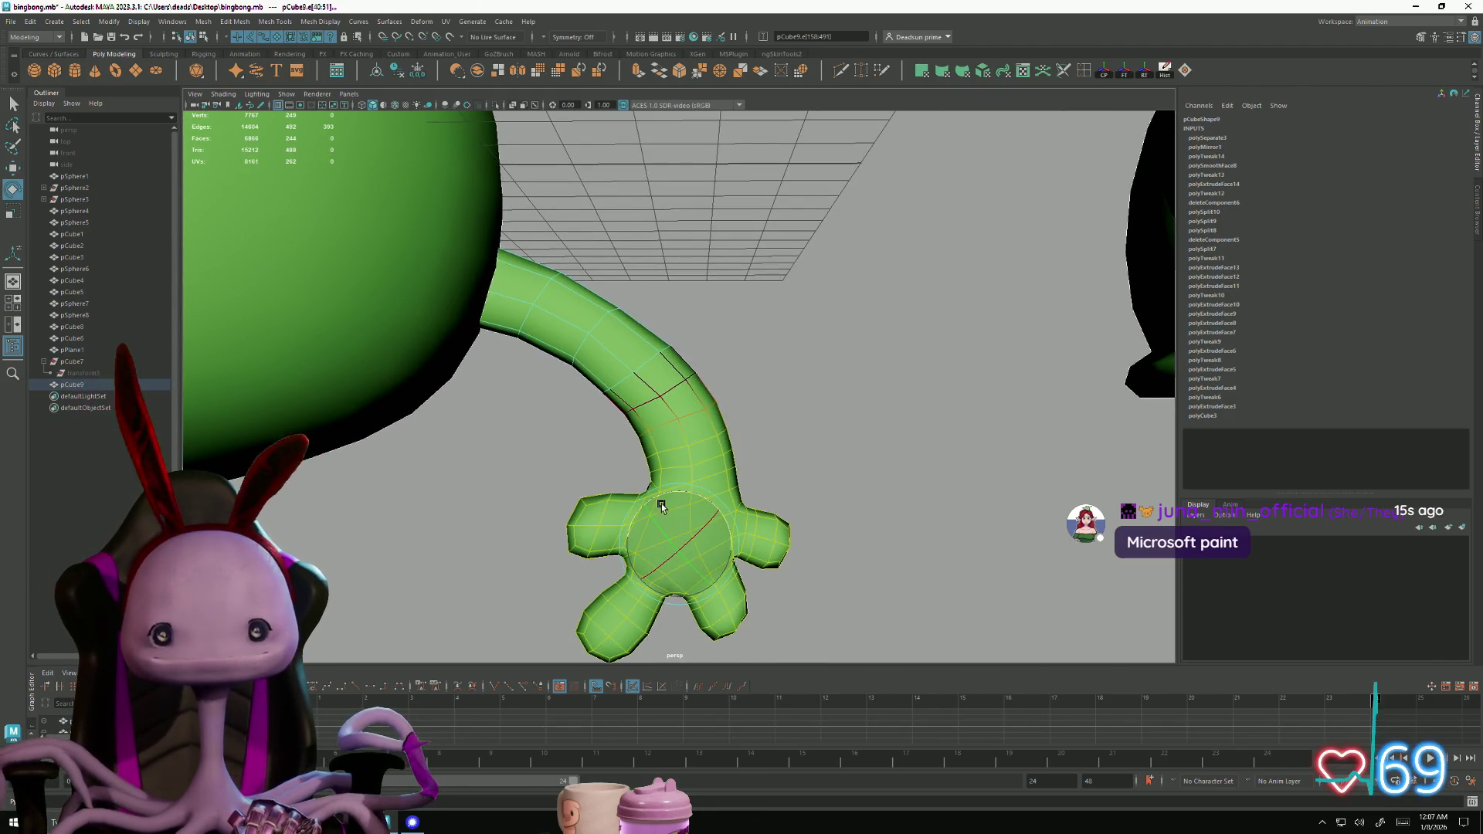
pyautogui.moveTo(662, 498); pyautogui.dragTo(661, 496)
pyautogui.press('w')
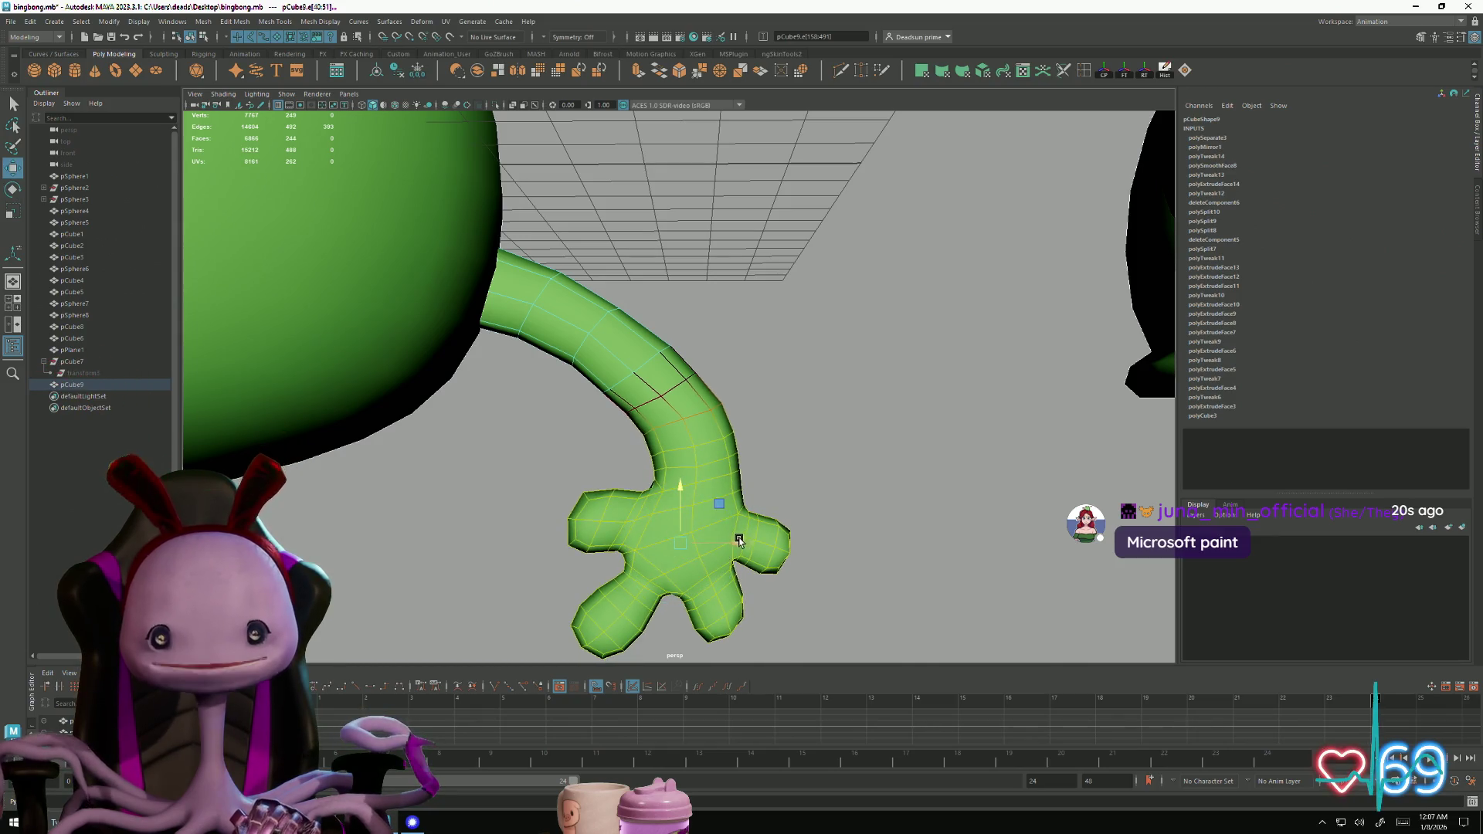
# Deselect the hand, orbit around both birds, and select the arm object
pyautogui.moveTo(739, 540)
pyautogui.keyDown('alt'); pyautogui.mouseDown()
pyautogui.moveTo(649, 517)
pyautogui.moveTo(559, 530)
pyautogui.mouseUp(); pyautogui.keyUp('alt')
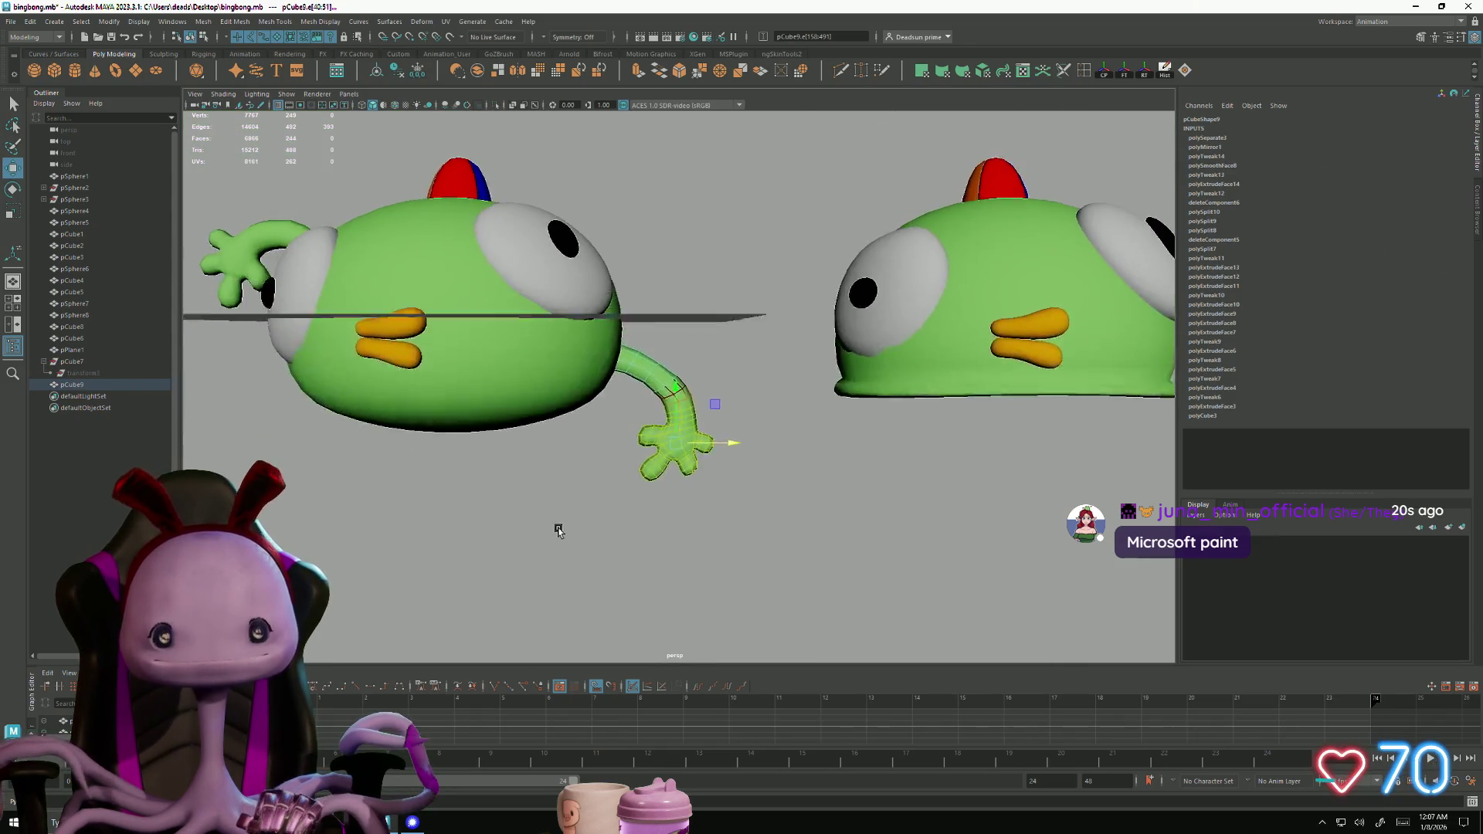
pyautogui.keyDown('alt'); pyautogui.moveTo(558, 531); pyautogui.dragTo(588, 503, button='right'); pyautogui.keyUp('alt')
pyautogui.click(541, 494)
pyautogui.moveTo(541, 494)
pyautogui.keyDown('alt'); pyautogui.mouseDown()
pyautogui.moveTo(427, 499)
pyautogui.moveTo(484, 492)
pyautogui.mouseUp(); pyautogui.keyUp('alt')
pyautogui.moveTo(322, 509)
pyautogui.keyDown('alt'); pyautogui.mouseDown()
pyautogui.moveTo(374, 552)
pyautogui.moveTo(417, 483)
pyautogui.moveTo(387, 496)
pyautogui.moveTo(398, 516)
pyautogui.moveTo(371, 499)
pyautogui.moveTo(371, 465)
pyautogui.moveTo(363, 482)
pyautogui.moveTo(381, 497)
pyautogui.moveTo(454, 513)
pyautogui.moveTo(445, 539)
pyautogui.moveTo(414, 566)
pyautogui.moveTo(344, 513)
pyautogui.moveTo(324, 537)
pyautogui.moveTo(523, 536)
pyautogui.mouseUp(); pyautogui.keyUp('alt')
pyautogui.press('a')
pyautogui.click(465, 415)
pyautogui.moveTo(465, 415)
pyautogui.keyDown('alt'); pyautogui.mouseDown()
pyautogui.moveTo(488, 449)
pyautogui.moveTo(441, 422)
pyautogui.moveTo(444, 436)
pyautogui.mouseUp(); pyautogui.keyUp('alt')
pyautogui.keyDown('alt'); pyautogui.moveTo(444, 436); pyautogui.dragTo(771, 512, button='right'); pyautogui.keyUp('alt')
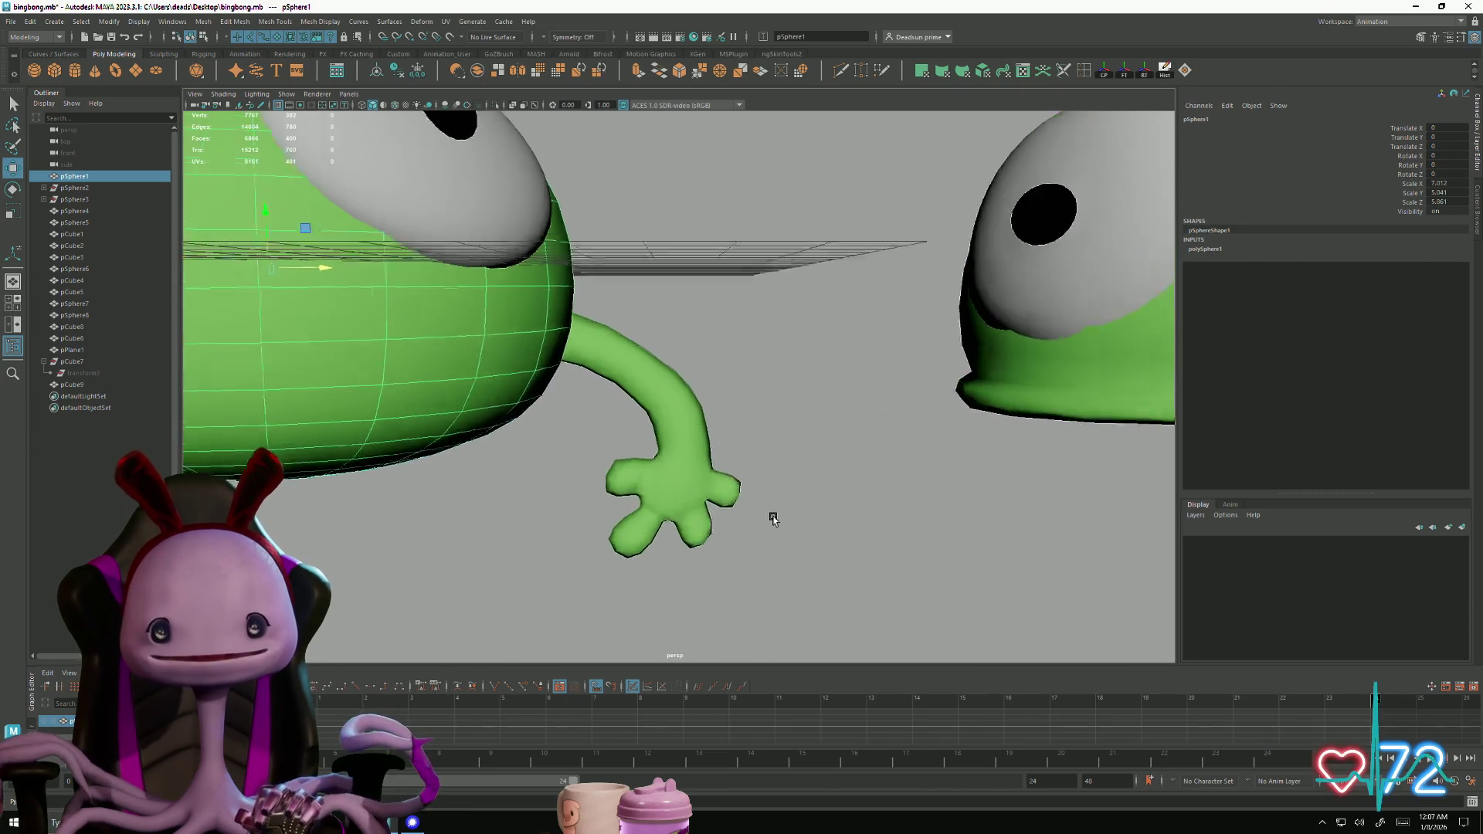
pyautogui.click(658, 455)
pyautogui.moveTo(657, 454); pyautogui.dragTo(628, 454, button='right')
# Rotate and nudge the hand vertices slightly outward along X to refine the four-fingered hand
pyautogui.keyDown('alt'); pyautogui.moveTo(586, 460); pyautogui.dragTo(578, 457); pyautogui.keyUp('alt')
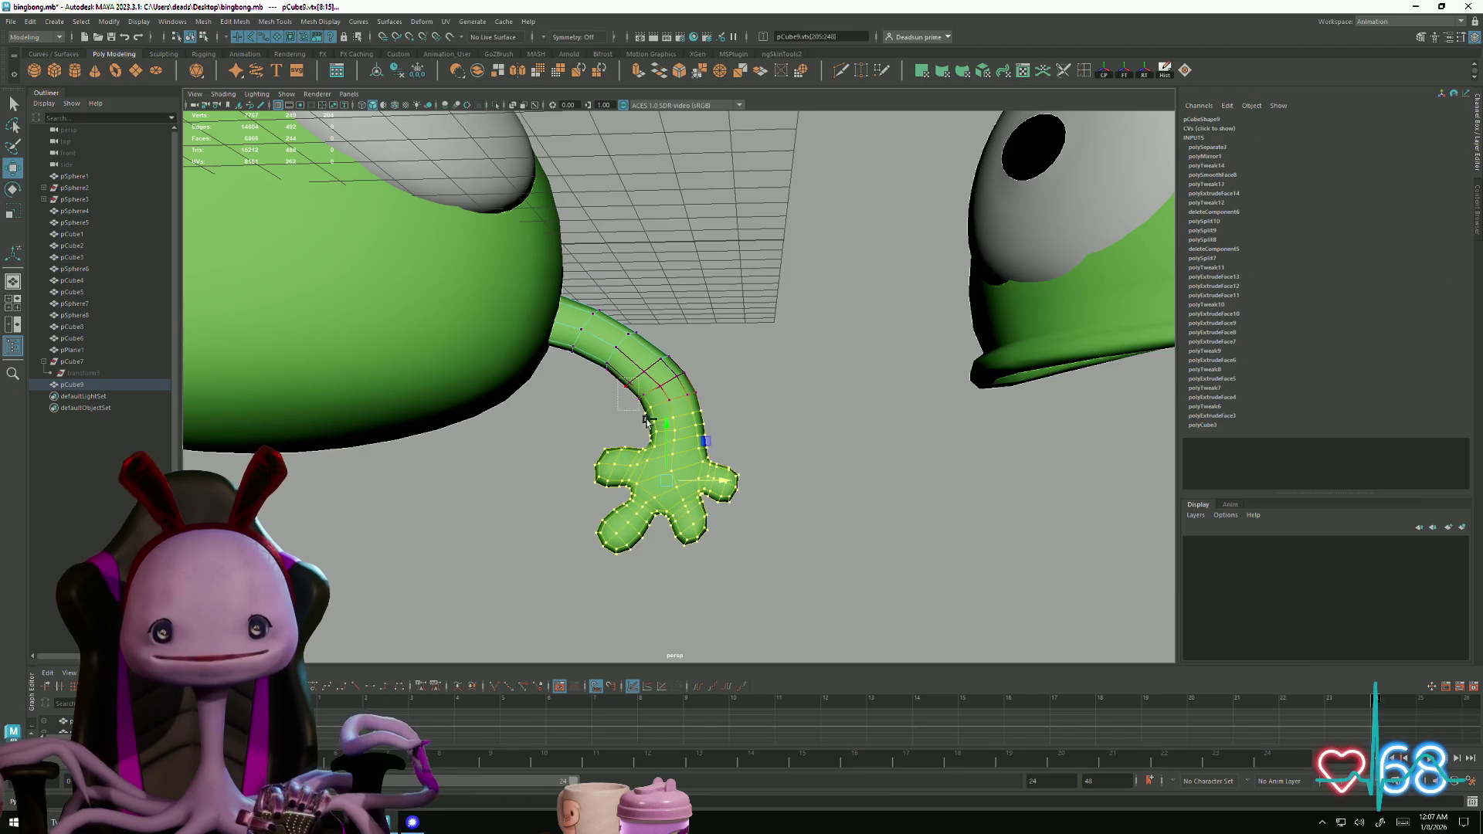
pyautogui.moveTo(658, 418)
pyautogui.keyDown('alt'); pyautogui.mouseDown()
pyautogui.moveTo(606, 496)
pyautogui.moveTo(532, 537)
pyautogui.mouseUp(); pyautogui.keyUp('alt')
pyautogui.press('e')
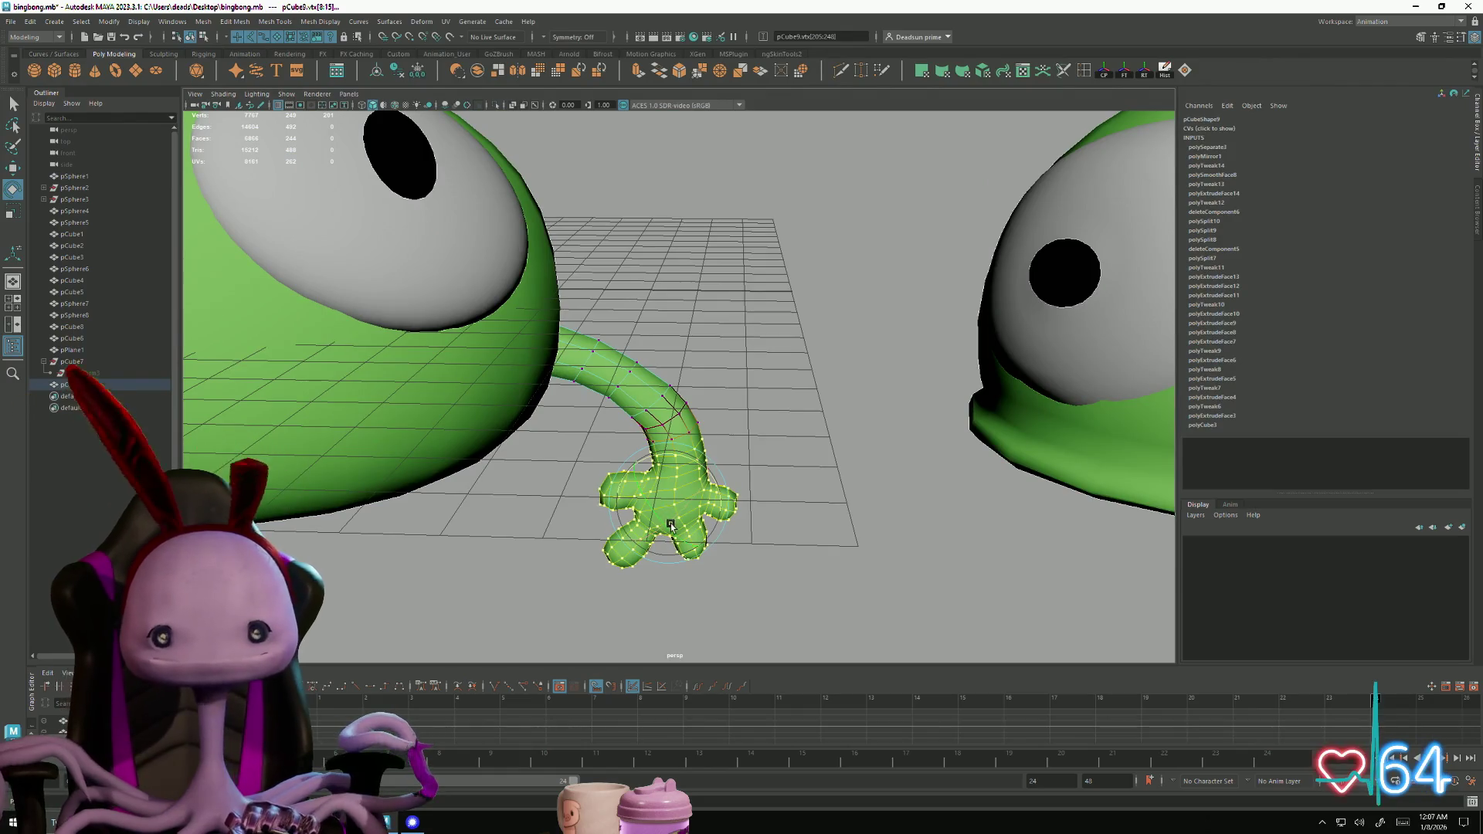
pyautogui.moveTo(675, 522); pyautogui.dragTo(684, 538)
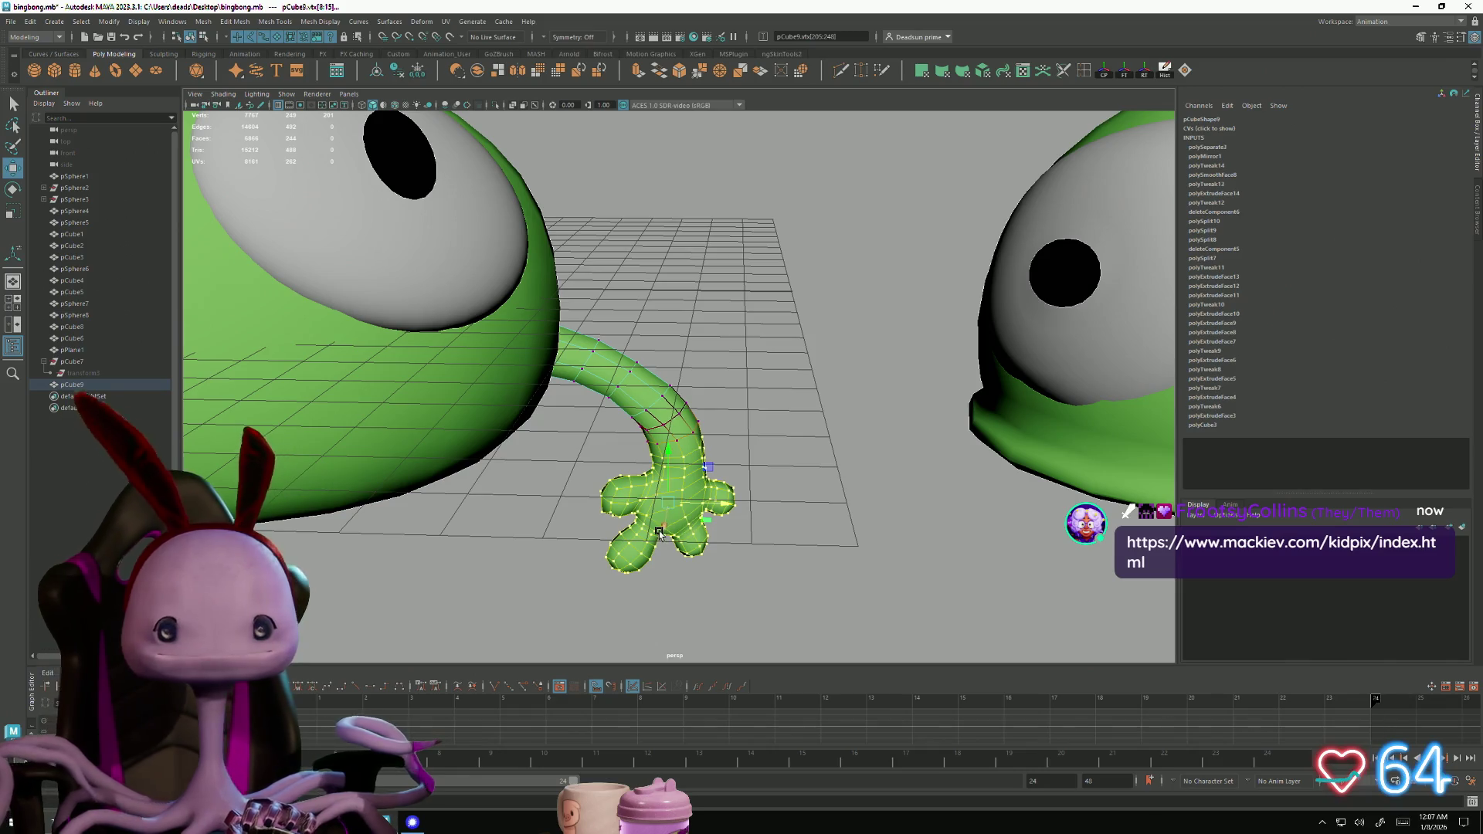
pyautogui.moveTo(660, 531); pyautogui.dragTo(661, 534)
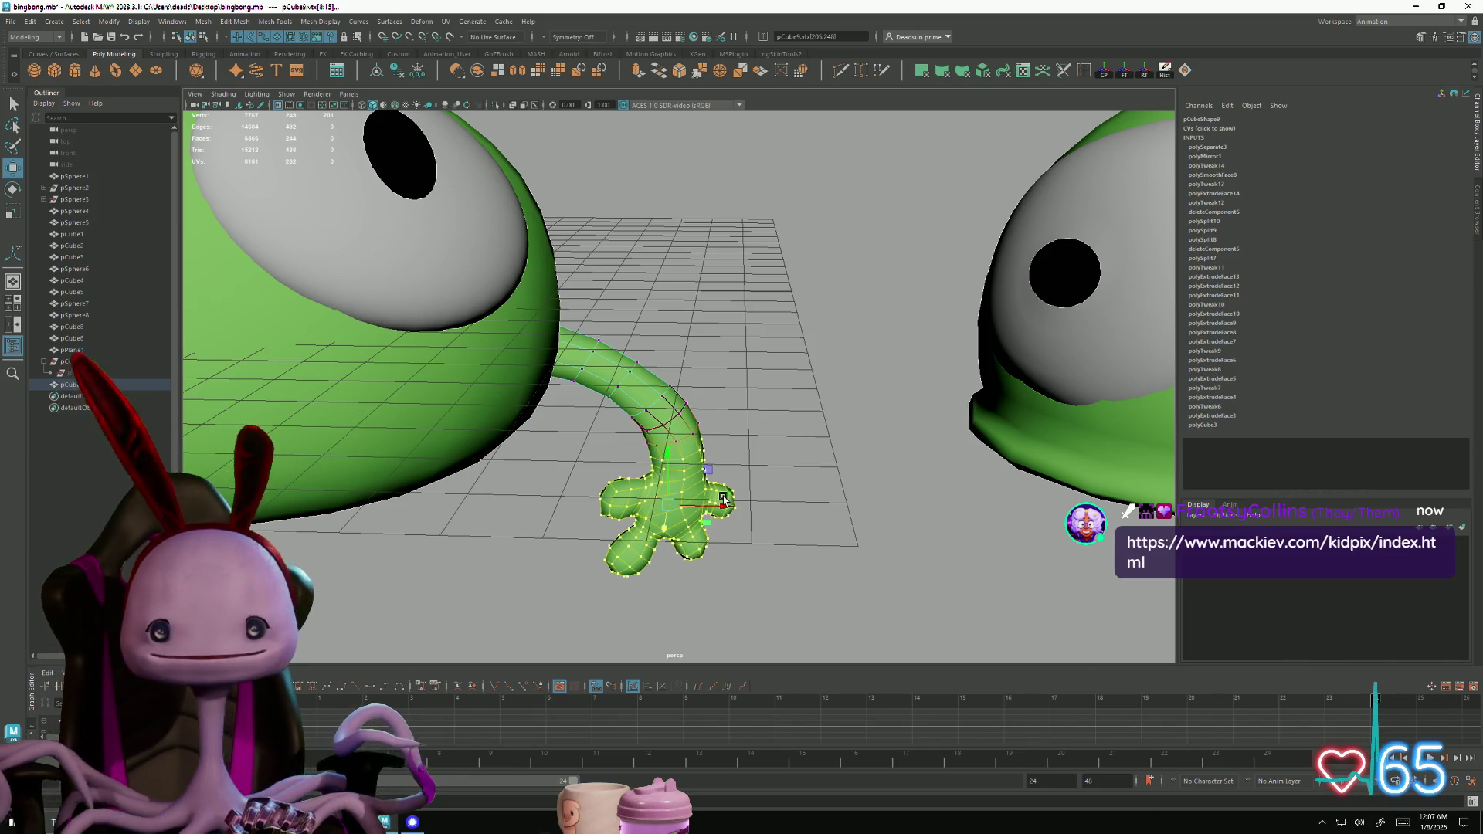
pyautogui.moveTo(727, 504); pyautogui.dragTo(729, 508)
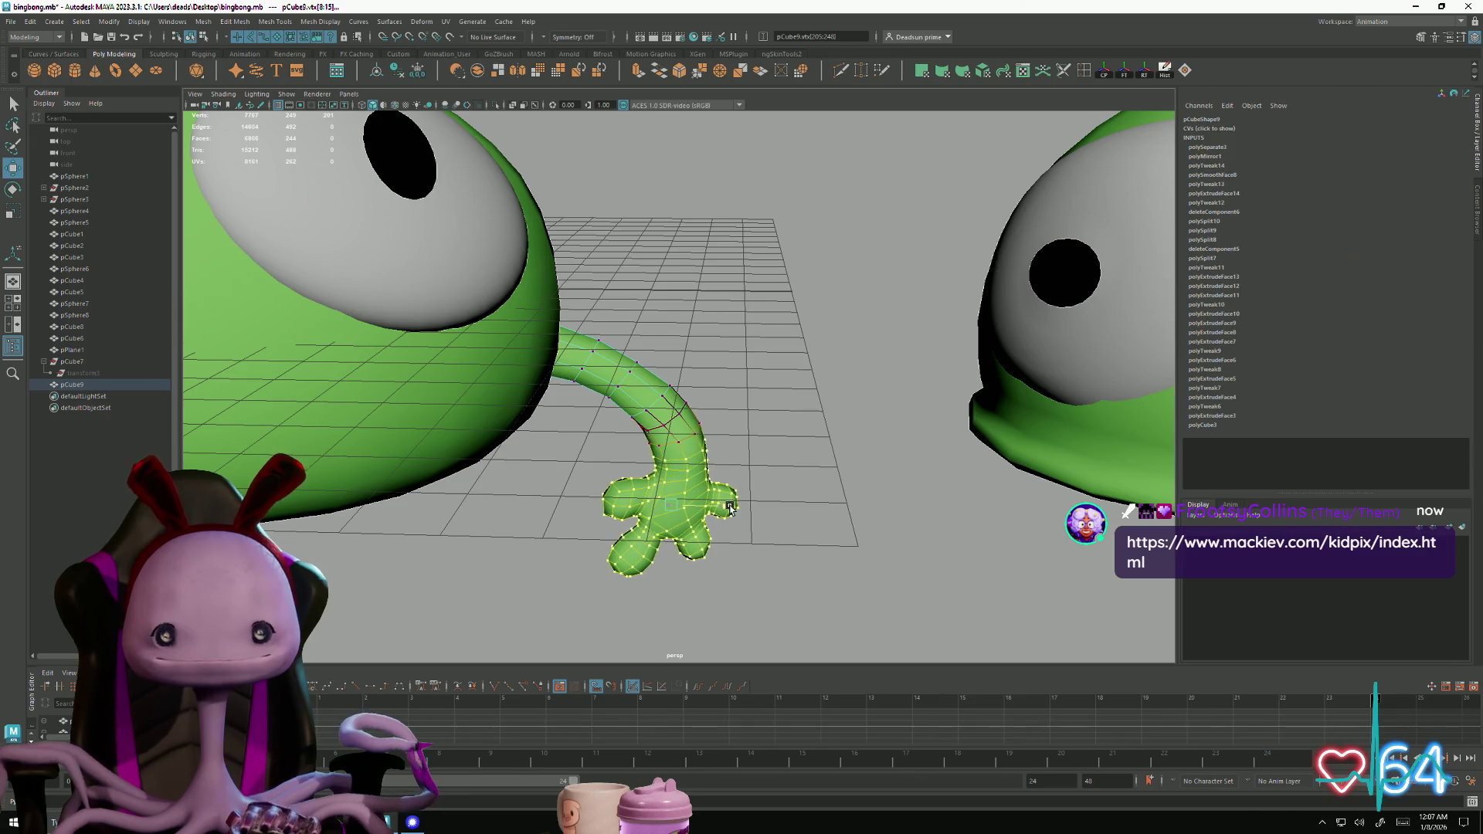
# Clear the hand's vertex selection and reselect the arm object
pyautogui.scroll(-5, 695, 502)
pyautogui.keyDown('alt'); pyautogui.moveTo(600, 503); pyautogui.dragTo(744, 430); pyautogui.keyUp('alt')
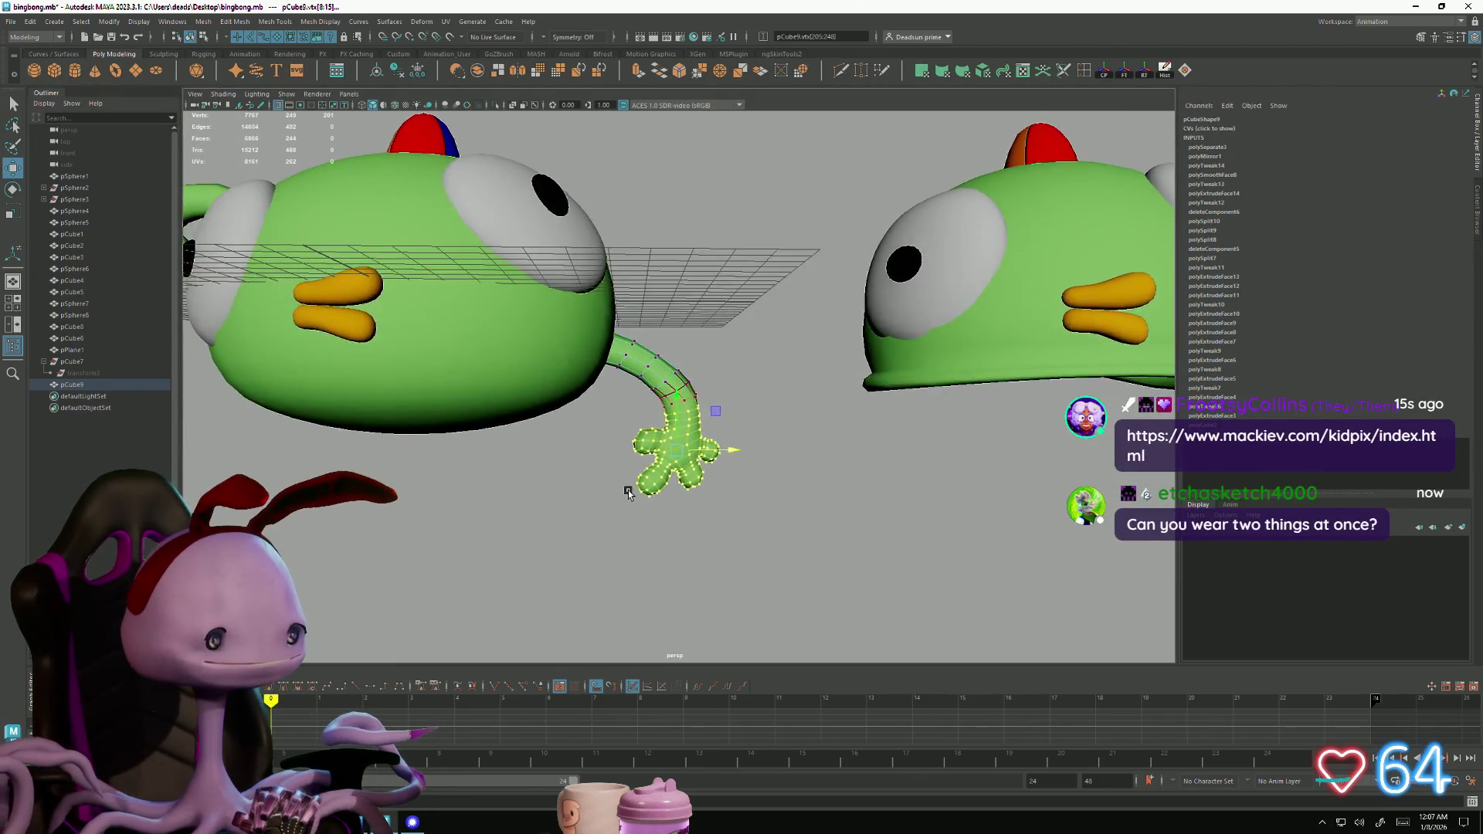
pyautogui.scroll(3, 628, 490)
pyautogui.scroll(-3, 744, 430)
pyautogui.rightClick(686, 423)
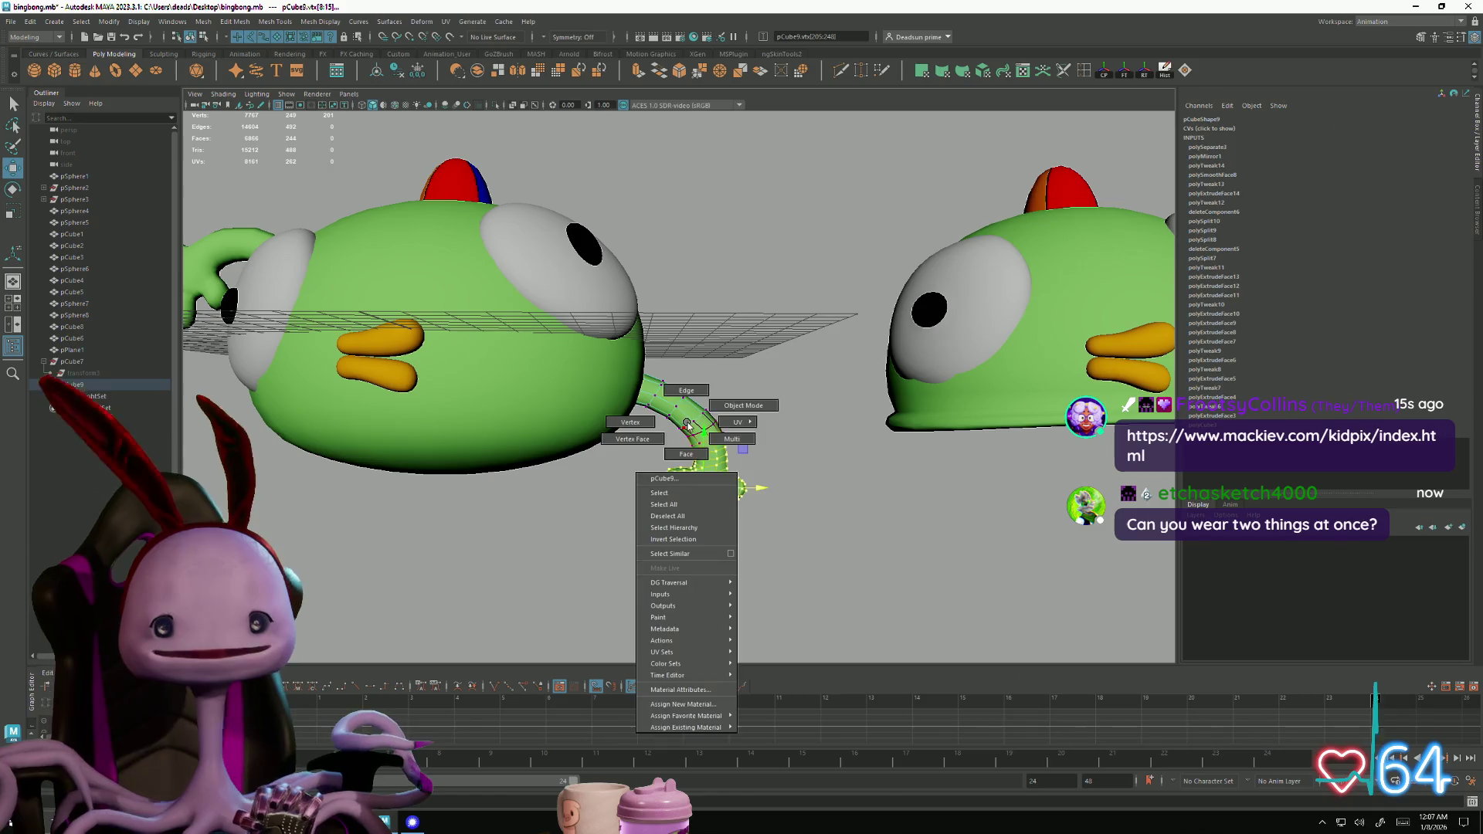
pyautogui.click(667, 515)
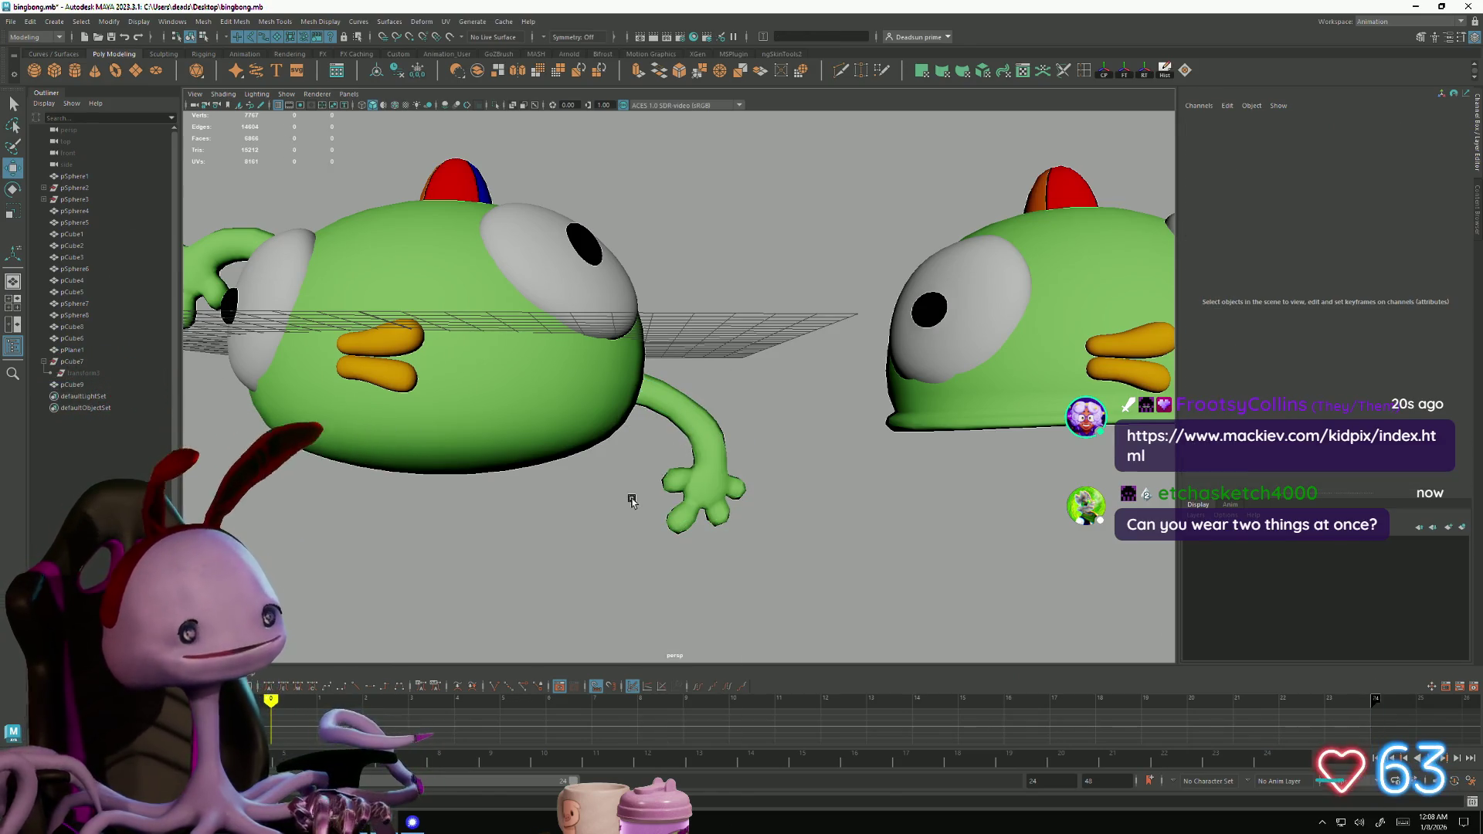
pyautogui.click(729, 463)
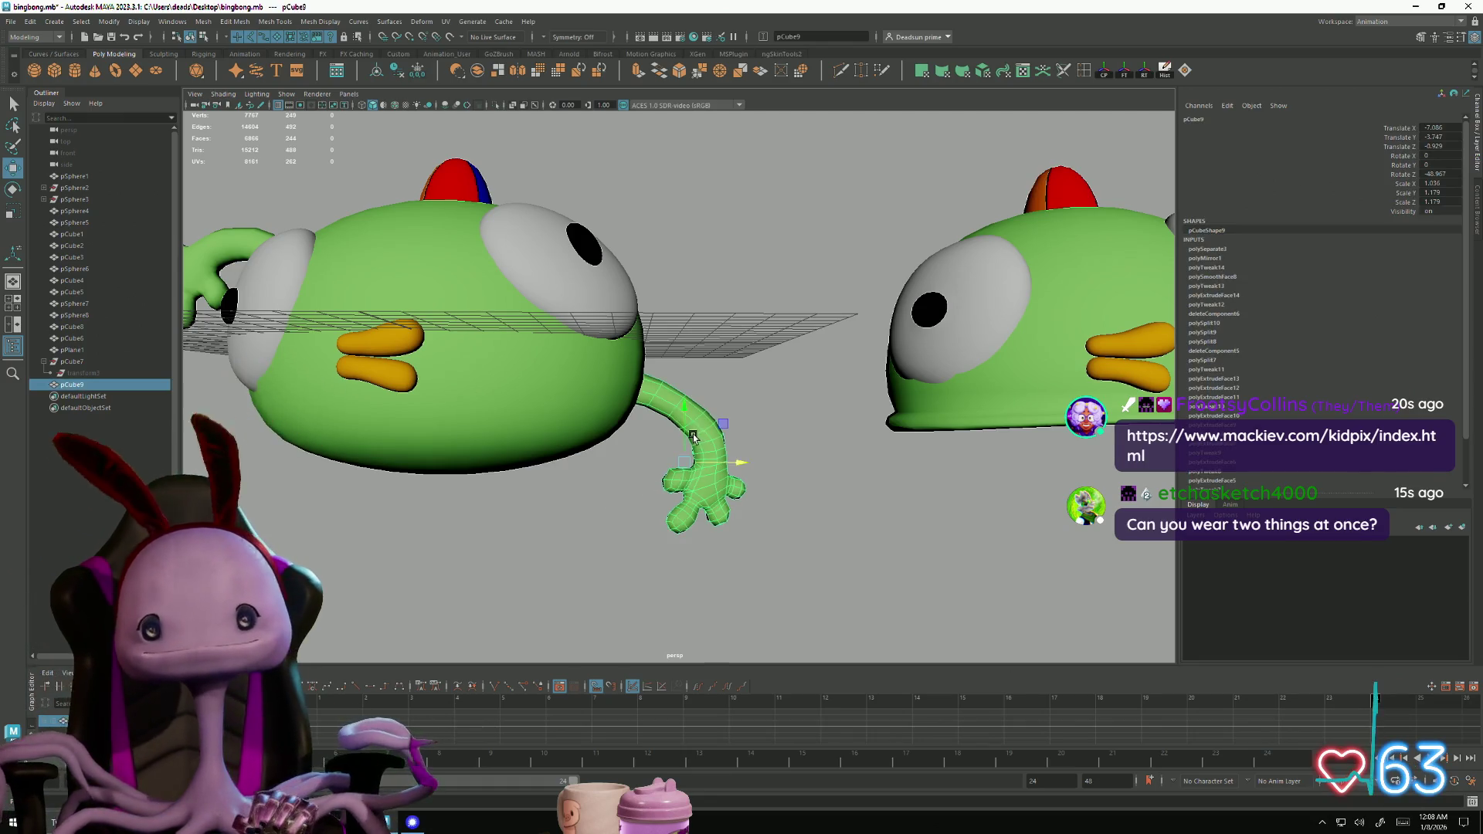
pyautogui.scroll(3, 722, 455)
# Select and adjust edge loops on the arm, then clear the edge selection
pyautogui.moveTo(715, 437); pyautogui.dragTo(715, 407, button='right')
pyautogui.click(707, 428)
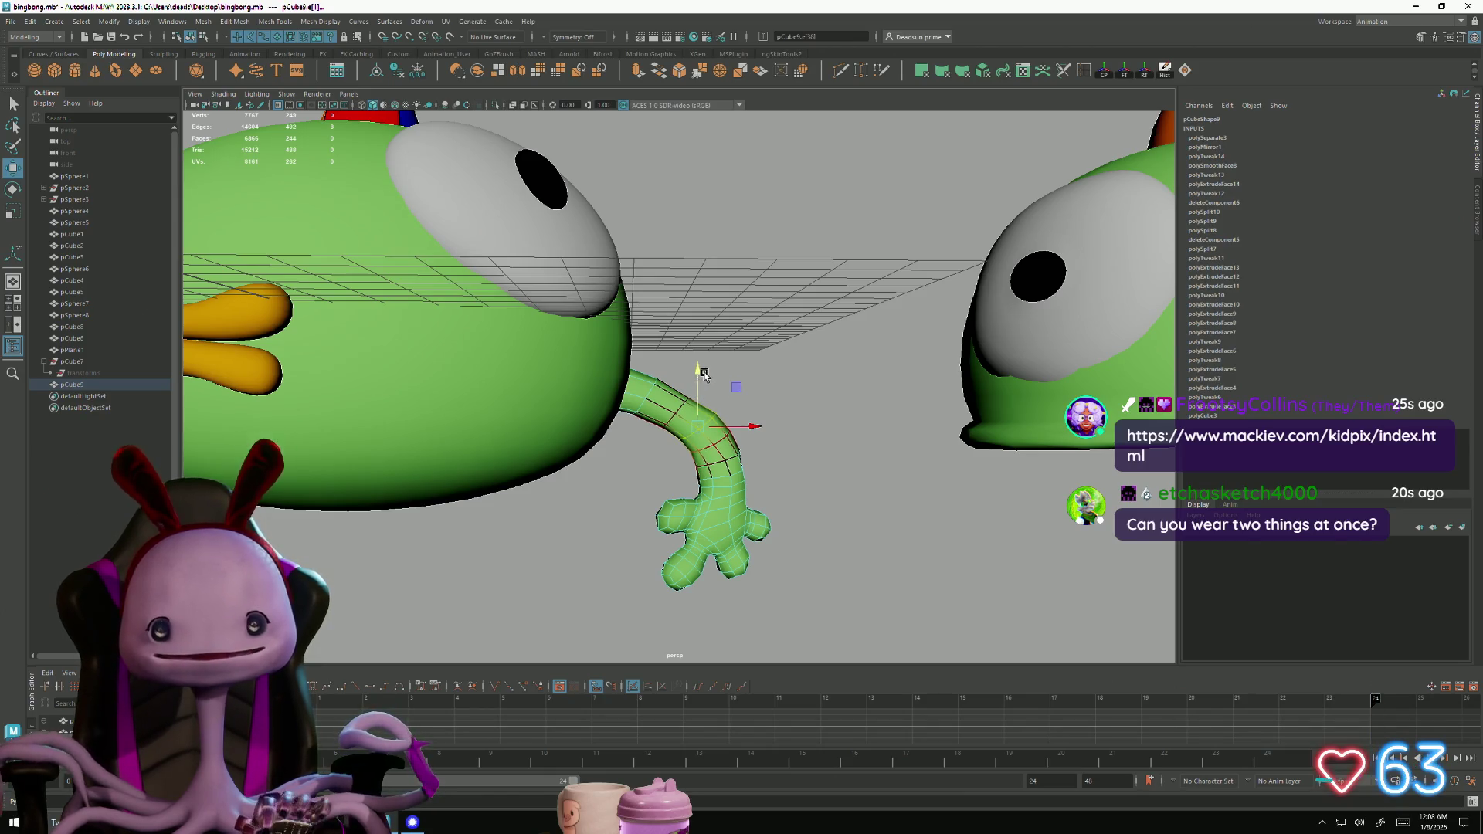
pyautogui.keyDown('shift'); pyautogui.doubleClick(680, 410); pyautogui.keyUp('shift')
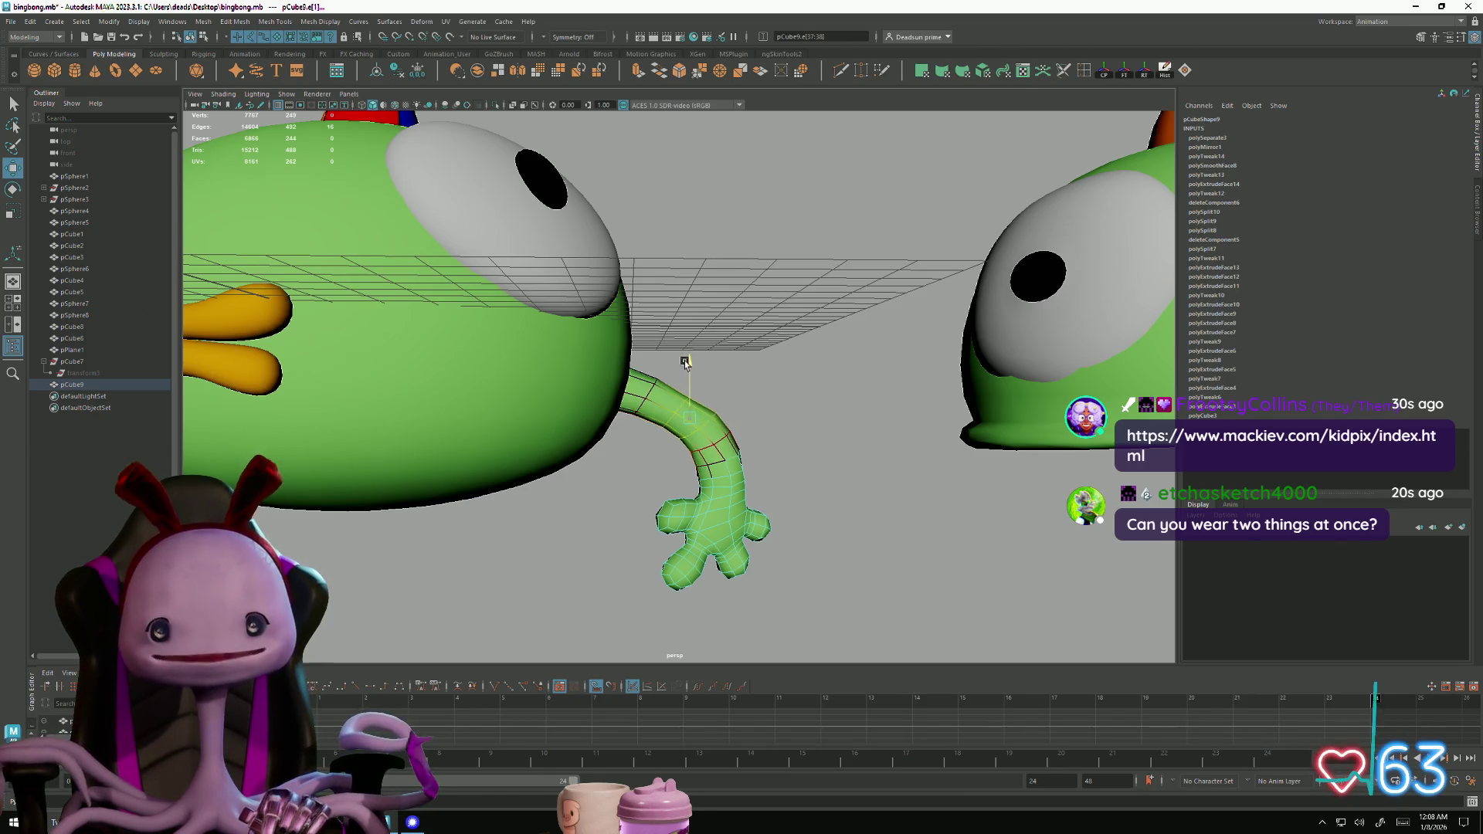
pyautogui.click(750, 421)
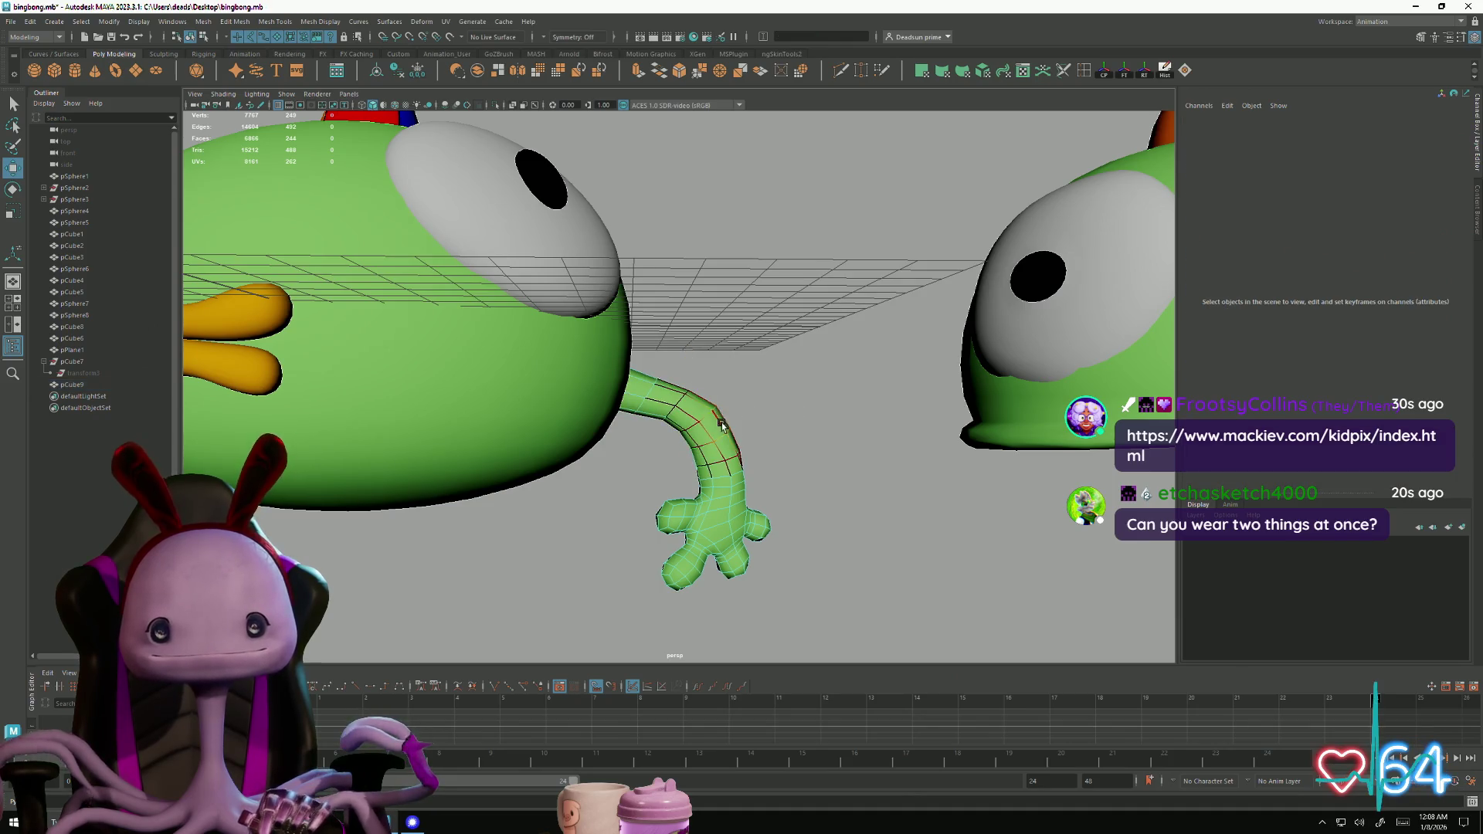
pyautogui.doubleClick(704, 417)
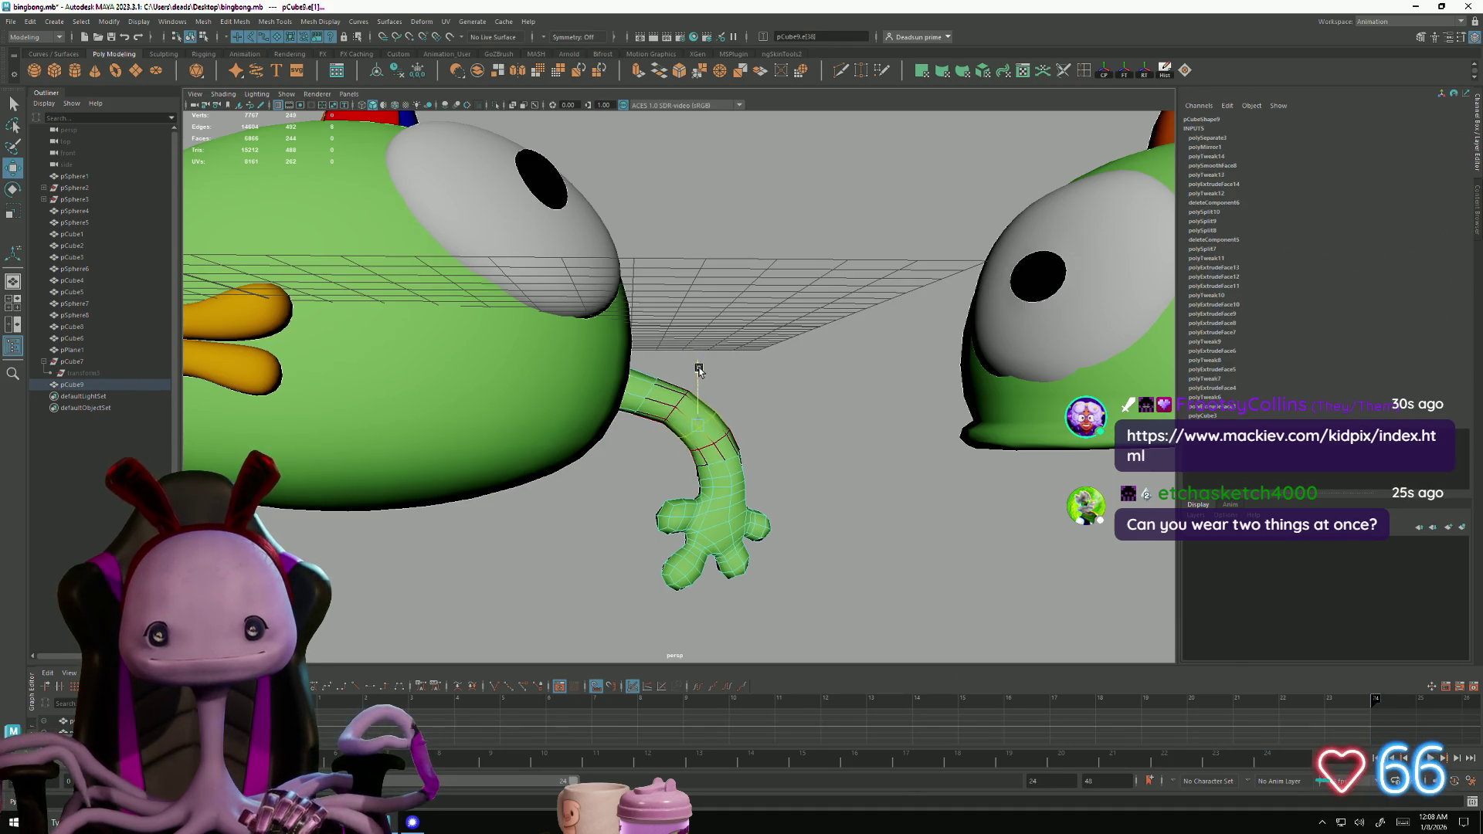
# Return the arm to Object Mode and dolly out to view both creatures
pyautogui.keyDown('alt'); pyautogui.moveTo(698, 369); pyautogui.dragTo(559, 450); pyautogui.keyUp('alt')
pyautogui.moveTo(703, 466); pyautogui.dragTo(757, 445, button='right')
pyautogui.scroll(-3, 496, 497)
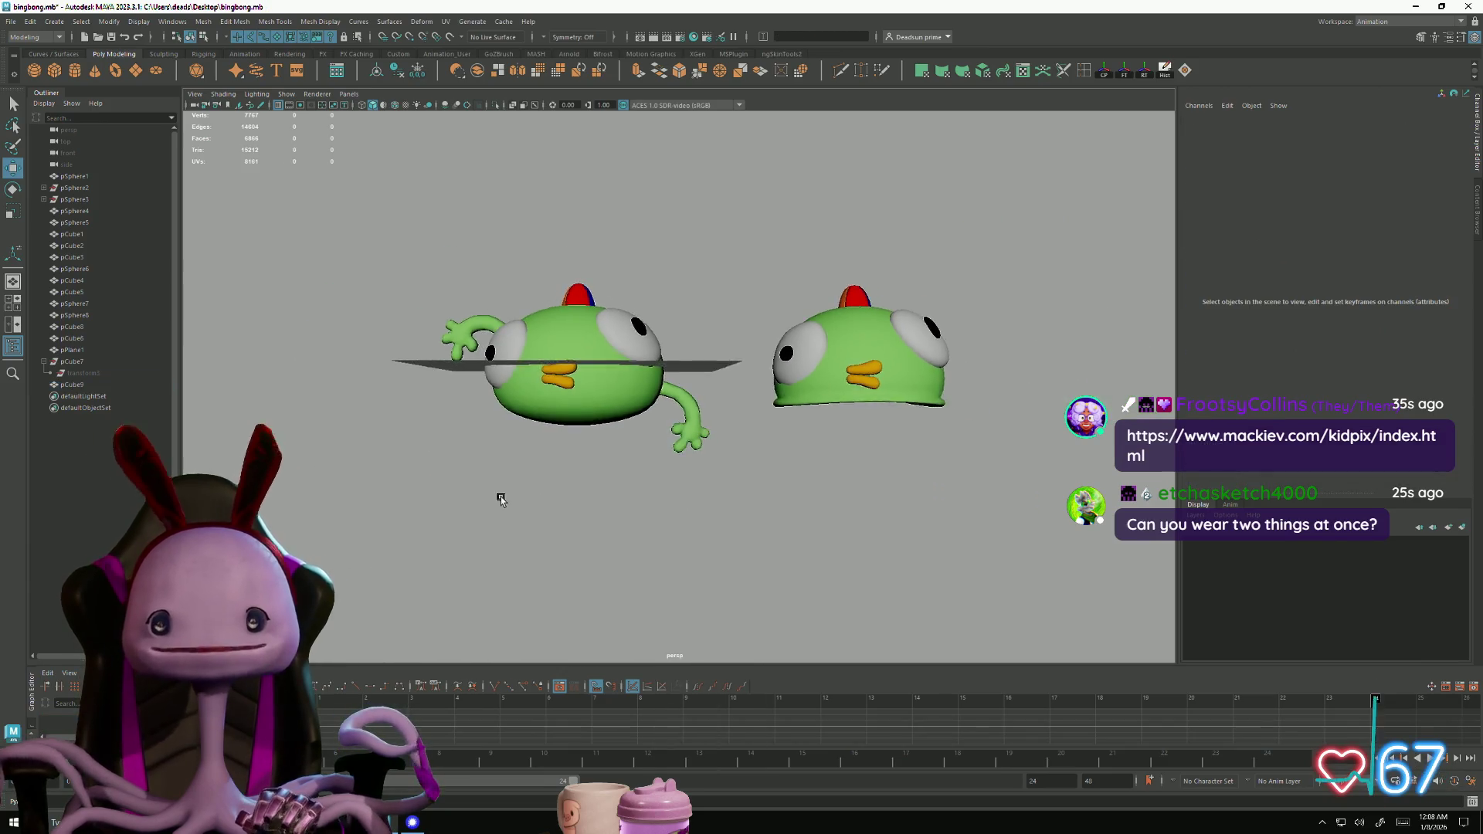
pyautogui.moveTo(524, 511)
pyautogui.keyDown('alt'); pyautogui.mouseDown()
pyautogui.moveTo(570, 507)
pyautogui.moveTo(550, 517)
pyautogui.mouseUp(); pyautogui.keyUp('alt')
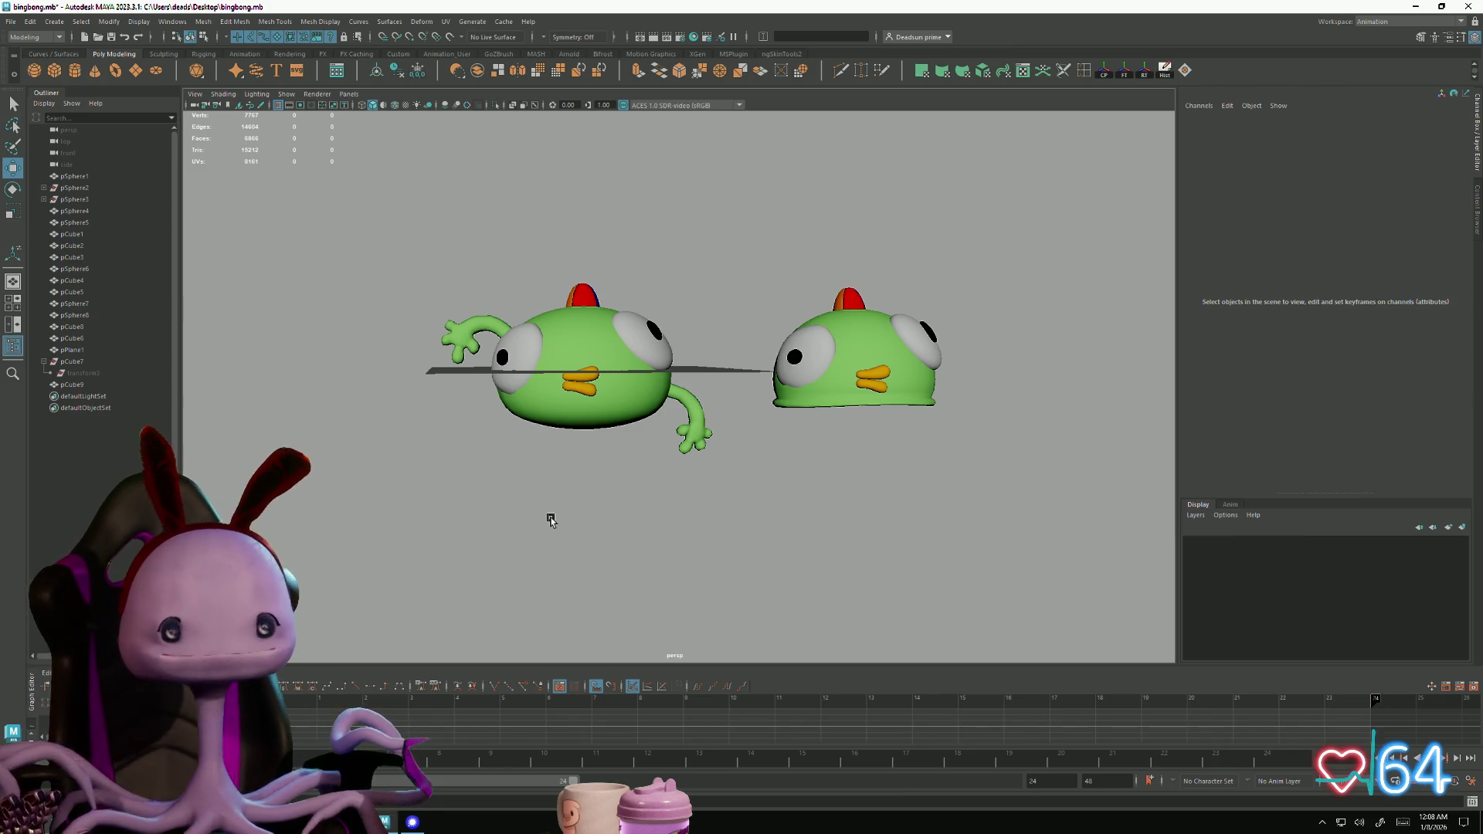
pyautogui.moveTo(584, 496)
pyautogui.keyDown('alt'); pyautogui.mouseDown()
pyautogui.moveTo(605, 493)
pyautogui.moveTo(539, 520)
pyautogui.moveTo(499, 497)
pyautogui.moveTo(602, 490)
pyautogui.moveTo(592, 500)
pyautogui.moveTo(701, 523)
pyautogui.moveTo(586, 502)
pyautogui.moveTo(690, 498)
pyautogui.moveTo(589, 487)
pyautogui.moveTo(605, 492)
pyautogui.moveTo(608, 471)
pyautogui.moveTo(590, 500)
pyautogui.mouseUp(); pyautogui.keyUp('alt')
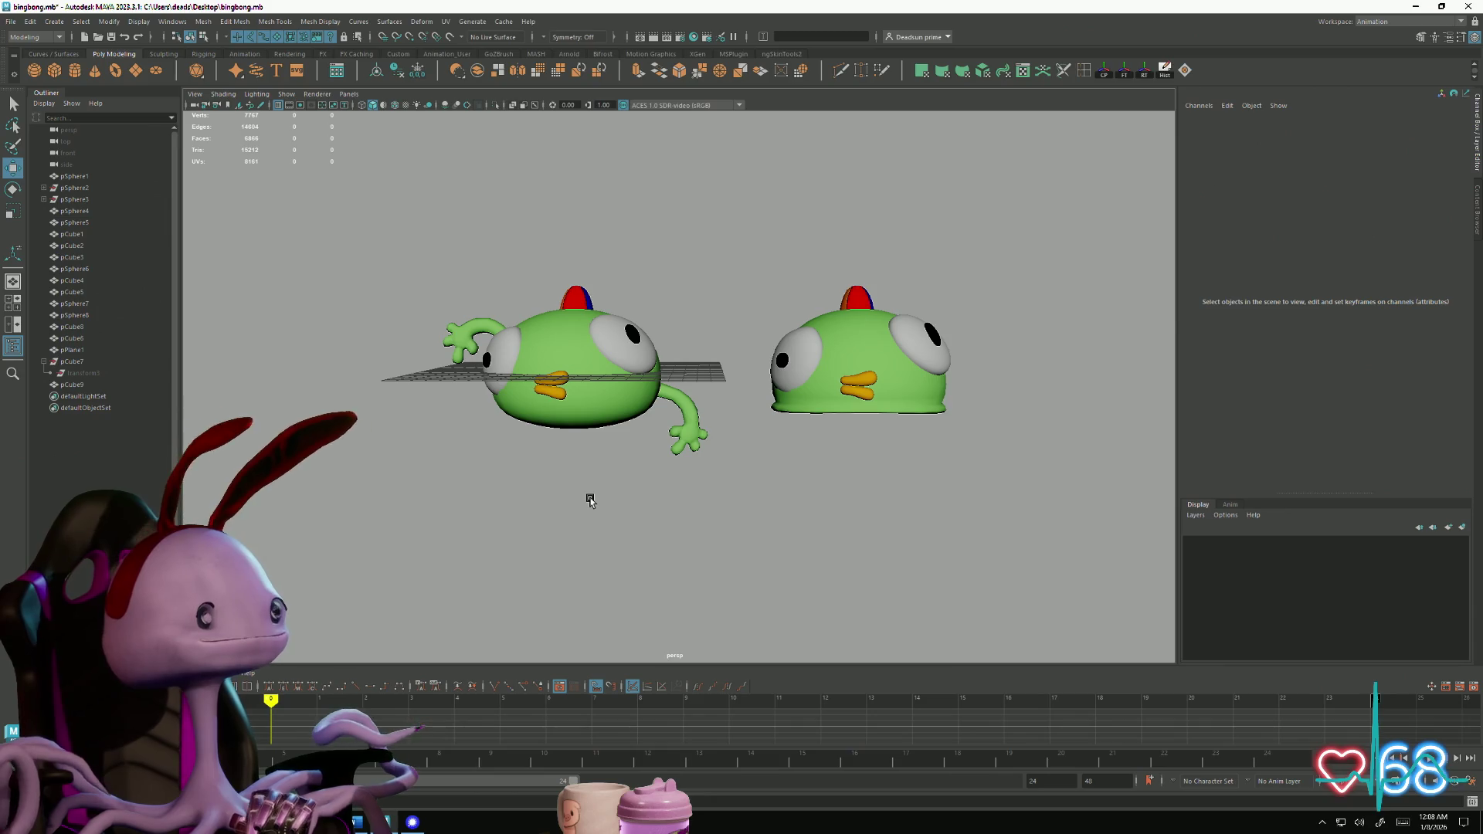
pyautogui.keyDown('alt'); pyautogui.moveTo(589, 497); pyautogui.dragTo(595, 494); pyautogui.keyUp('alt')
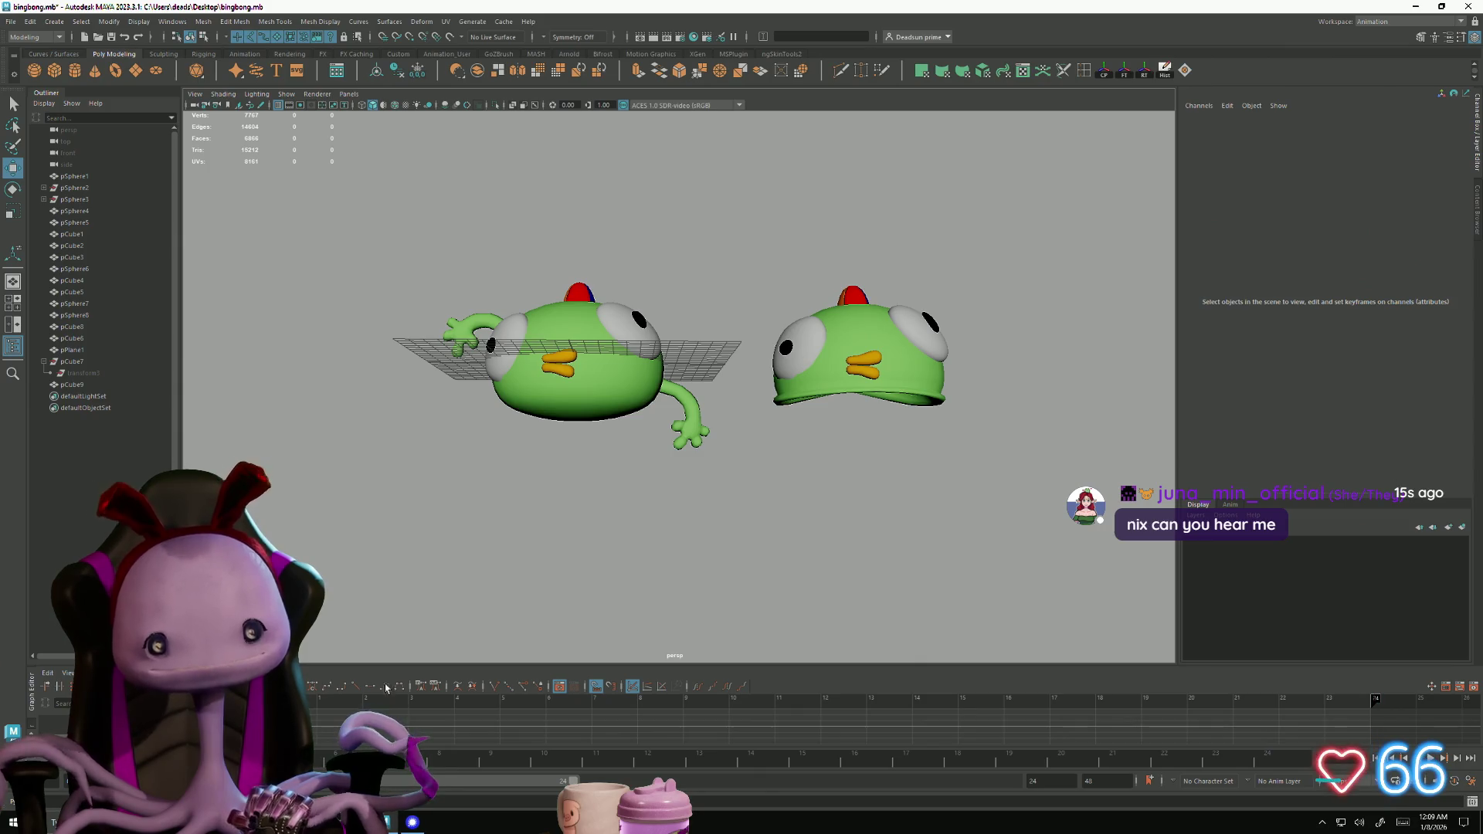
pyautogui.moveTo(615, 483)
pyautogui.keyDown('alt'); pyautogui.mouseDown()
pyautogui.moveTo(652, 466)
pyautogui.moveTo(688, 483)
pyautogui.mouseUp(); pyautogui.keyUp('alt')
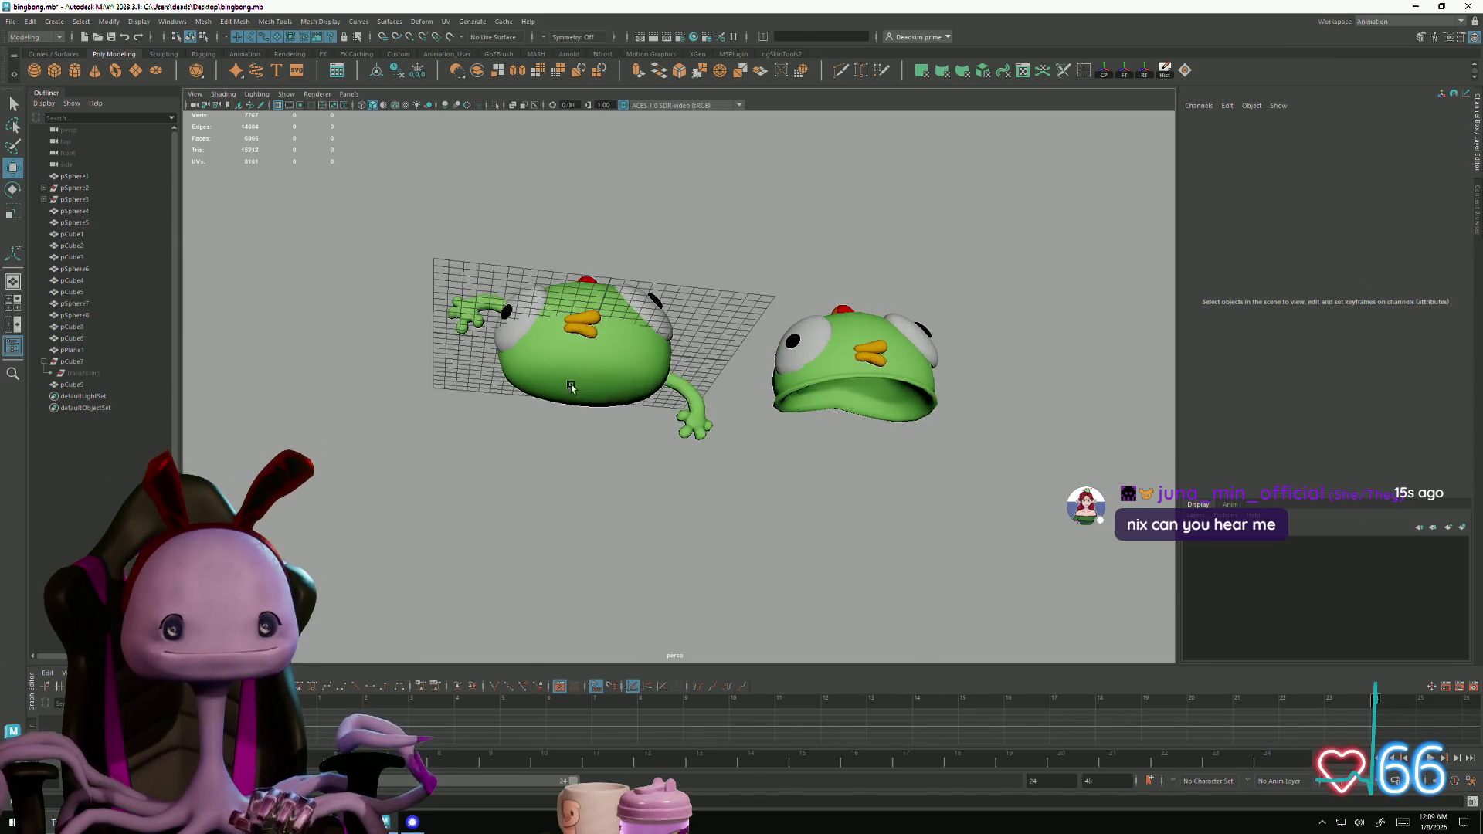
# Delete three lower edge loops from the pSphere1 body
pyautogui.scroll(2, 688, 480)
pyautogui.scroll(3, 688, 480)
pyautogui.moveTo(430, 297); pyautogui.dragTo(417, 329, button='right')
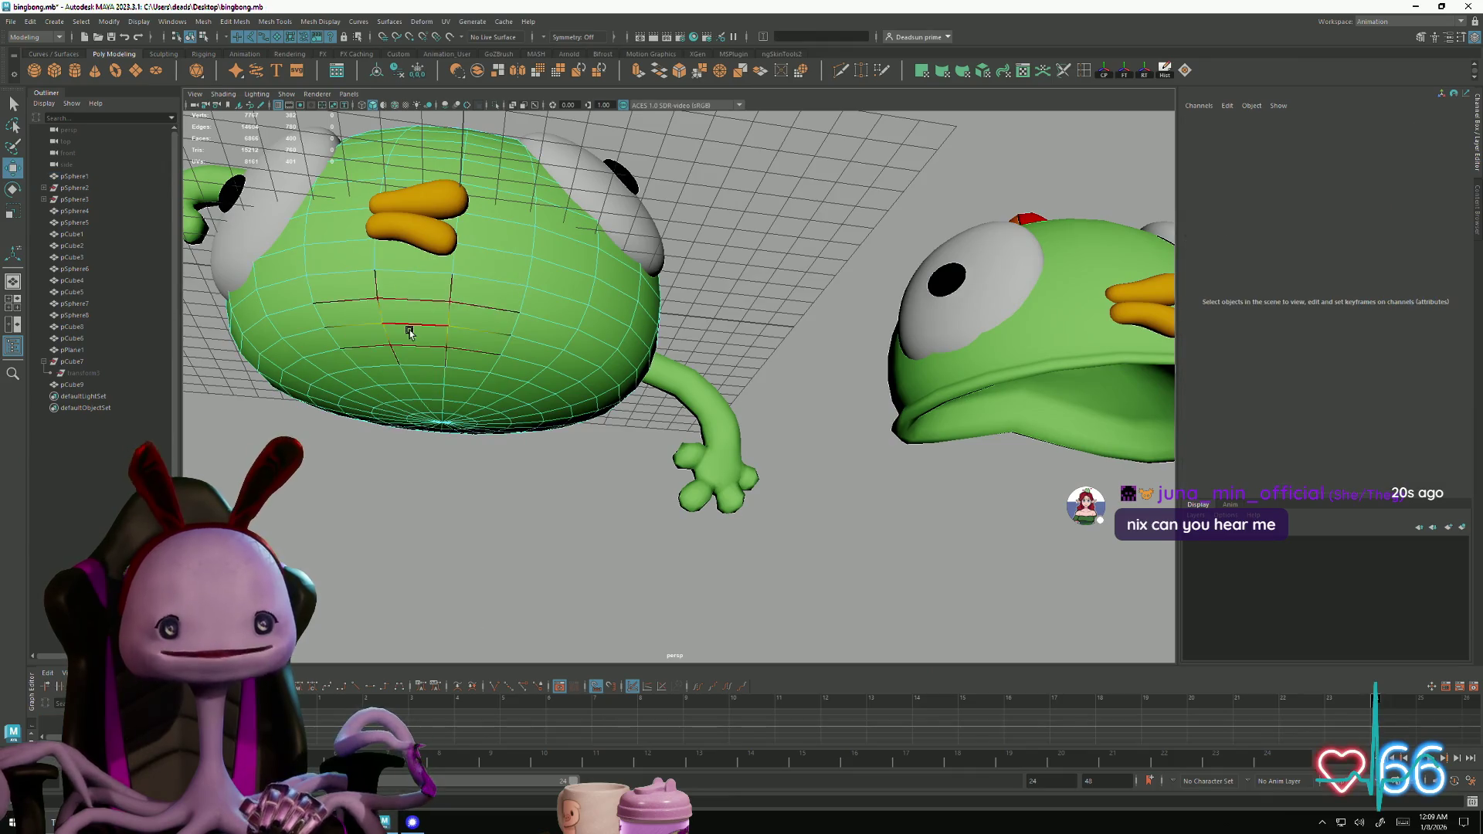
pyautogui.doubleClick(405, 364)
pyautogui.keyDown('shift'); pyautogui.doubleClick(389, 386); pyautogui.keyUp('shift')
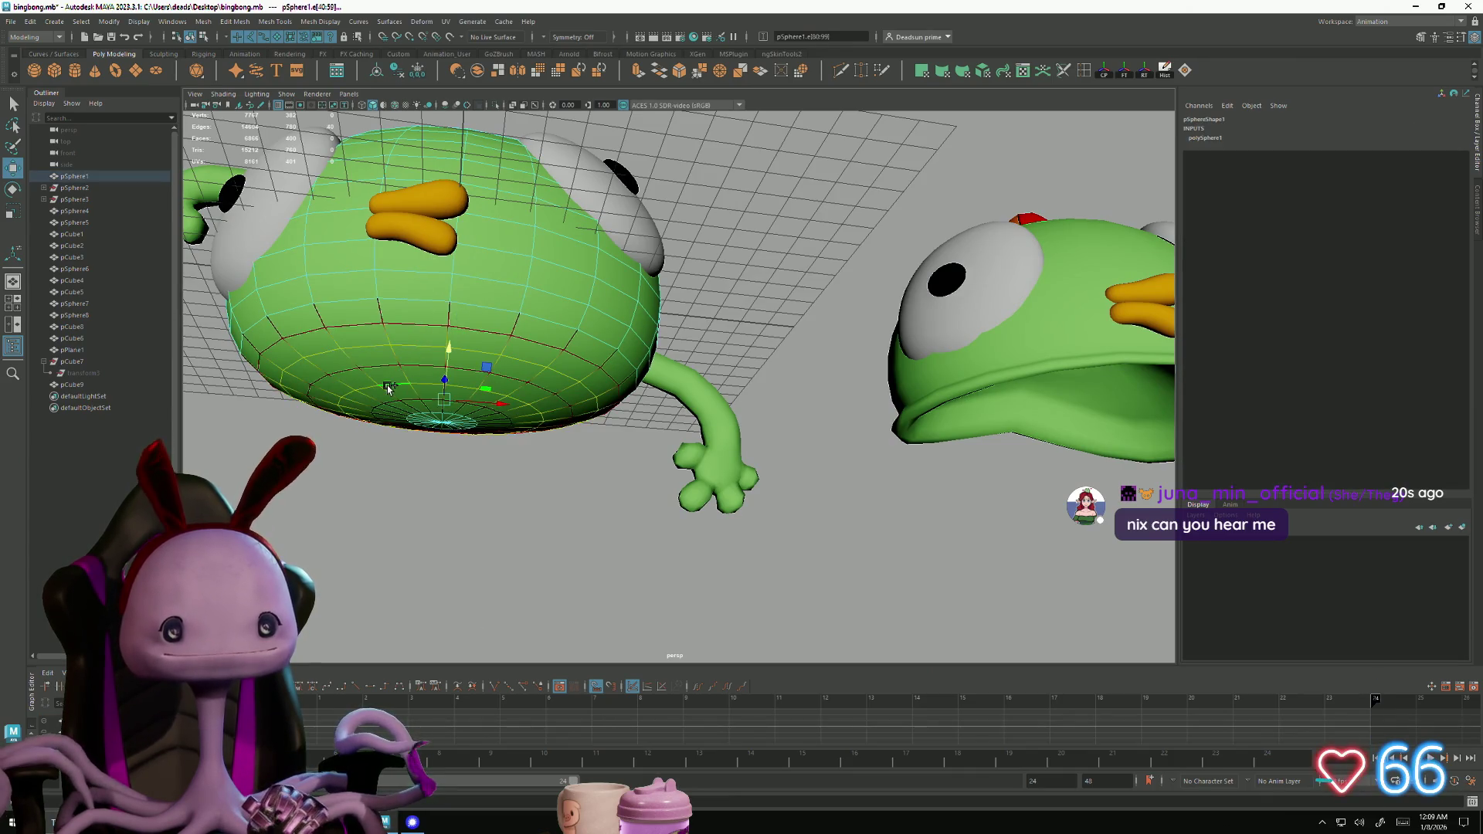
pyautogui.keyDown('shift'); pyautogui.doubleClick(433, 419); pyautogui.keyUp('shift')
pyautogui.hotkey('ctrl', 'z')
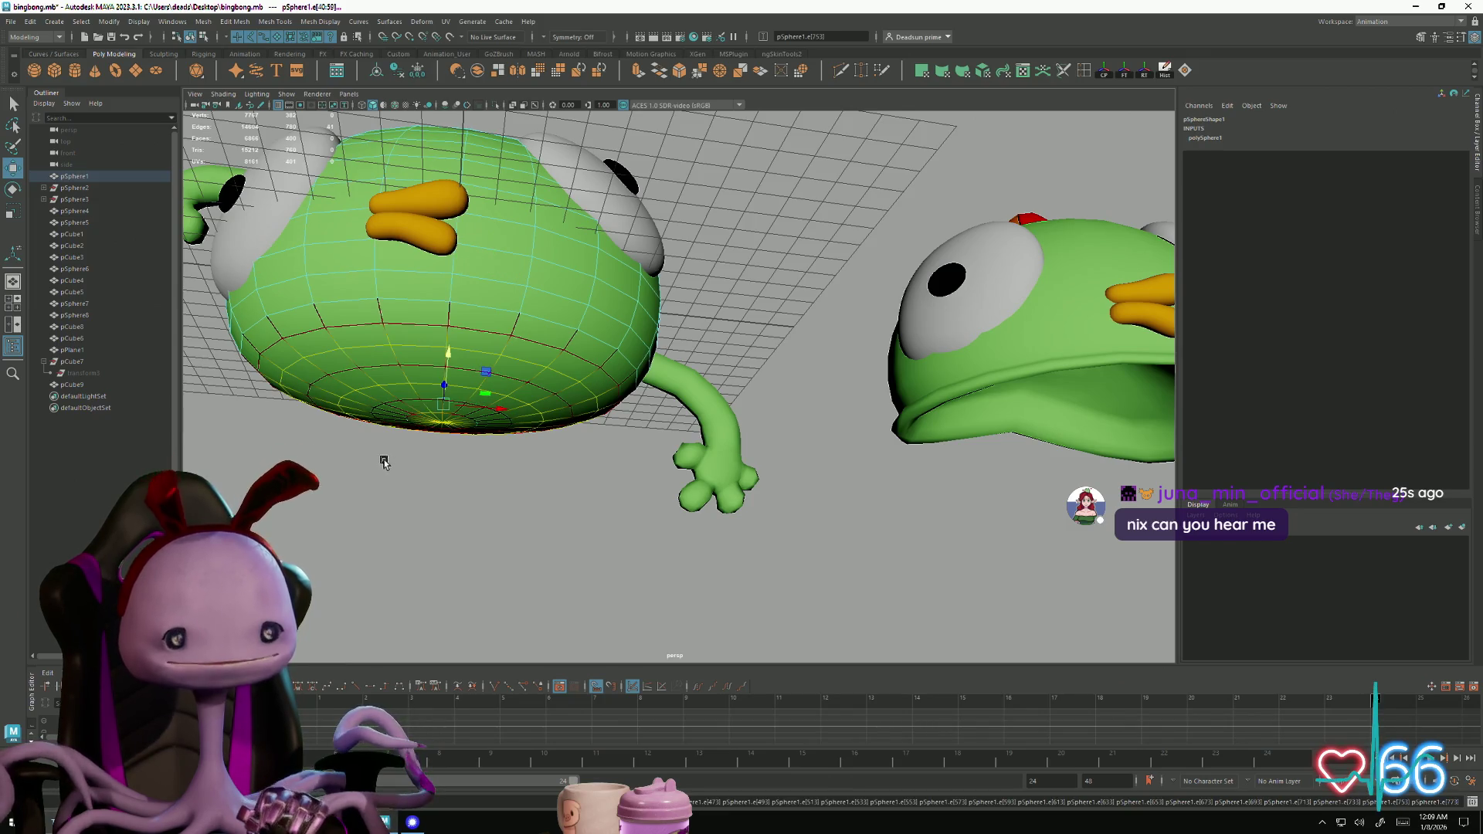
pyautogui.keyDown('alt'); pyautogui.moveTo(376, 447); pyautogui.dragTo(372, 498); pyautogui.keyUp('alt')
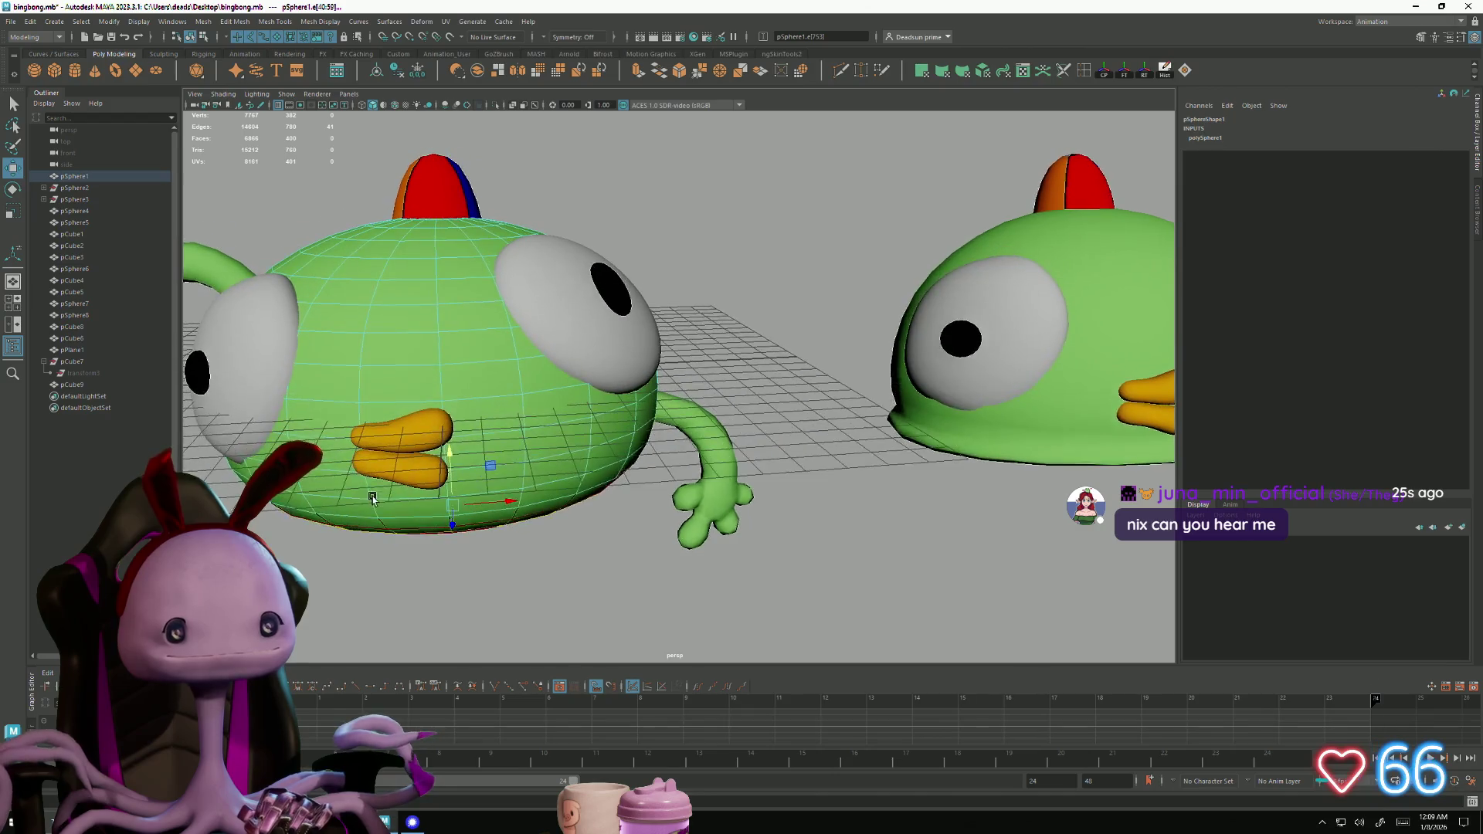
pyautogui.keyDown('alt'); pyautogui.moveTo(364, 264); pyautogui.dragTo(385, 284); pyautogui.keyUp('alt')
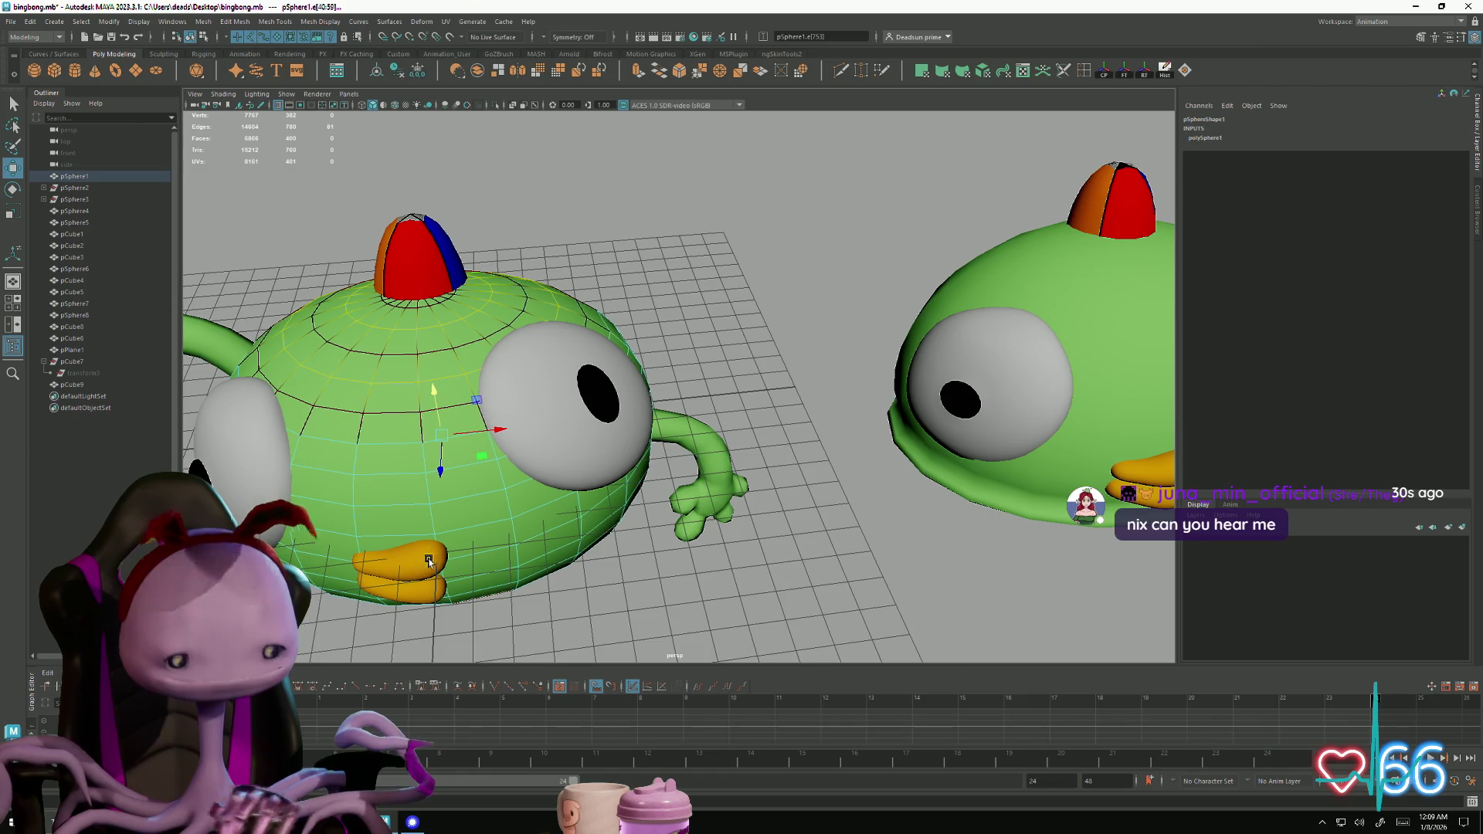
pyautogui.press('Delete')
# Marquee-select the body's leftover vertices and delete them
pyautogui.moveTo(421, 433); pyautogui.dragTo(357, 434, button='right')
pyautogui.keyDown('alt'); pyautogui.moveTo(358, 435); pyautogui.dragTo(358, 435); pyautogui.keyUp('alt')
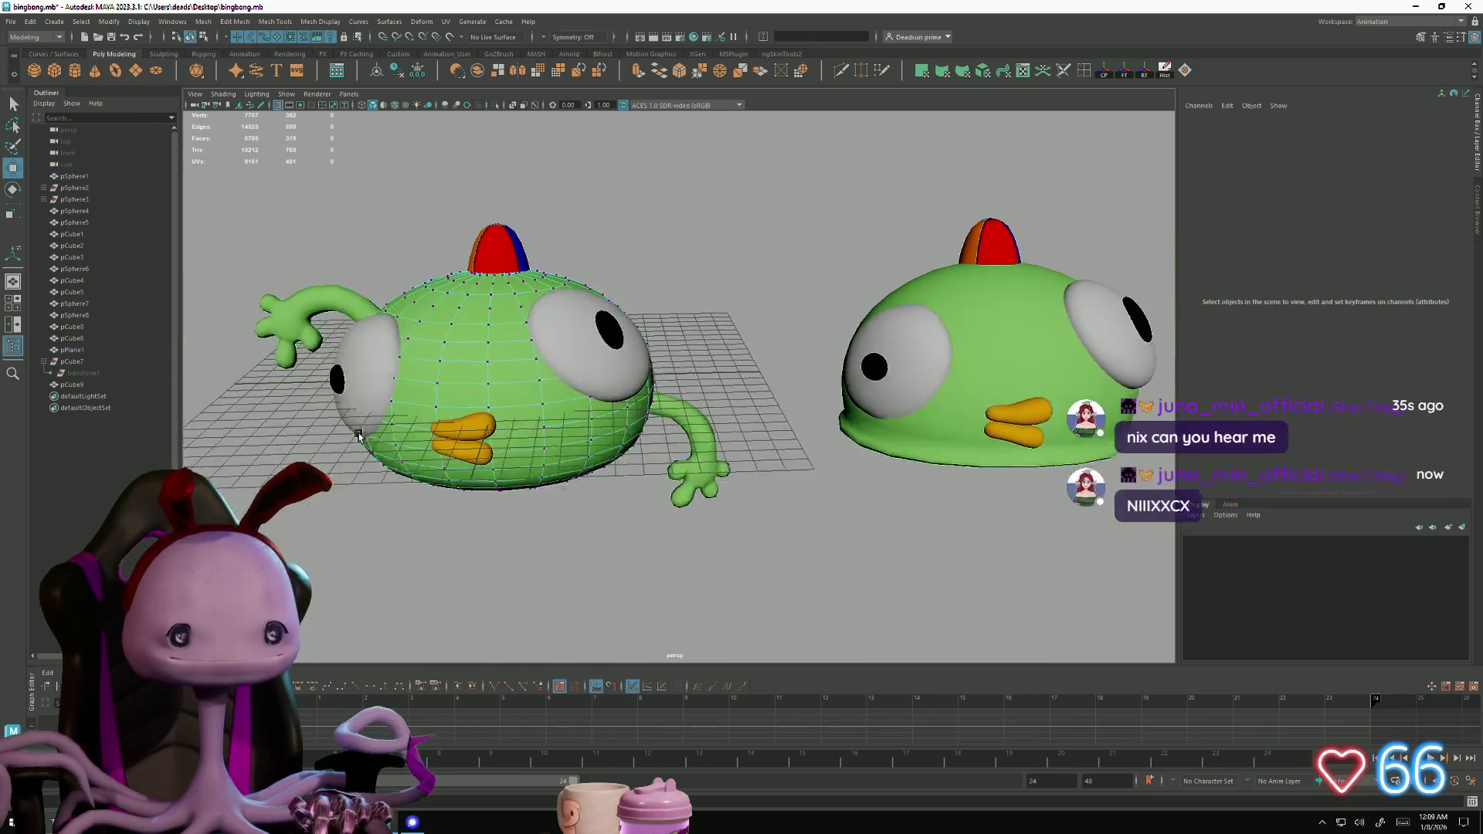
pyautogui.moveTo(269, 222); pyautogui.dragTo(664, 471)
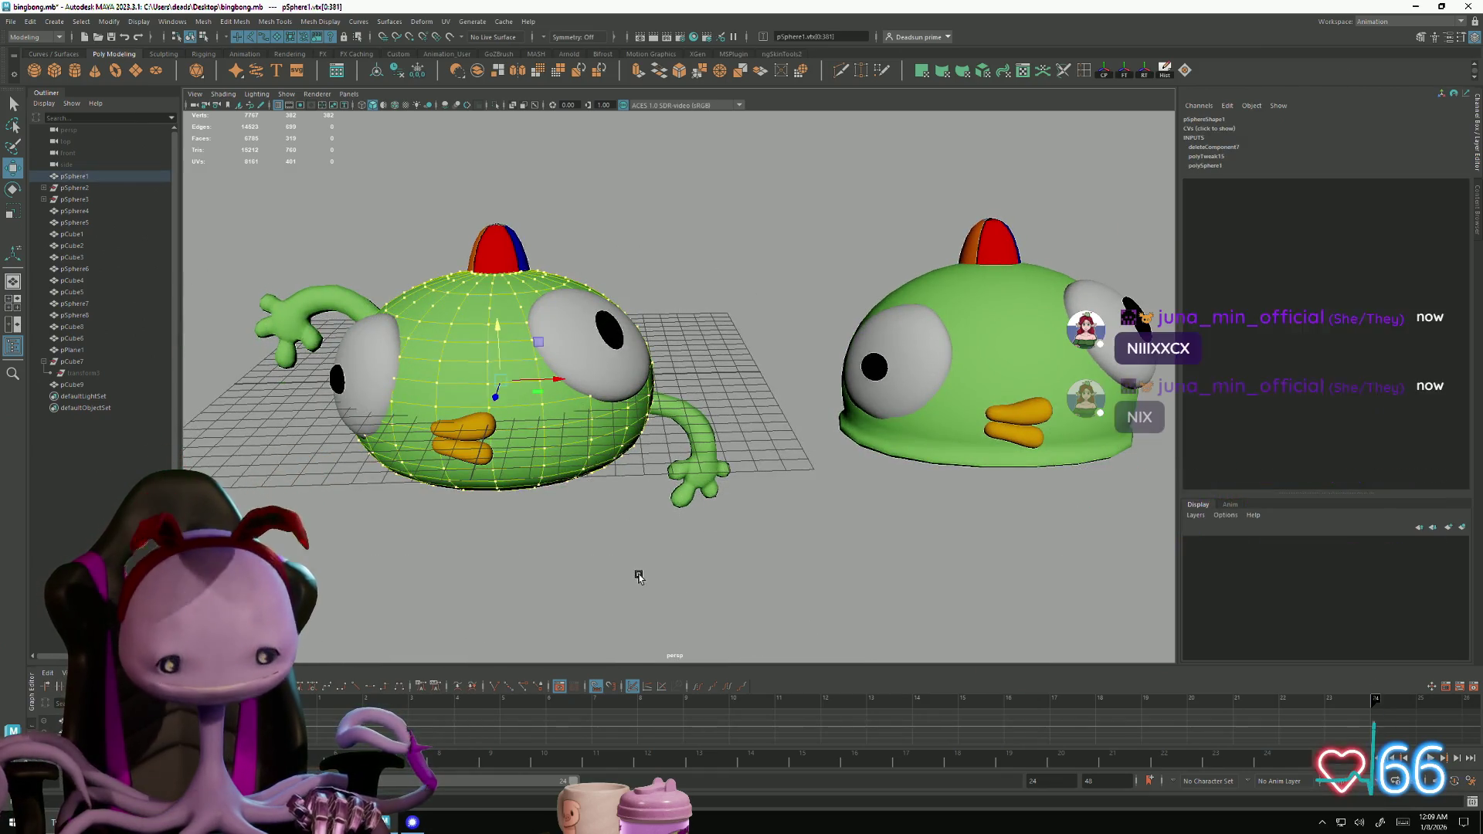
pyautogui.press('Delete')
# Delete two more body edge loops and remove the vertices they leave behind
pyautogui.keyDown('alt'); pyautogui.moveTo(516, 480); pyautogui.dragTo(495, 371); pyautogui.keyUp('alt')
pyautogui.moveTo(488, 339); pyautogui.dragTo(488, 330, button='right')
pyautogui.doubleClick(488, 330)
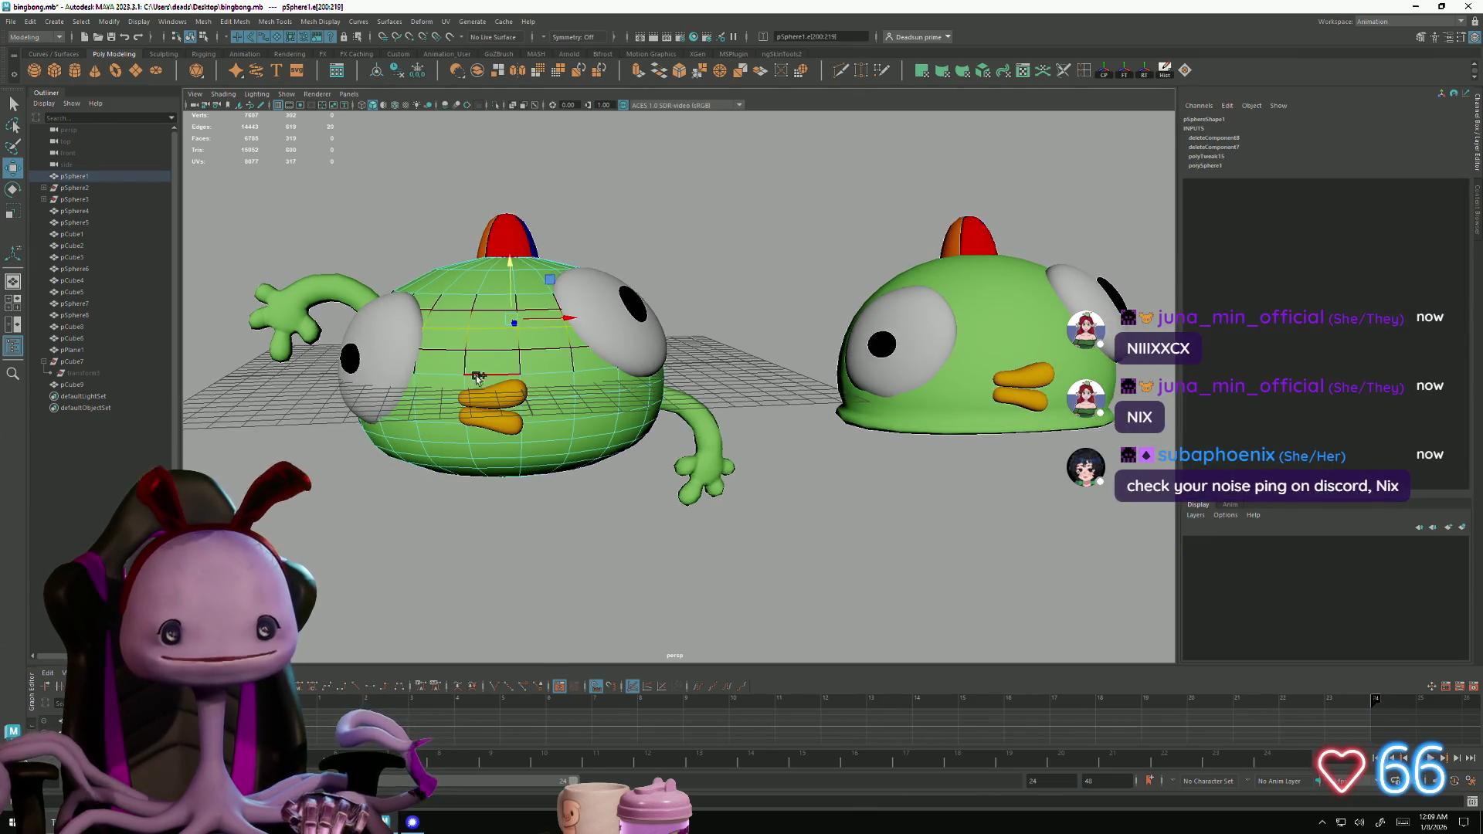
pyautogui.keyDown('shift'); pyautogui.doubleClick(445, 479); pyautogui.keyUp('shift')
pyautogui.keyDown('alt'); pyautogui.moveTo(445, 482); pyautogui.dragTo(432, 469); pyautogui.keyUp('alt')
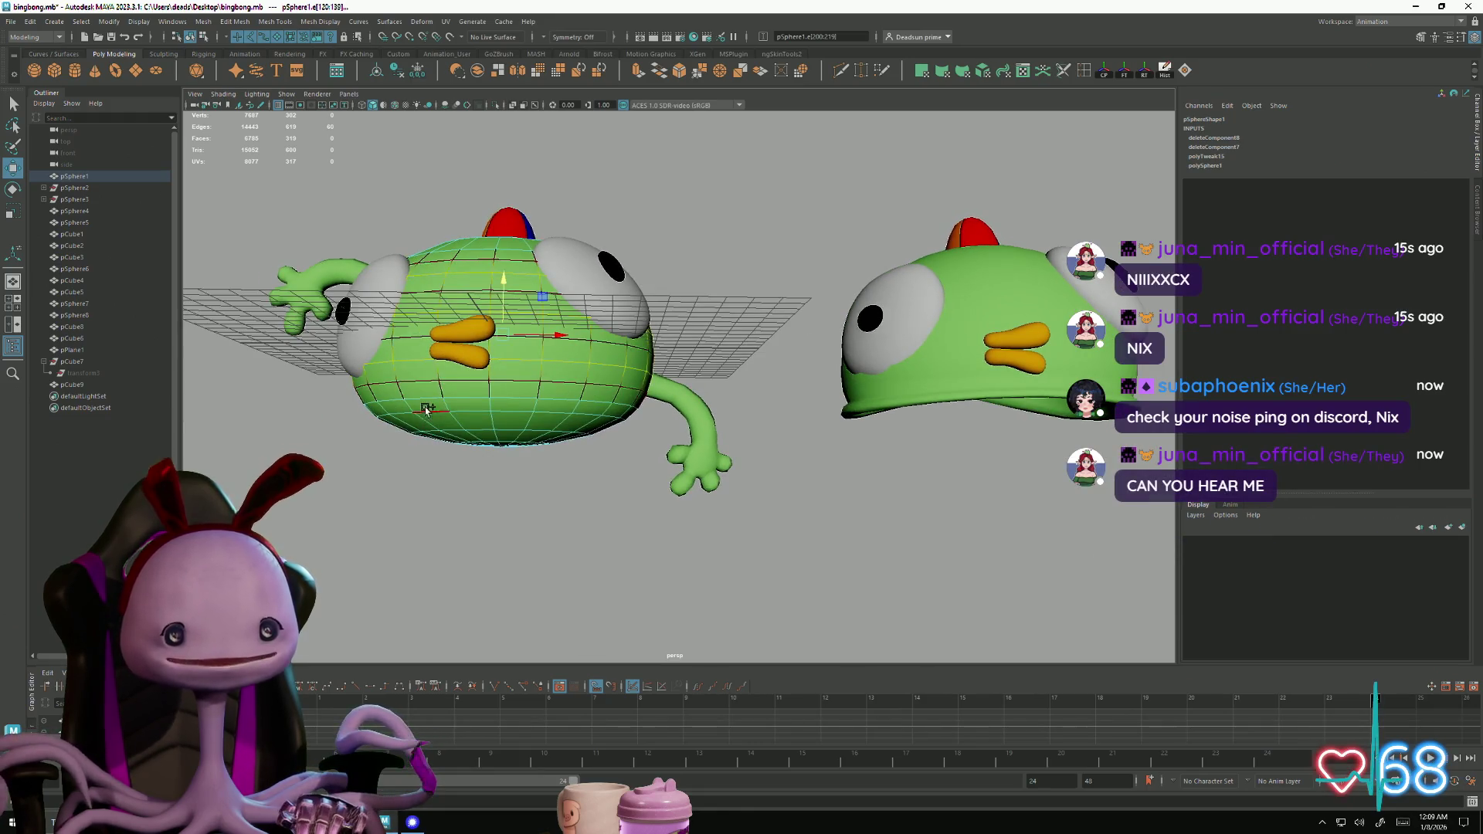
pyautogui.press('Delete')
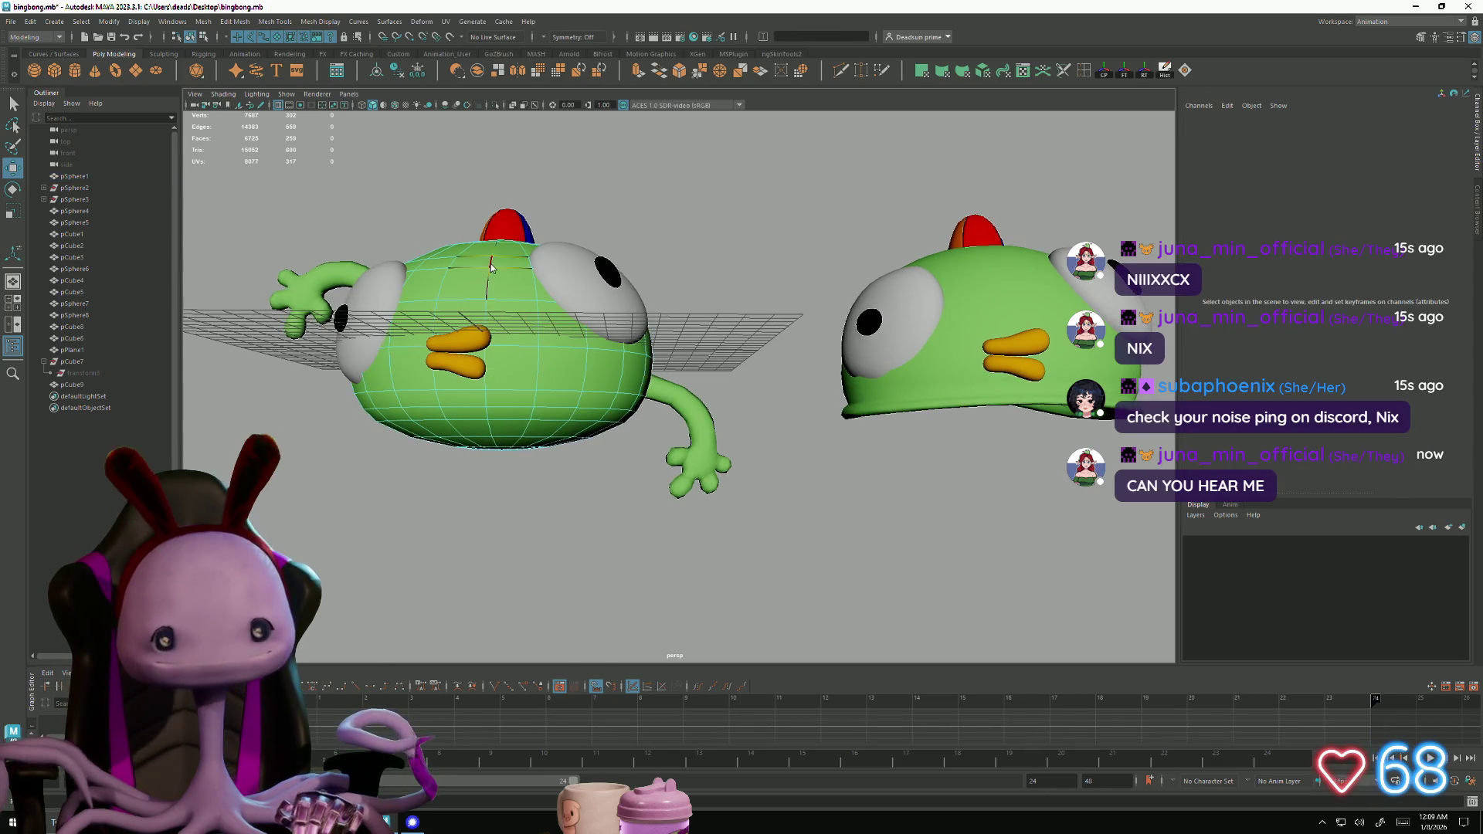
pyautogui.press('F9')
pyautogui.moveTo(324, 221); pyautogui.dragTo(698, 532)
pyautogui.press('Delete')
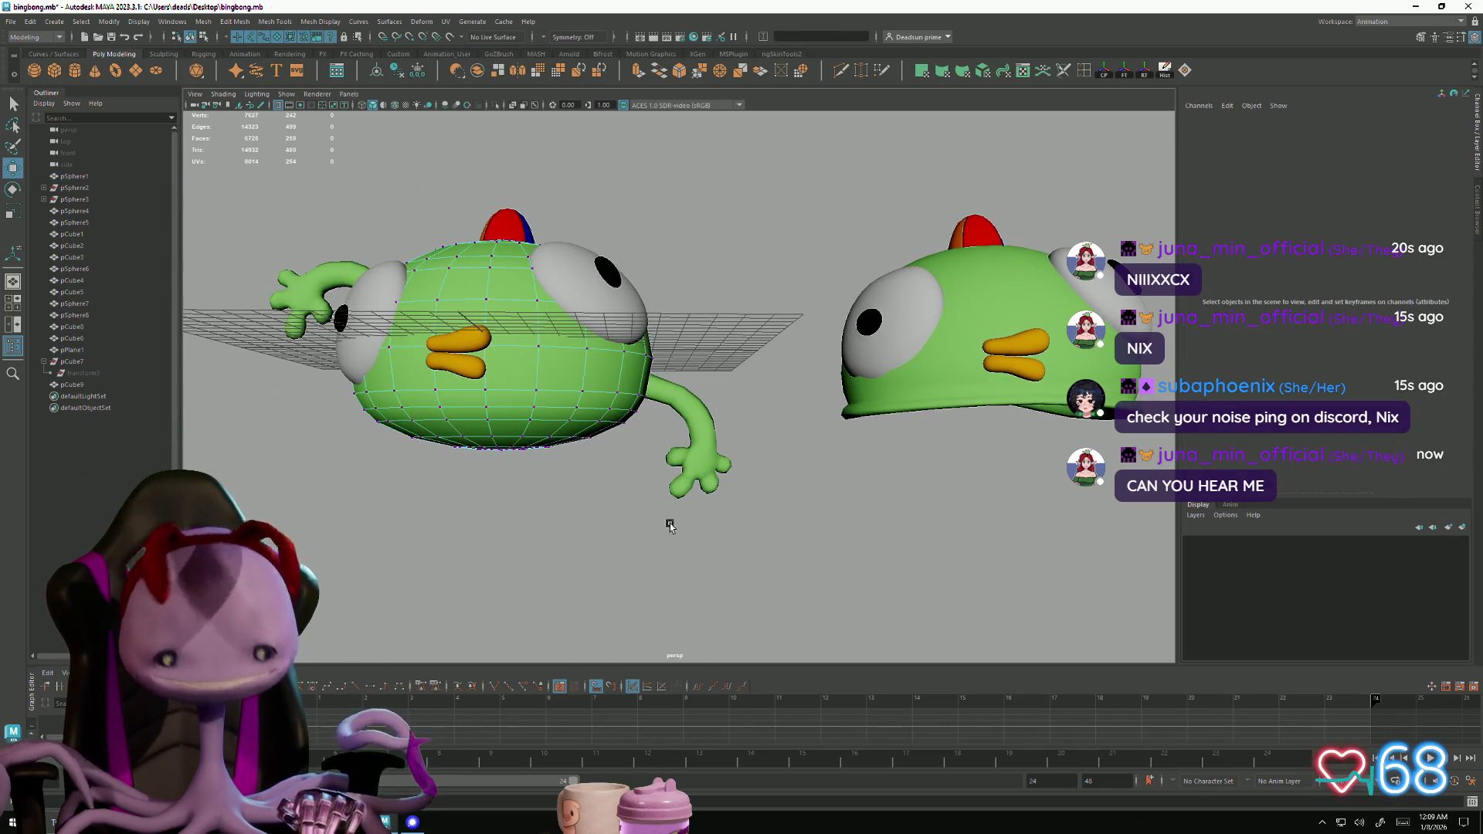
# Return the body to Object Mode and orbit around to inspect the lighter mesh
pyautogui.moveTo(537, 512)
pyautogui.keyDown('alt'); pyautogui.mouseDown()
pyautogui.moveTo(575, 513)
pyautogui.moveTo(483, 533)
pyautogui.moveTo(540, 509)
pyautogui.moveTo(569, 524)
pyautogui.moveTo(556, 524)
pyautogui.mouseUp(); pyautogui.keyUp('alt')
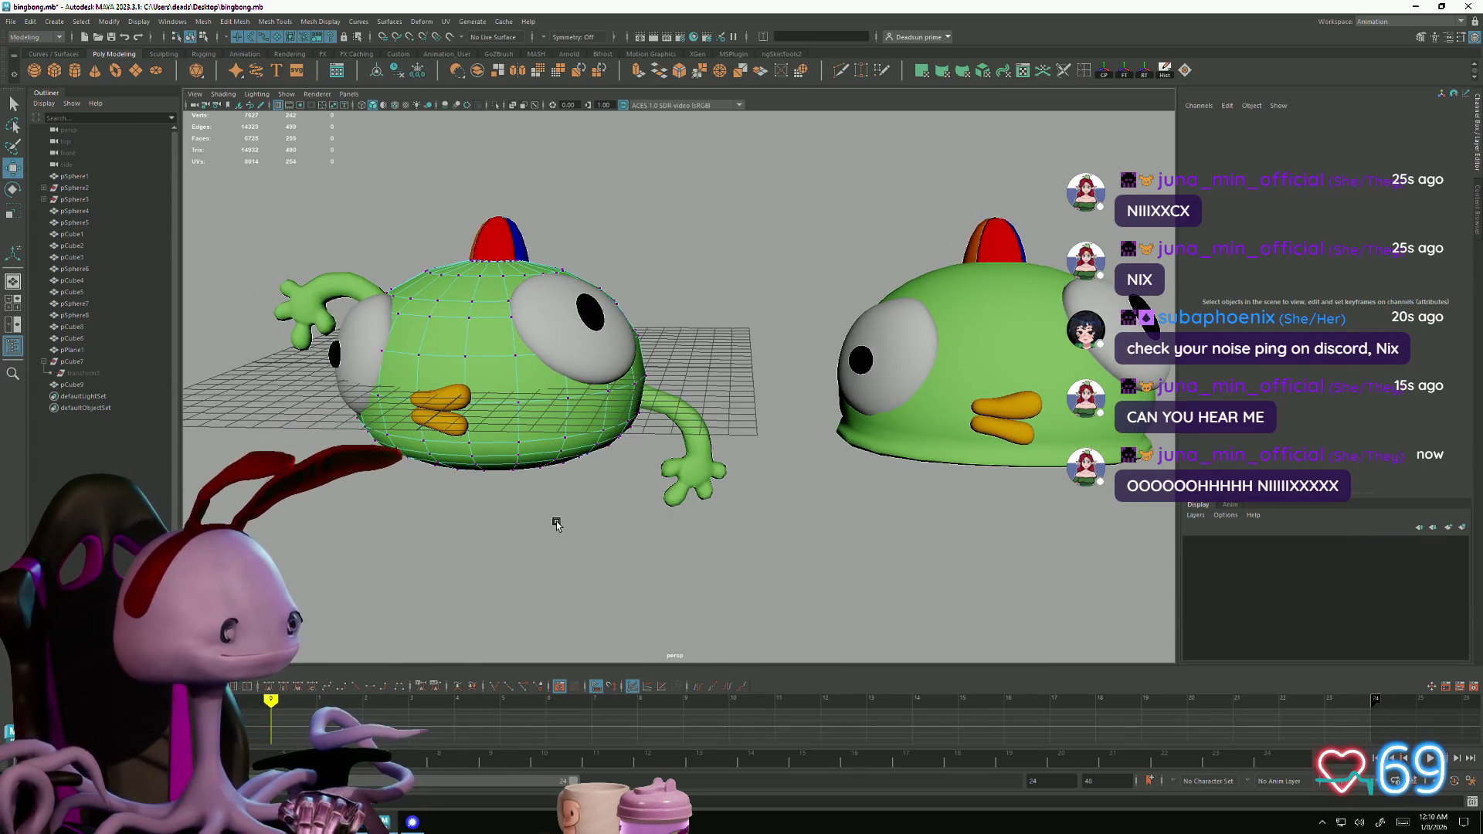
pyautogui.moveTo(551, 311)
pyautogui.mouseDown(button='right')
pyautogui.moveTo(502, 309)
pyautogui.moveTo(502, 278)
pyautogui.mouseUp(button='right')
pyautogui.moveTo(502, 278)
pyautogui.keyDown('alt'); pyautogui.mouseDown()
pyautogui.moveTo(556, 386)
pyautogui.moveTo(628, 472)
pyautogui.moveTo(571, 533)
pyautogui.moveTo(586, 506)
pyautogui.moveTo(549, 503)
pyautogui.moveTo(544, 430)
pyautogui.moveTo(571, 456)
pyautogui.moveTo(569, 494)
pyautogui.moveTo(630, 599)
pyautogui.moveTo(580, 541)
pyautogui.moveTo(583, 510)
pyautogui.mouseUp(); pyautogui.keyUp('alt')
pyautogui.click(525, 532)
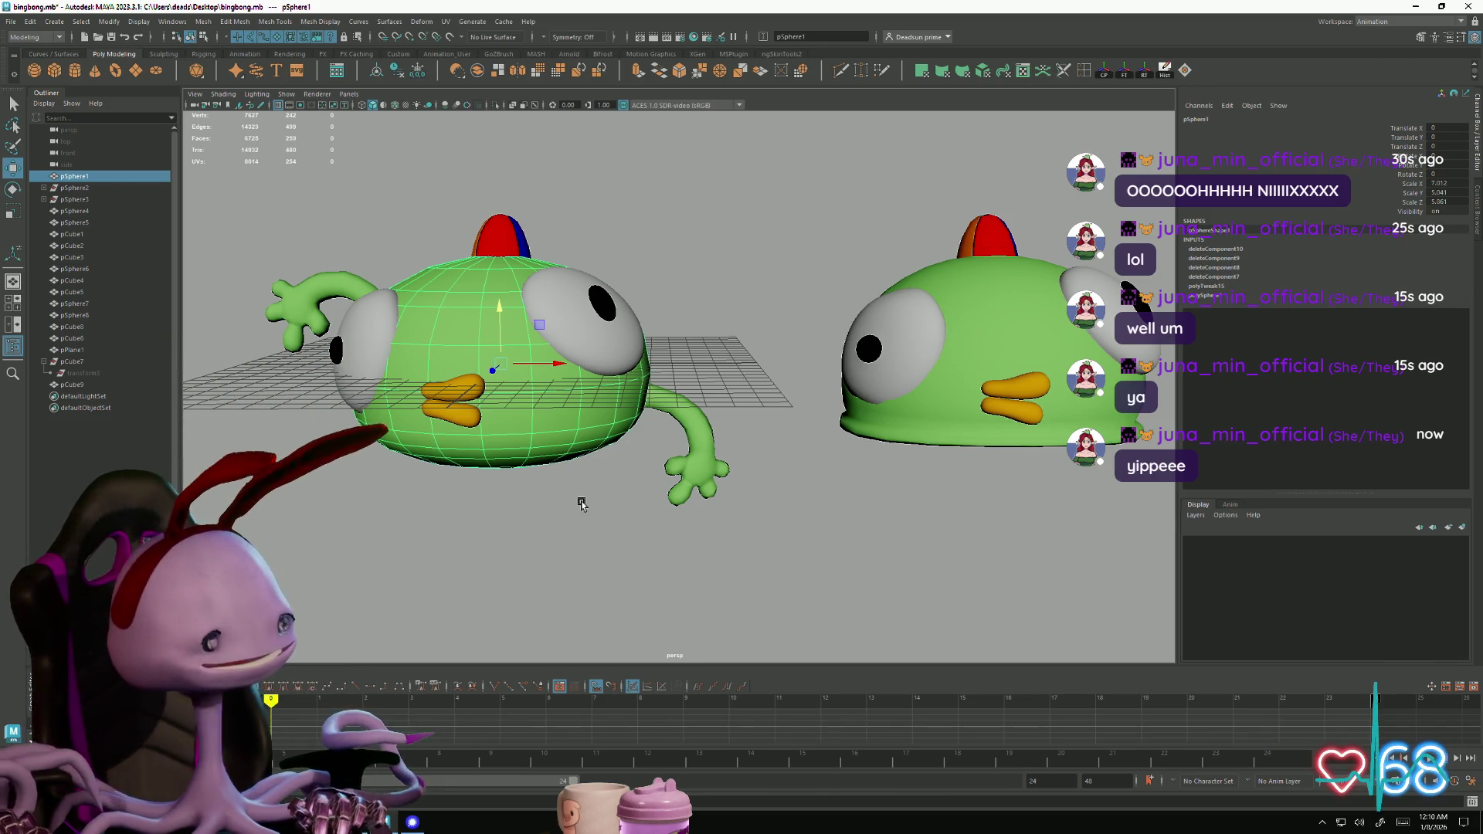
pyautogui.keyDown('alt'); pyautogui.moveTo(563, 496); pyautogui.dragTo(453, 414, button='right'); pyautogui.keyUp('alt')
pyautogui.moveTo(453, 414)
pyautogui.keyDown('alt'); pyautogui.mouseDown()
pyautogui.moveTo(502, 437)
pyautogui.moveTo(652, 424)
pyautogui.moveTo(440, 430)
pyautogui.mouseUp(); pyautogui.keyUp('alt')
pyautogui.click(453, 441)
pyautogui.hotkey('ctrl', 'z')
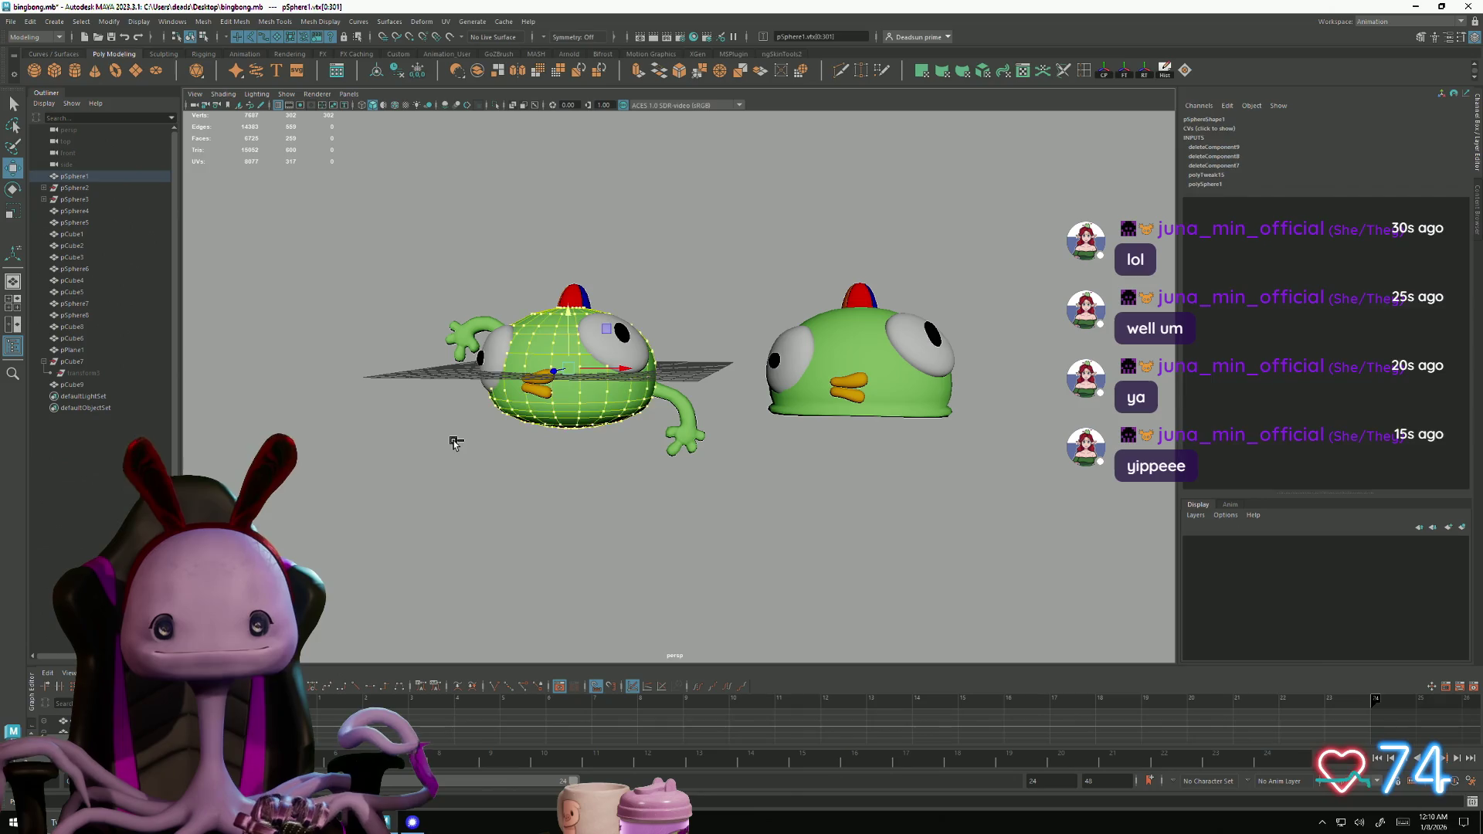
pyautogui.hotkey('ctrl', 'z')
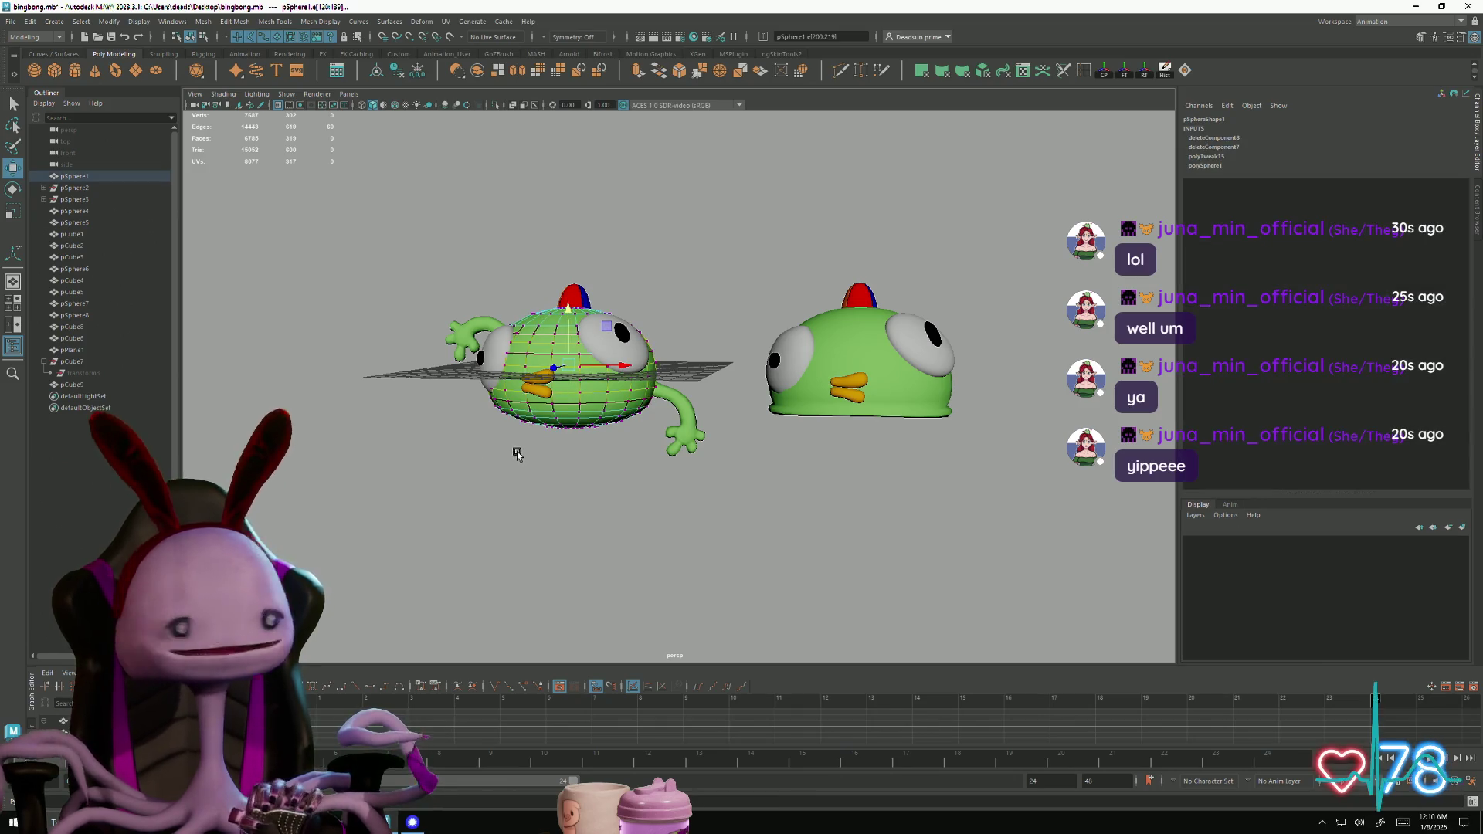
pyautogui.keyDown('alt'); pyautogui.moveTo(516, 454); pyautogui.dragTo(834, 513, button='right'); pyautogui.keyUp('alt')
pyautogui.scroll(3, 579, 540)
pyautogui.moveTo(566, 527)
pyautogui.mouseDown(button='right')
pyautogui.moveTo(567, 494)
pyautogui.moveTo(712, 332)
pyautogui.mouseUp(button='right')
pyautogui.moveTo(711, 332)
pyautogui.keyDown('alt'); pyautogui.mouseDown()
pyautogui.moveTo(809, 301)
pyautogui.moveTo(792, 340)
pyautogui.moveTo(733, 346)
pyautogui.moveTo(741, 378)
pyautogui.moveTo(719, 448)
pyautogui.mouseUp(); pyautogui.keyUp('alt')
# Select a face on the multicolored crest in face mode
pyautogui.scroll(5, 713, 461)
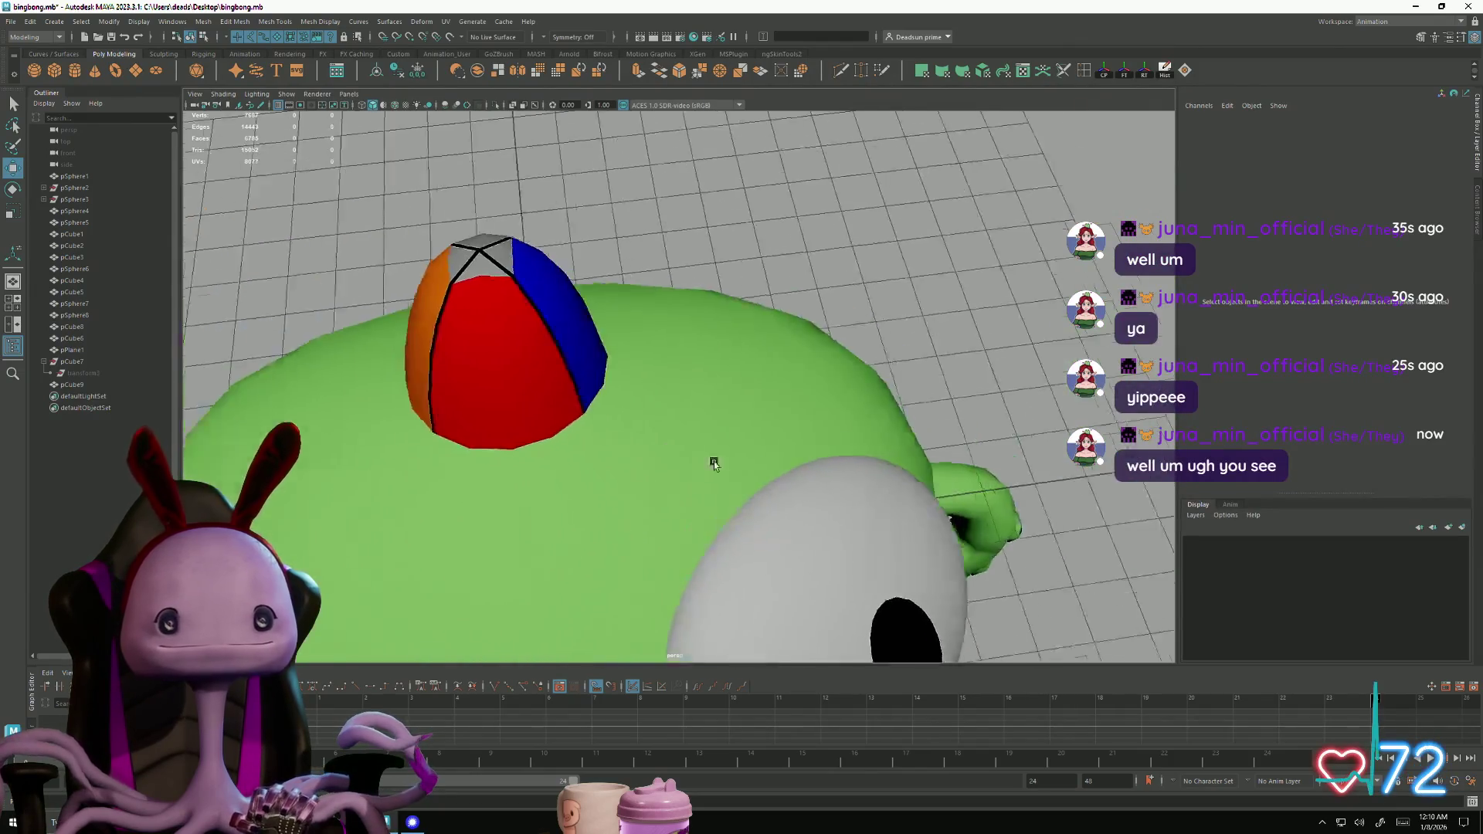
pyautogui.scroll(-3, 713, 461)
pyautogui.moveTo(584, 355); pyautogui.dragTo(618, 359, button='right')
pyautogui.click(623, 394)
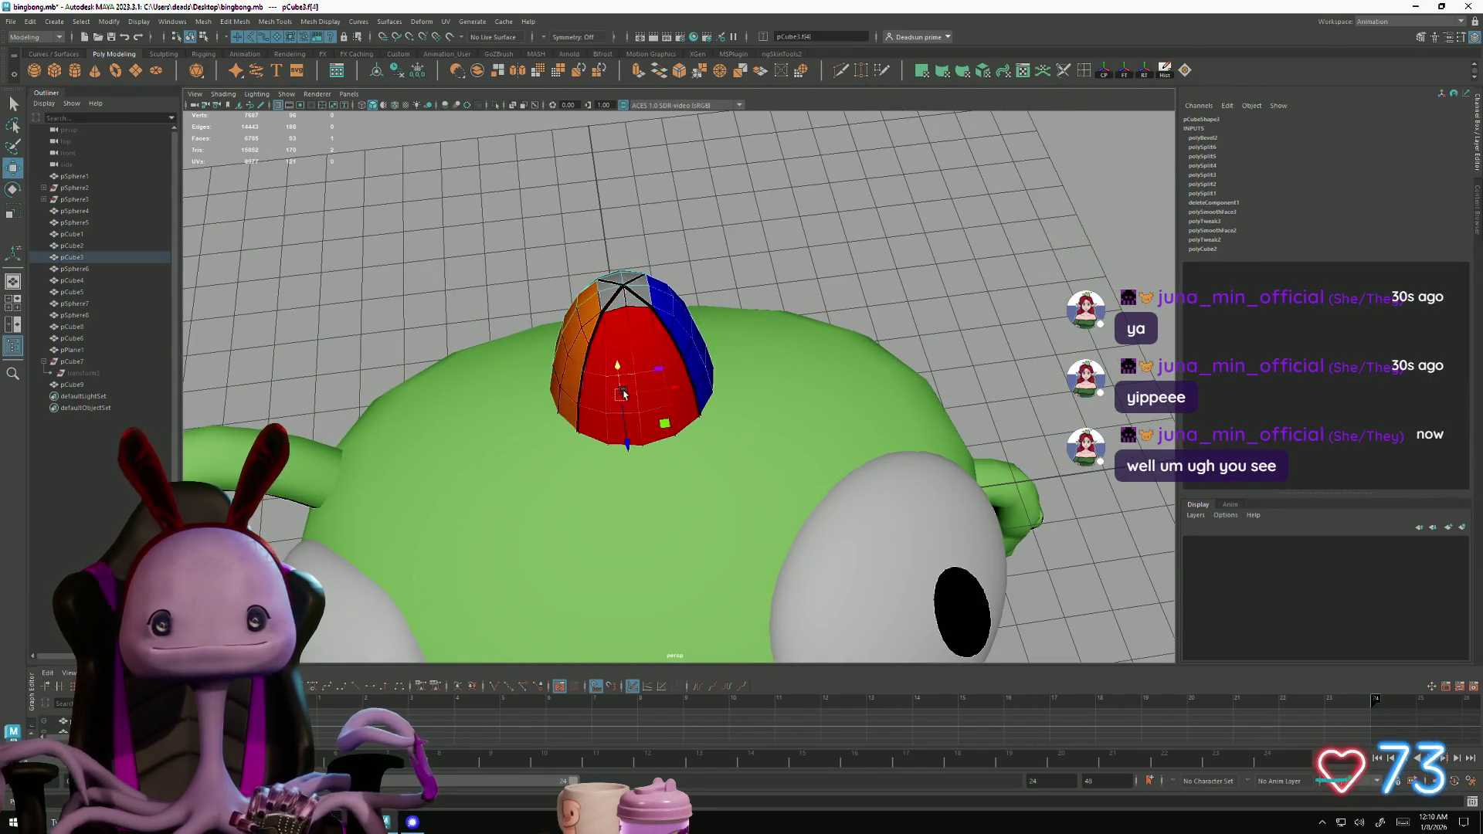
# Toggle Tool Settings and the Modeling Toolkit closed, then show the Human IK Character Controls panel
pyautogui.click(1447, 38)
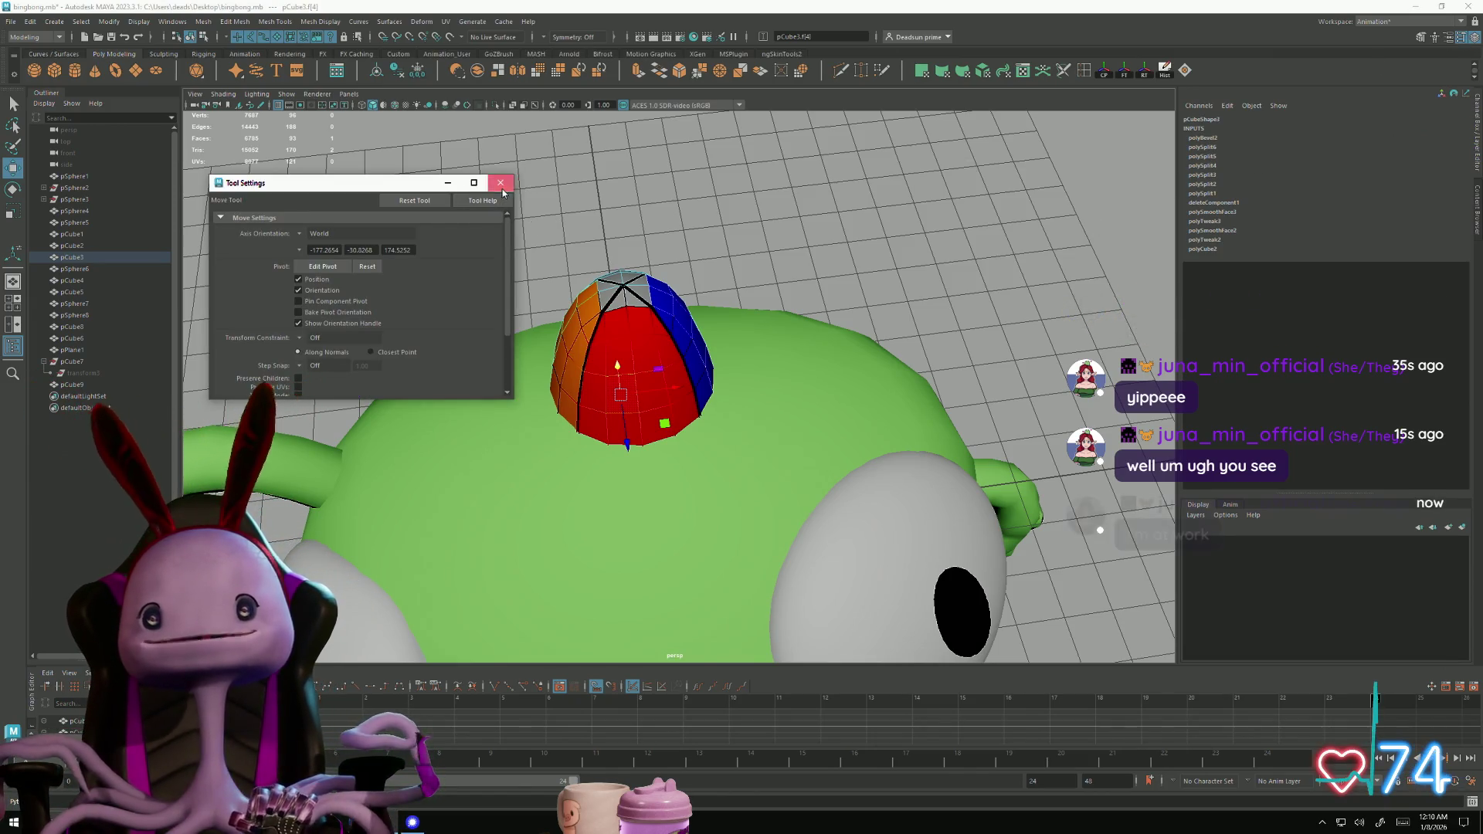
pyautogui.click(501, 183)
pyautogui.click(1435, 38)
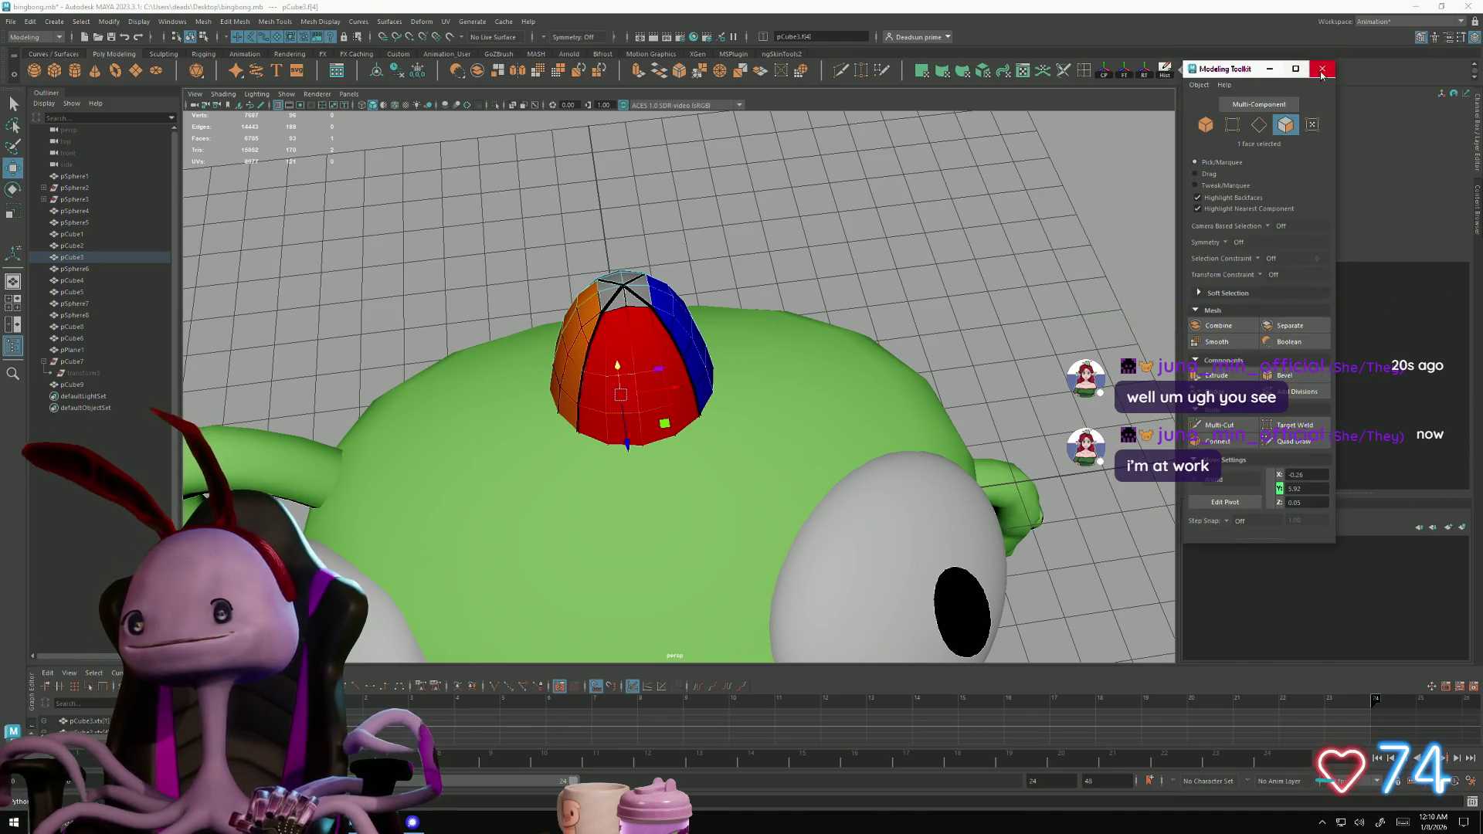
pyautogui.click(1322, 71)
pyautogui.click(1433, 38)
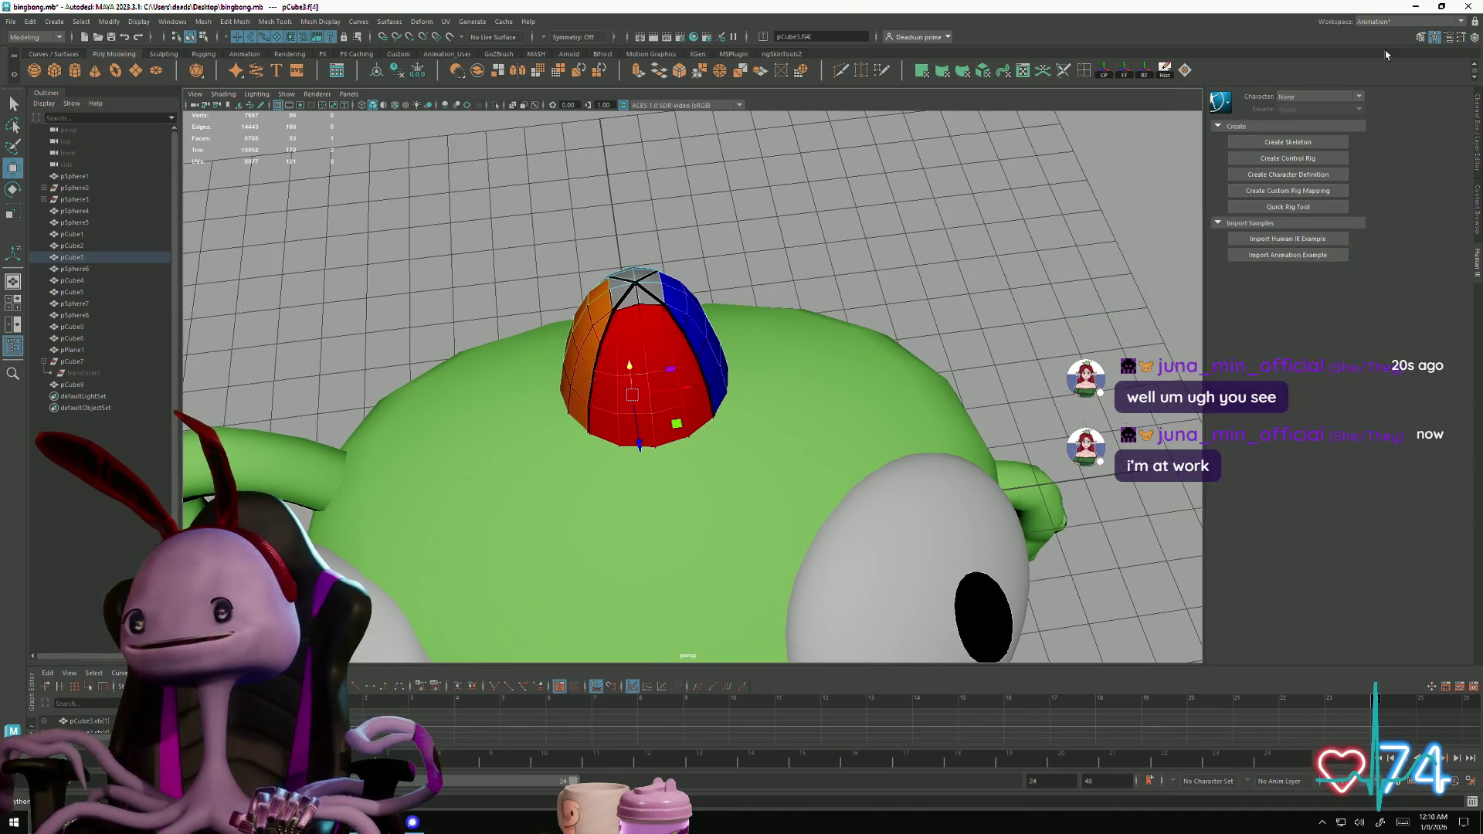